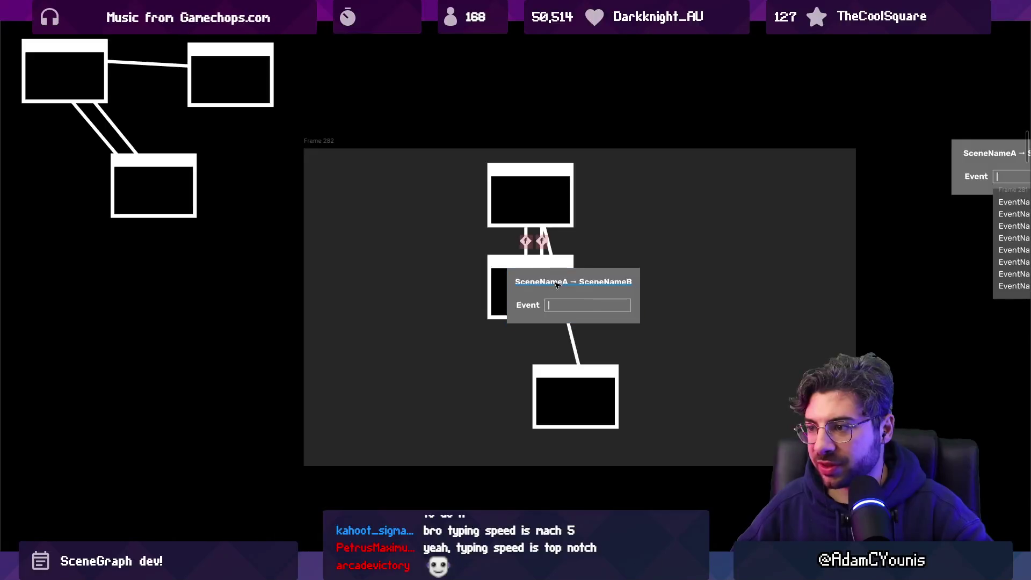
Pan right to the Collections To Do checklist and the World 1 frame with its ten level slots
left_click_drag(754, 248, 272, 215)
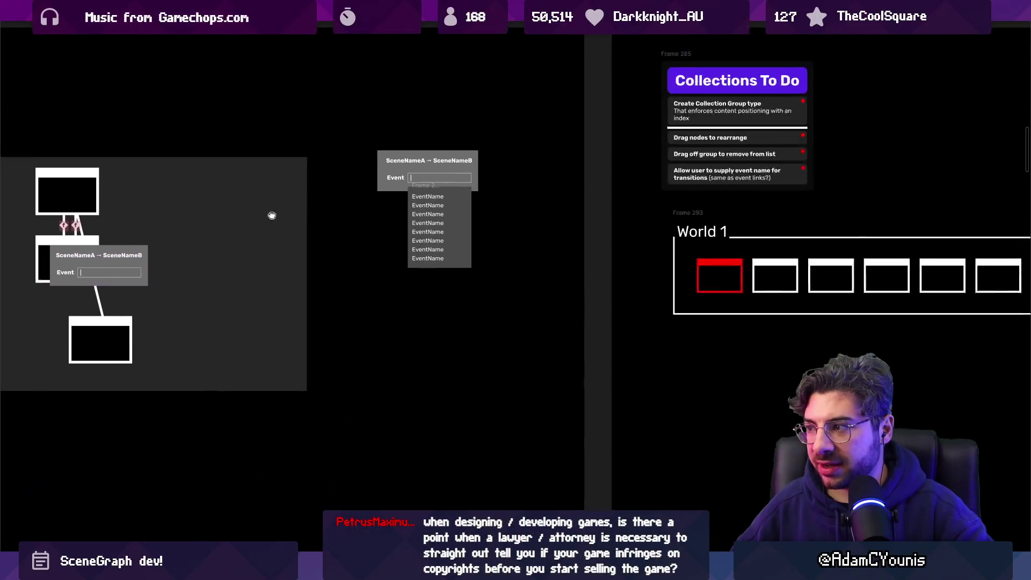
scroll(376, 226, "right", 7)
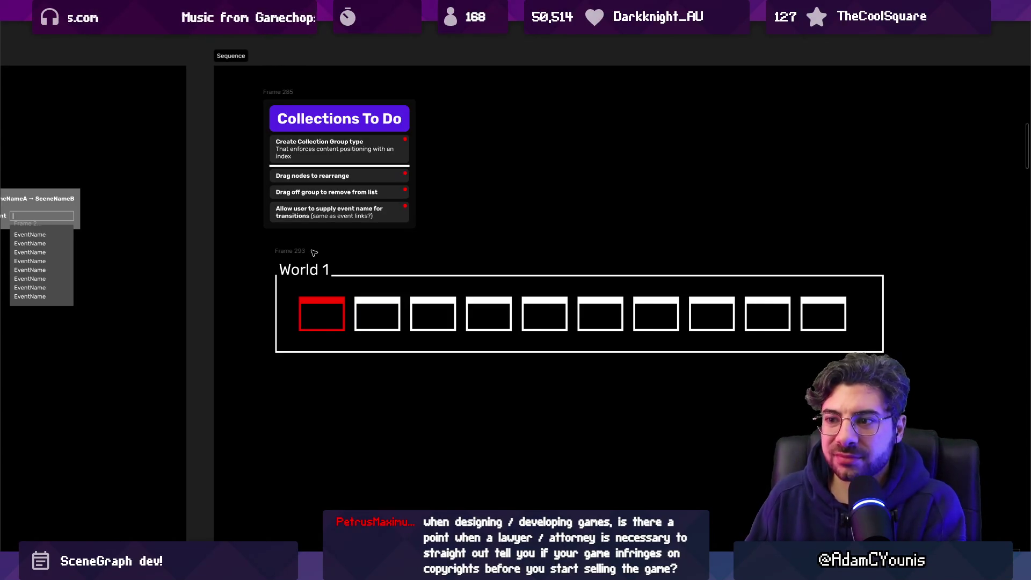
left_click_drag(292, 251, 280, 246)
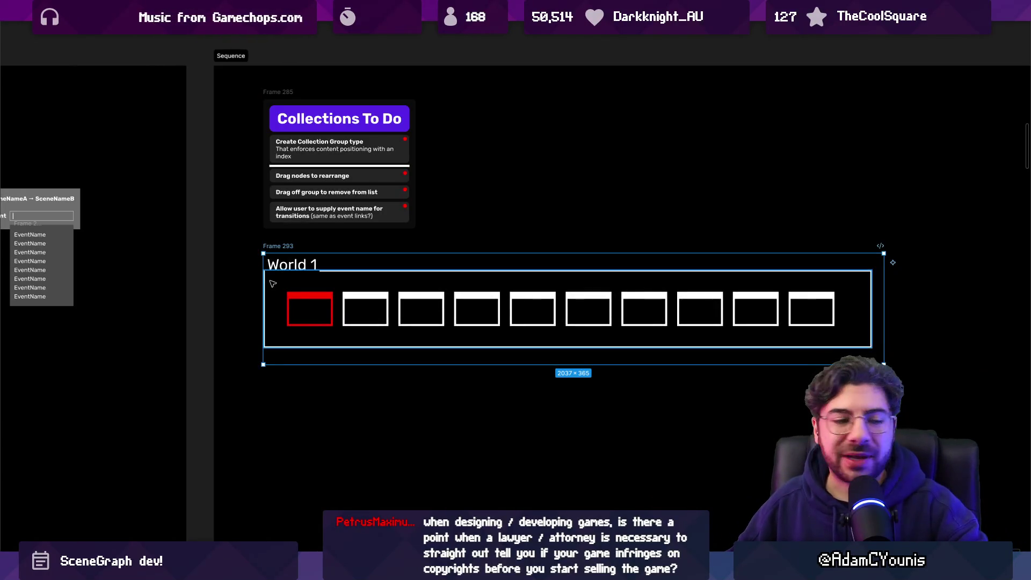
Drag Frame 293 (World 1) so its left edge snaps to Frame 285's left edge
double_click(287, 264)
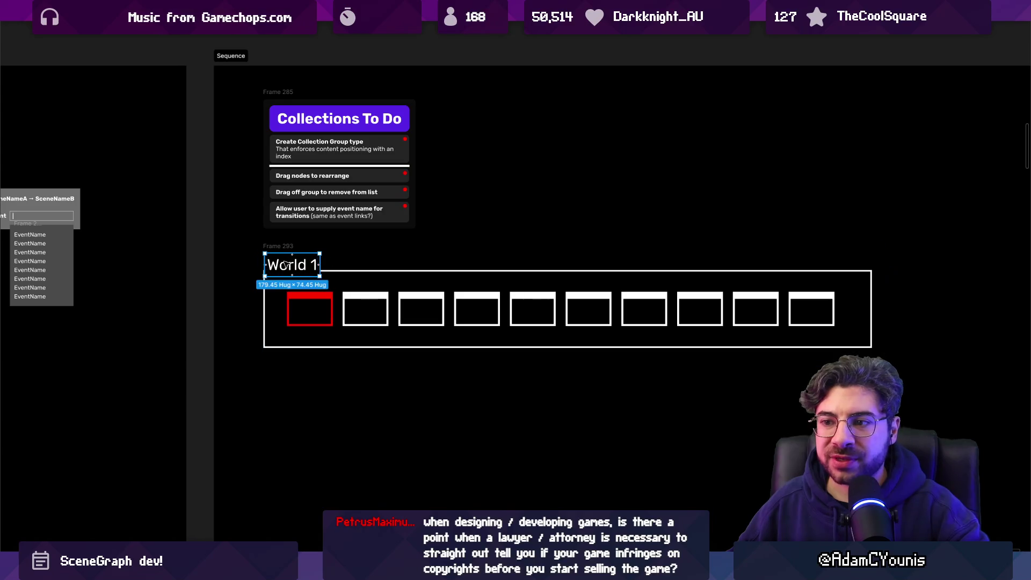
left_click(211, 264)
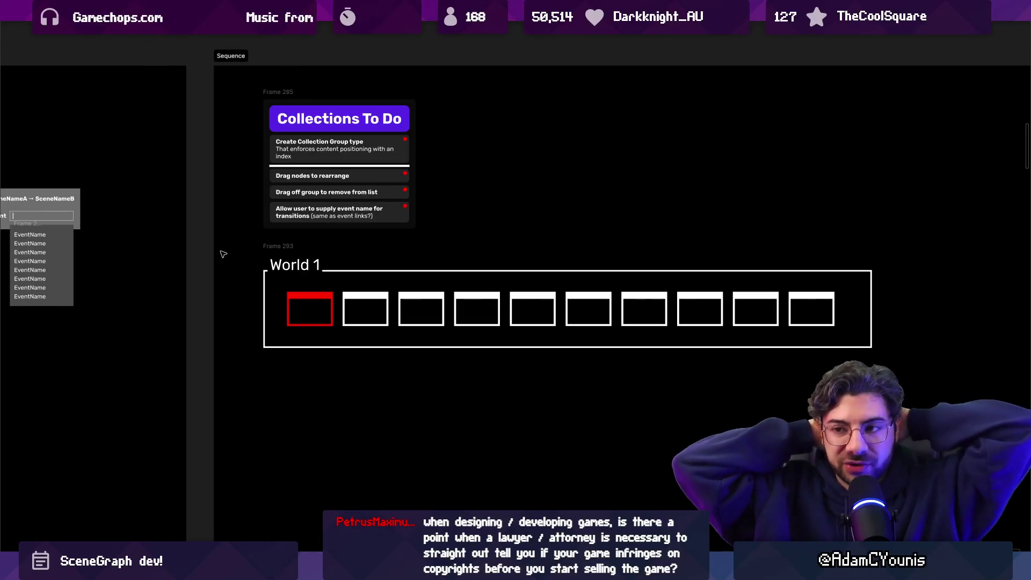
left_click(278, 245)
left_click(204, 237)
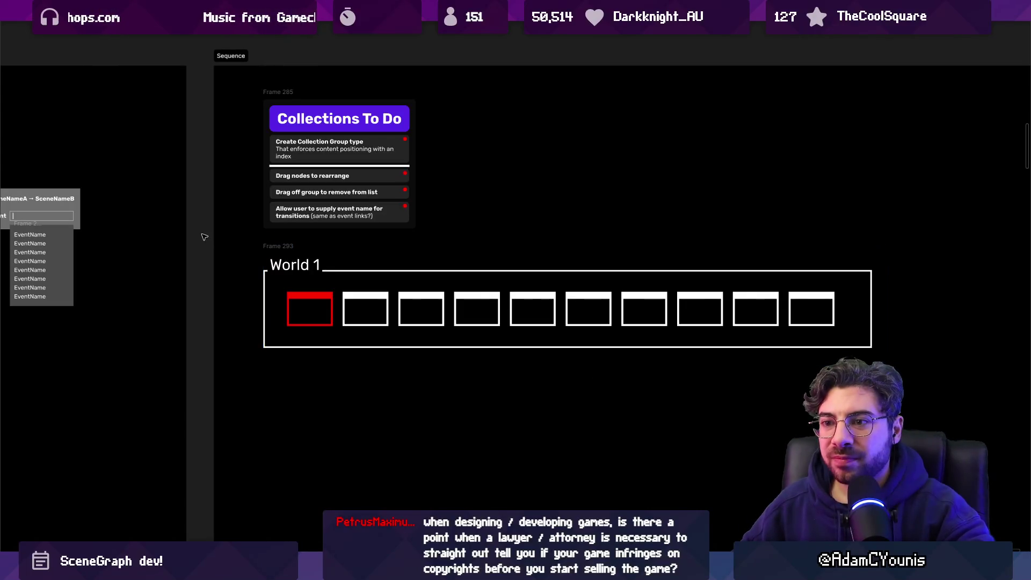
left_click_drag(196, 145, 205, 275)
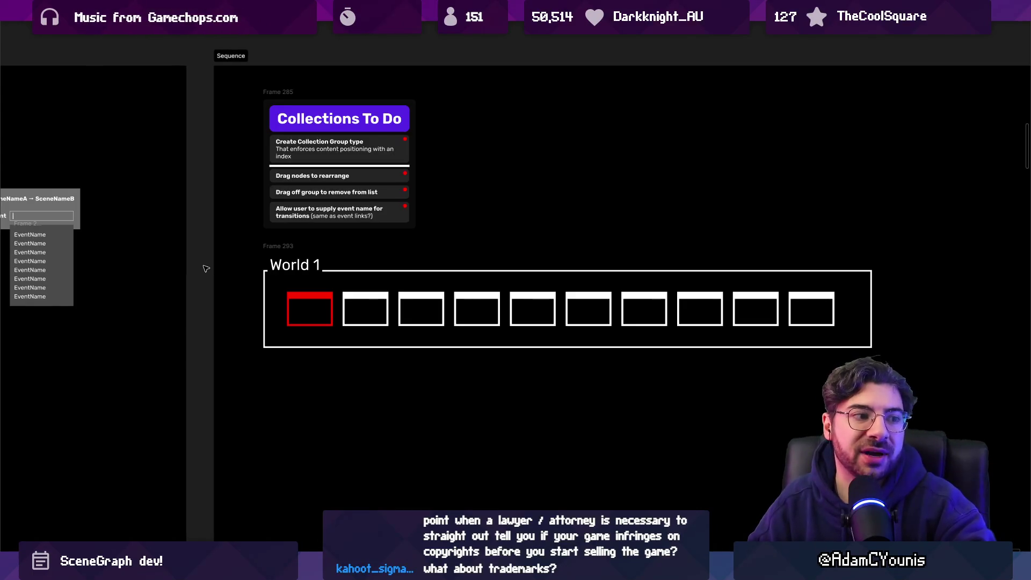
scroll(975, 243, "down", 5)
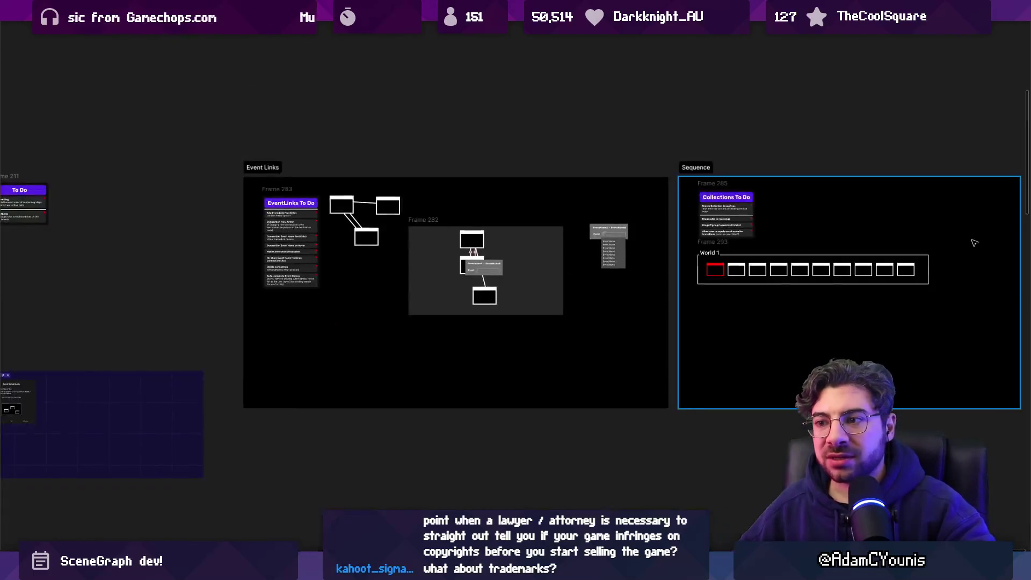
Zoom out across the frames and switch to the Design Production page
scroll(975, 242, "down", 5)
left_click_drag(543, 272, 557, 241)
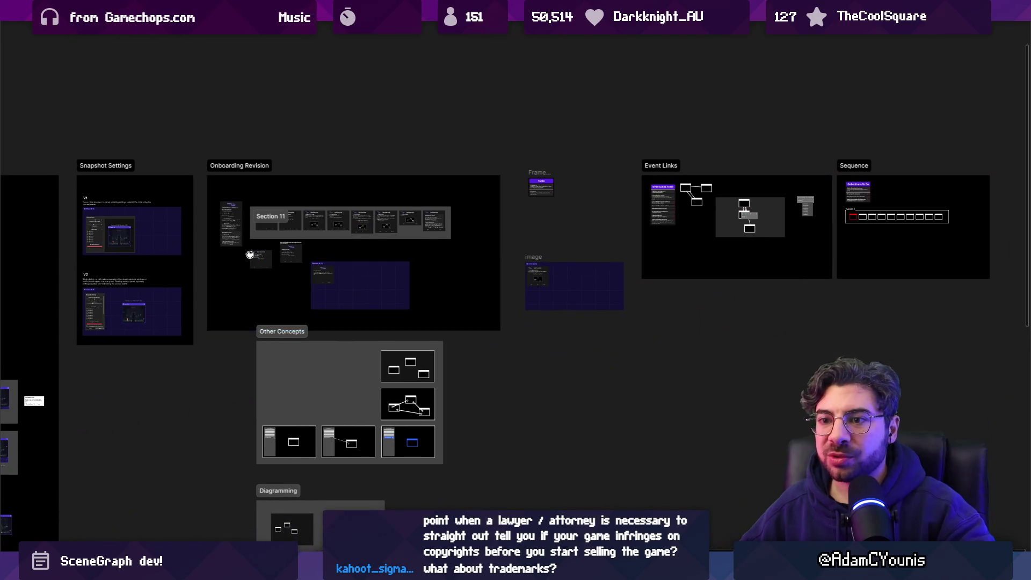
left_click_drag(250, 255, 487, 201)
scroll(622, 197, "down", 4)
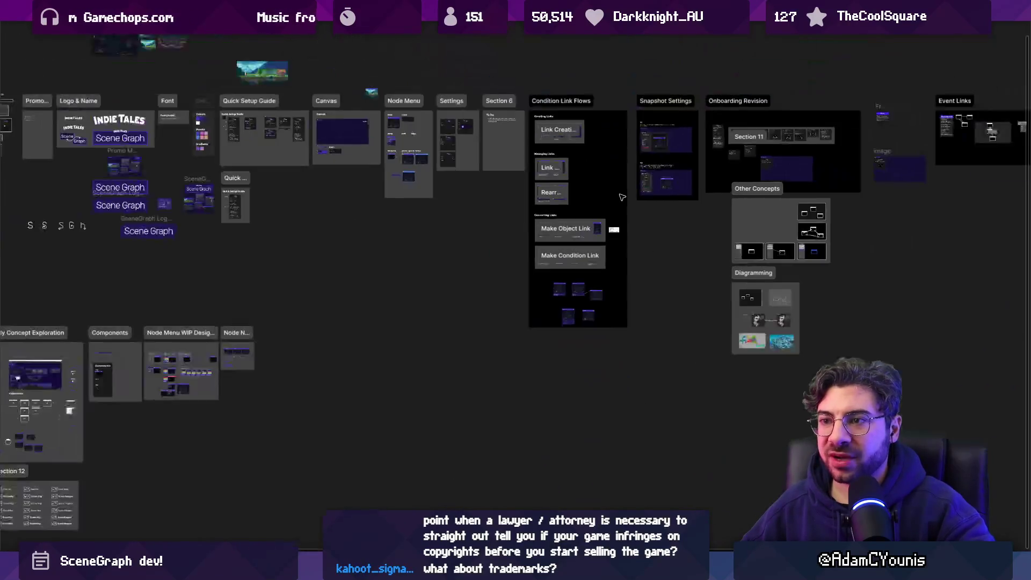
scroll(622, 198, "left", 6)
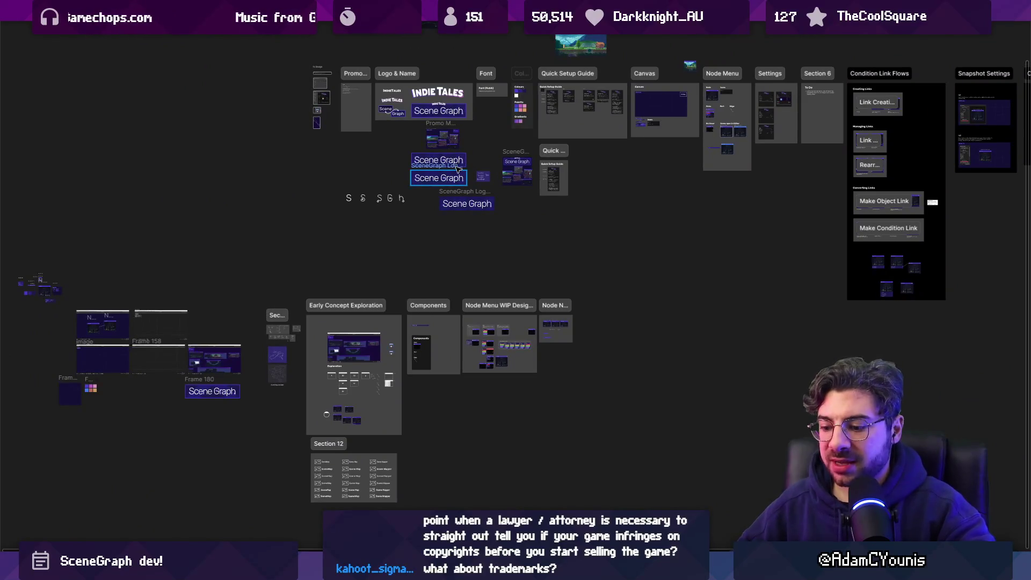
key("ctrl+backslash")
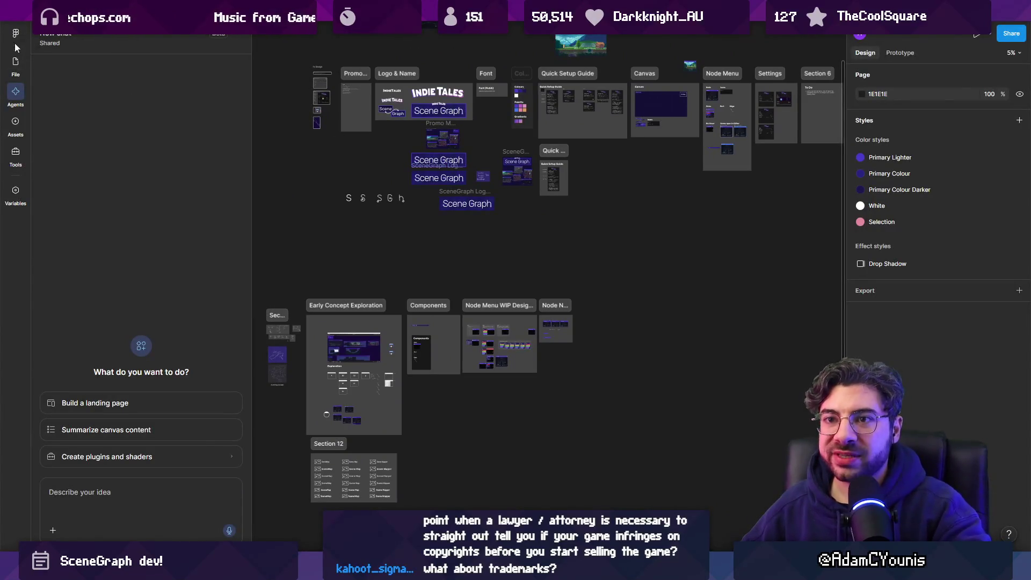
left_click(15, 61)
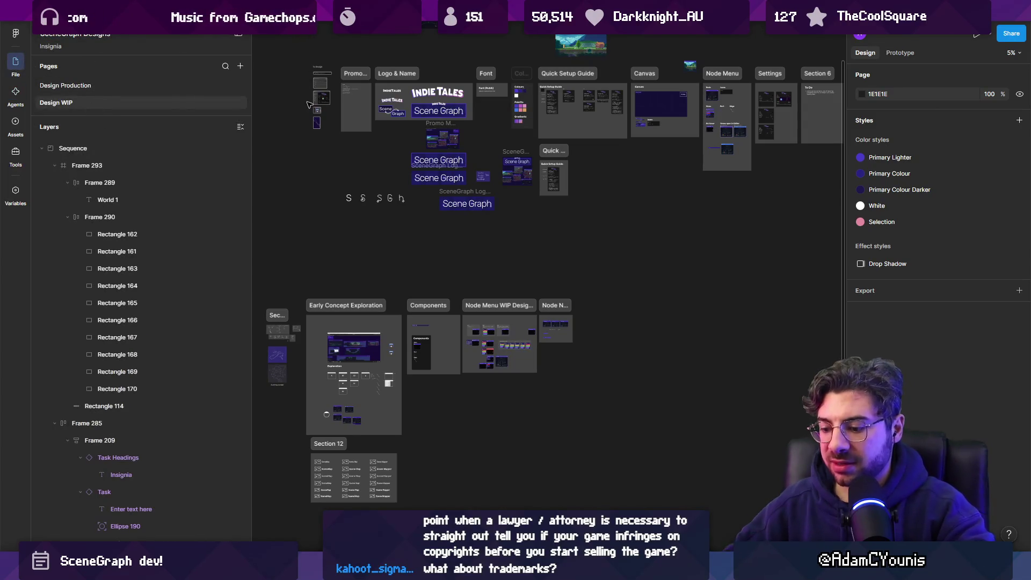
key("ctrl+backslash")
key("ctrl+backslash")
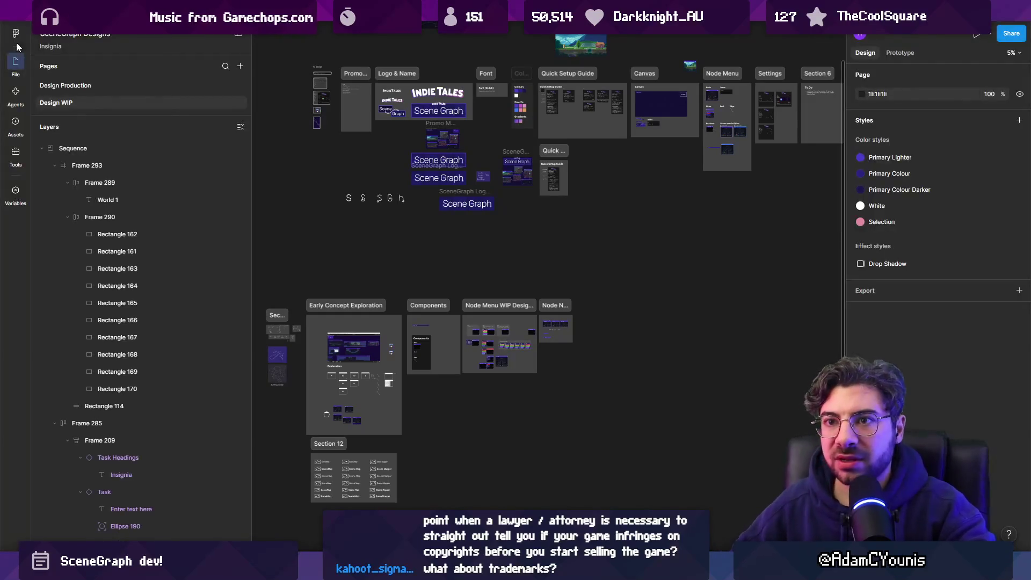
left_click(15, 36)
left_click(15, 35)
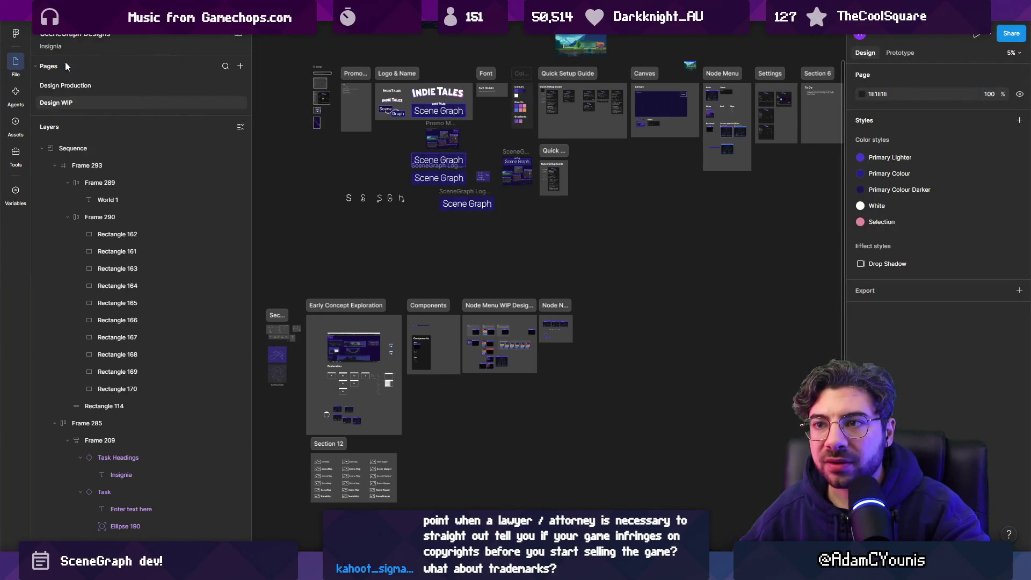
left_click(48, 85)
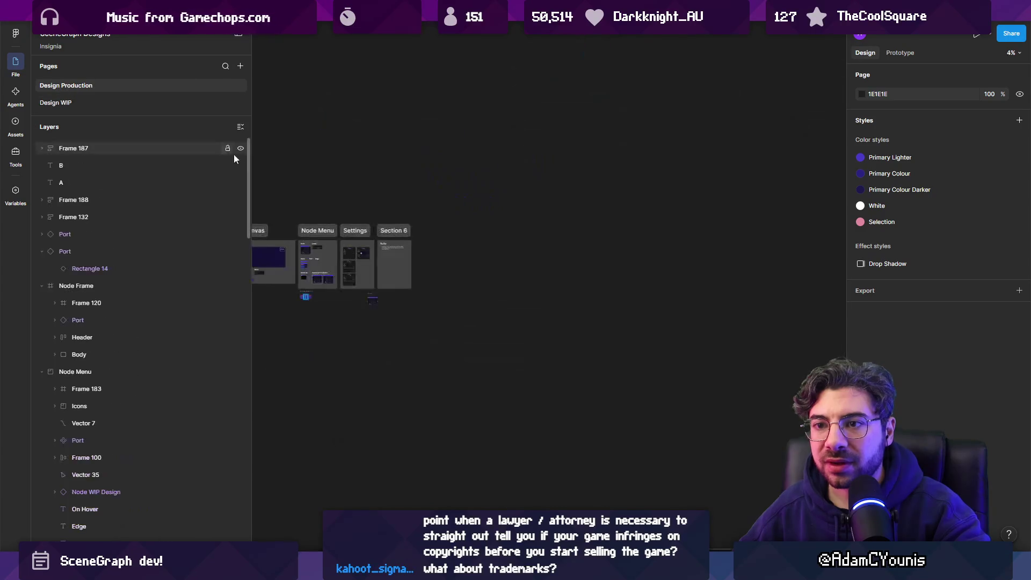
Narrow the layers panel, restore the side panels, and fit all Design Production frames in view
mouse_move(247, 158)
left_mouse_down()
mouse_move(166, 86)
mouse_move(165, 64)
left_mouse_up()
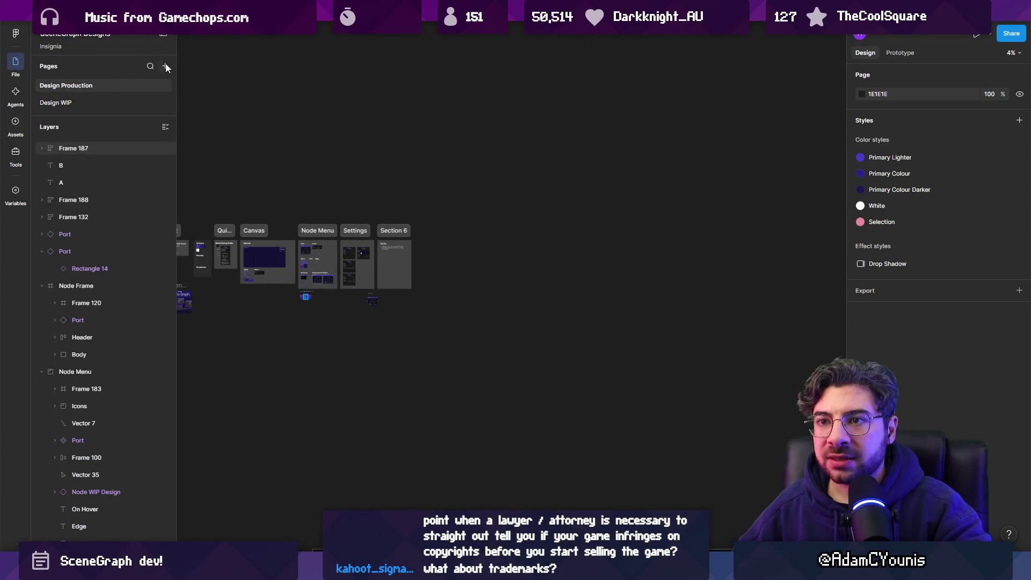
key("shift+backslash")
left_click(120, 40)
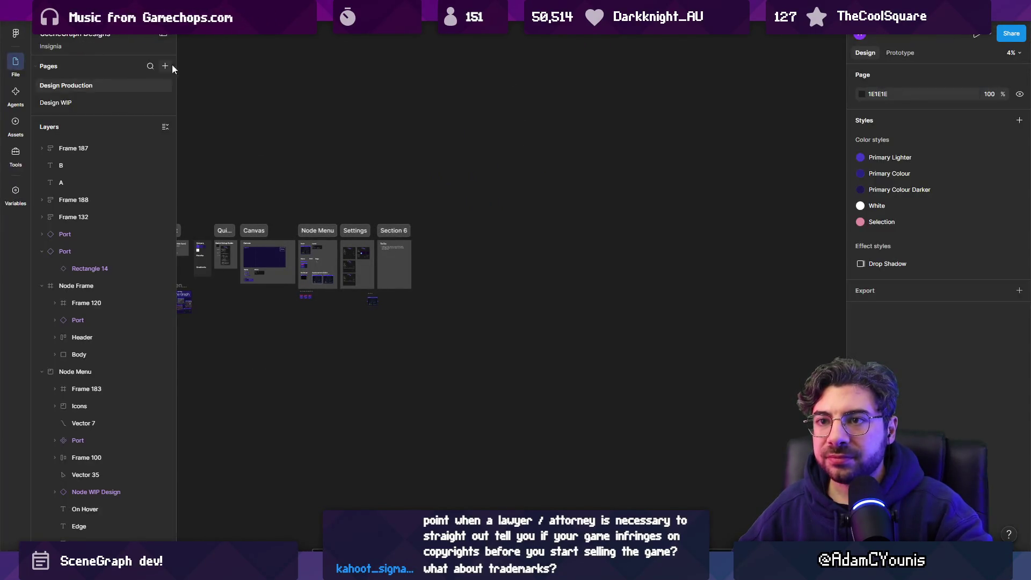
left_click(163, 34)
left_click(120, 40)
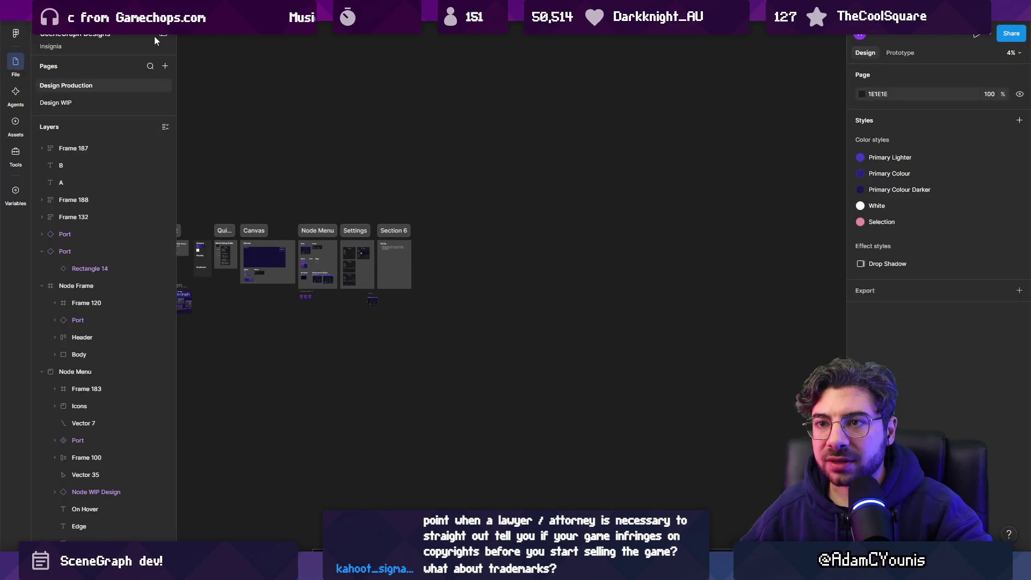
left_click(164, 34)
key("shift+backslash")
key("shift+backslash")
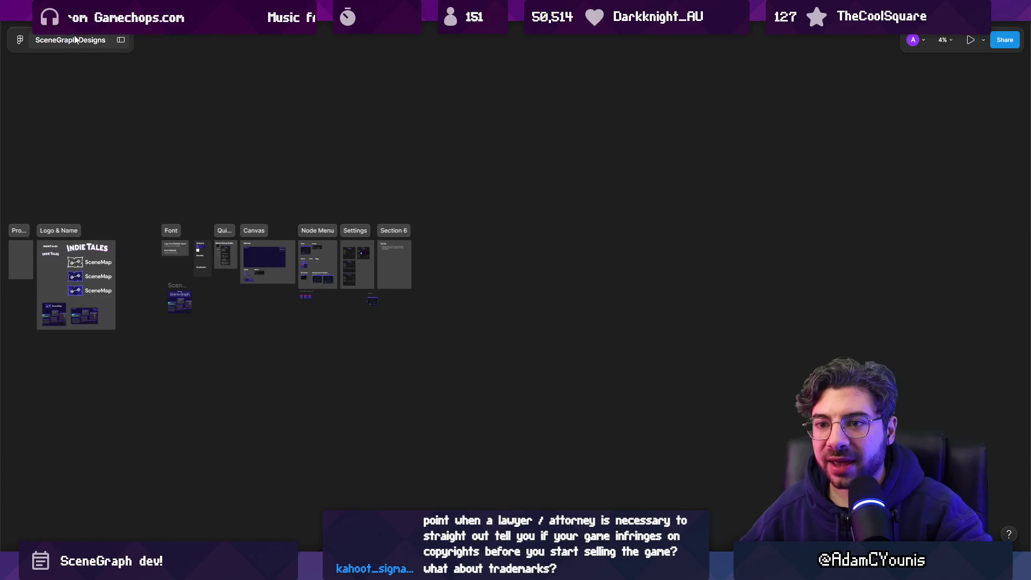
key("shift+backslash")
key("ctrl+backslash")
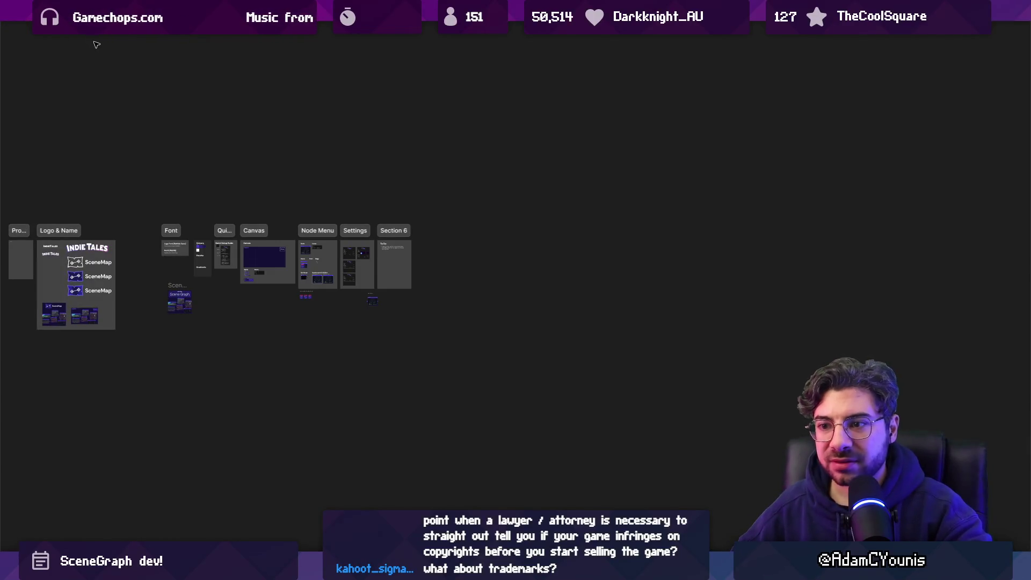
key("ctrl+backslash")
key("shift+1")
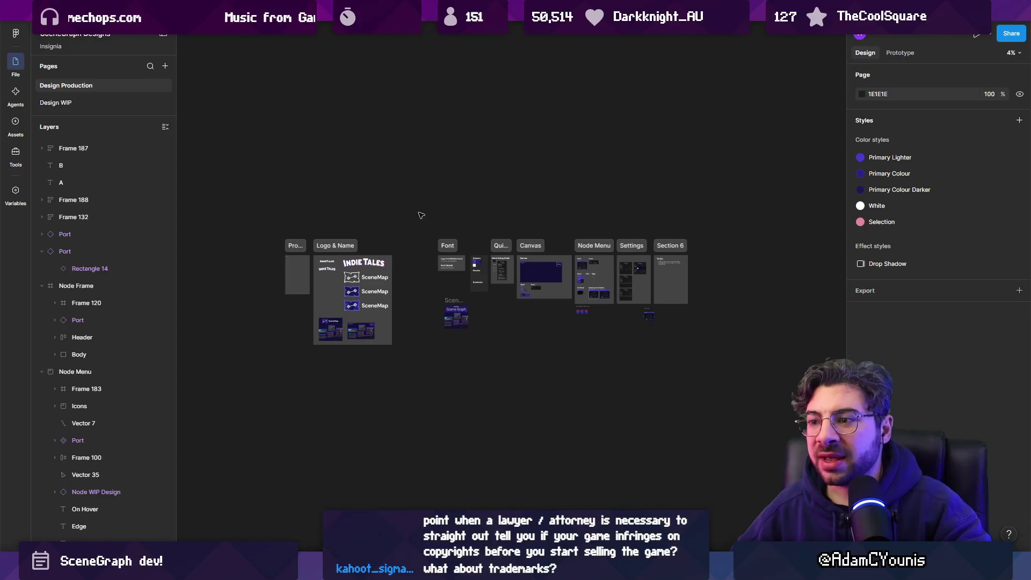
Zoom into the Logo & Name frame and inspect the third SceneMap logo's icon and text
scroll(355, 292, "up", 5)
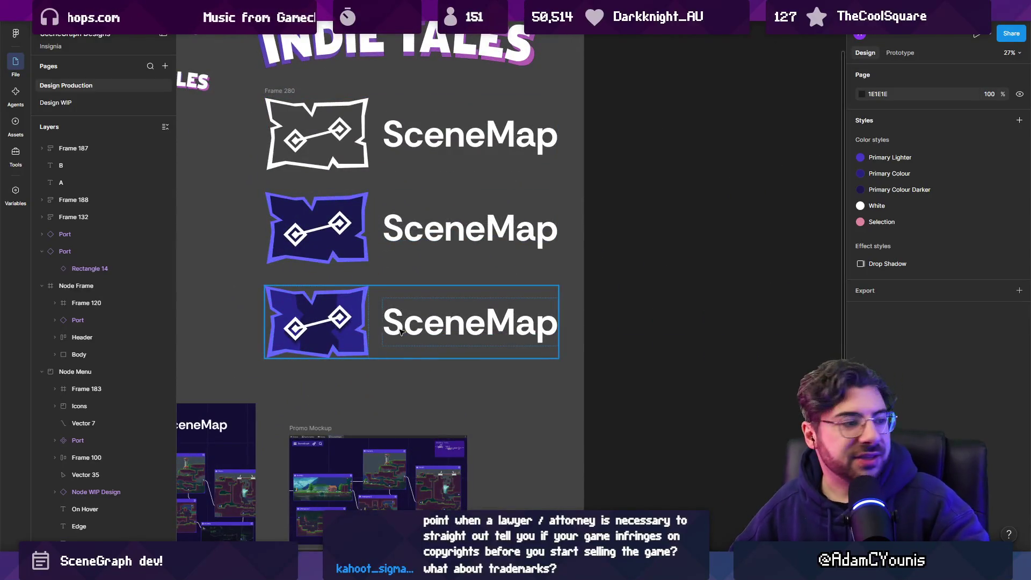
left_click(403, 330)
scroll(375, 293, "up", 3)
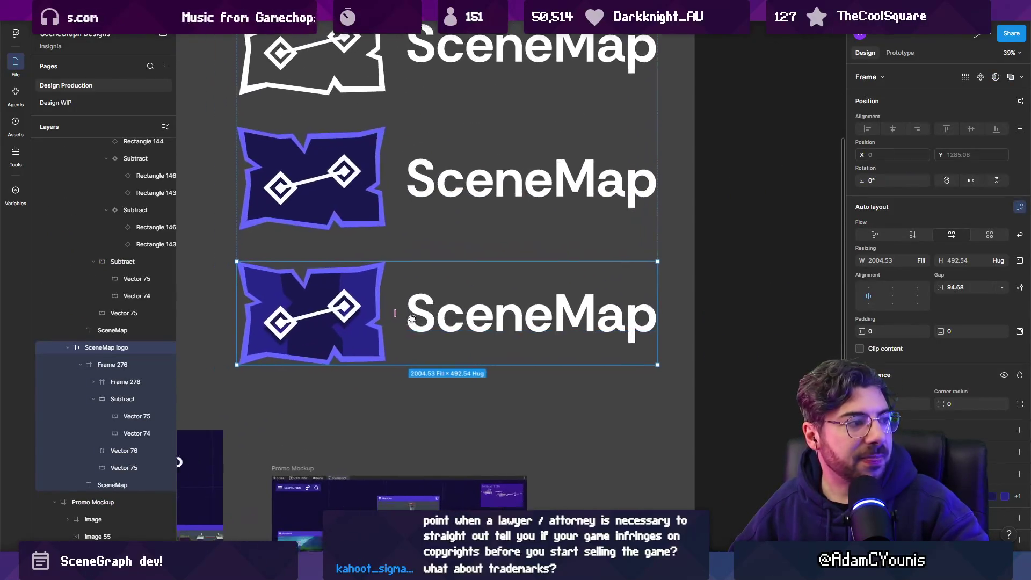
left_click(348, 326)
scroll(354, 319, "down", 2)
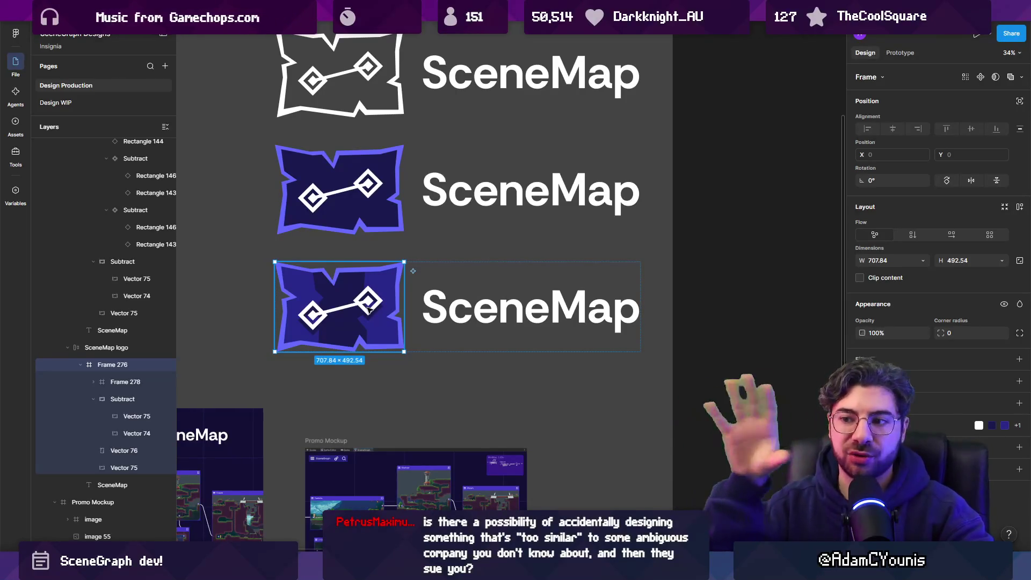
key("Escape")
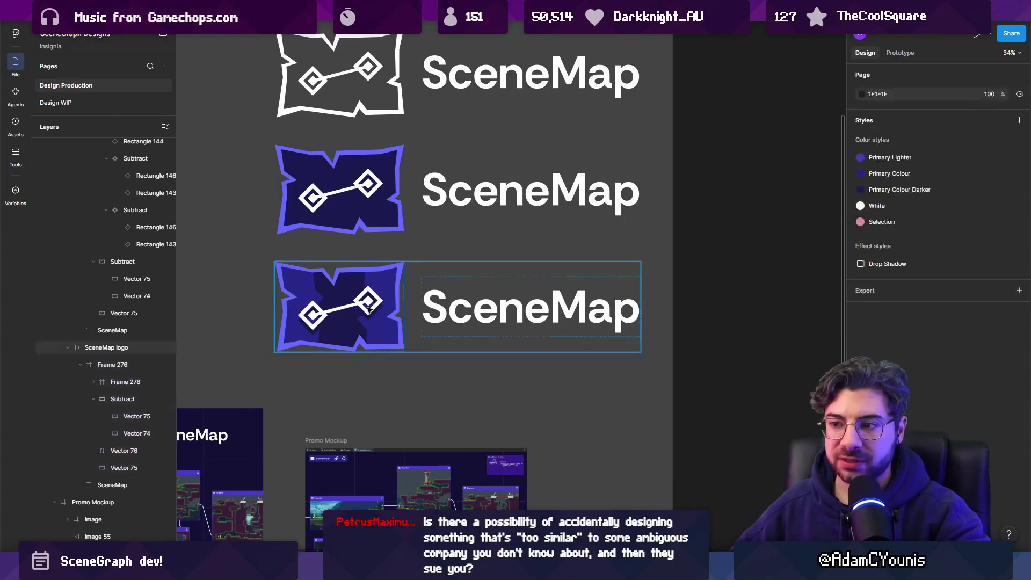
left_click(459, 306)
mouse_move(503, 302)
left_mouse_down()
mouse_move(379, 294)
mouse_move(526, 291)
left_mouse_up()
left_click(418, 290)
double_click(365, 298)
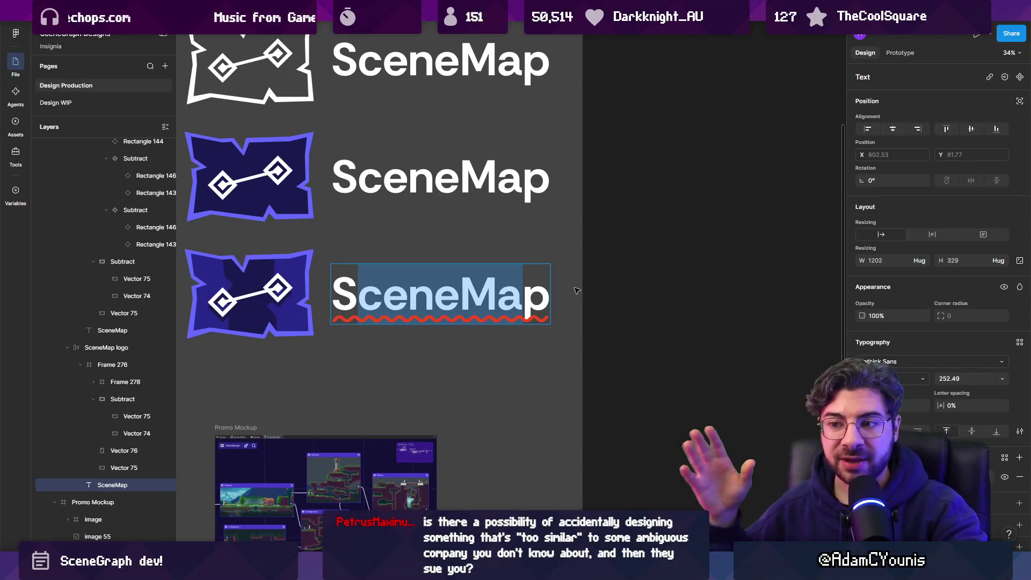
left_click(576, 291)
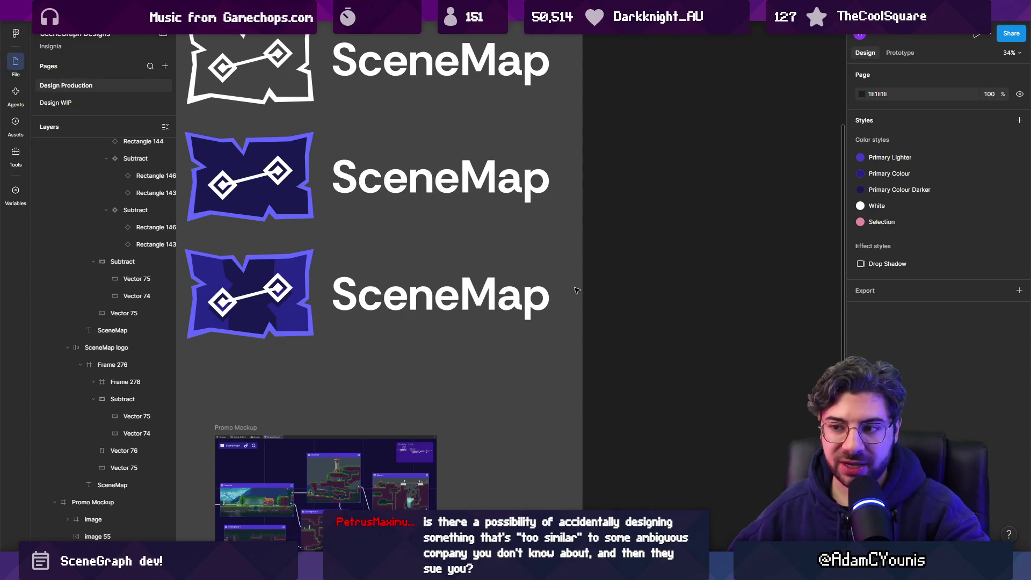
Reselect the third logo's SceneMap text, then bring up the World Graph Editor store page in the browser
left_click(396, 286)
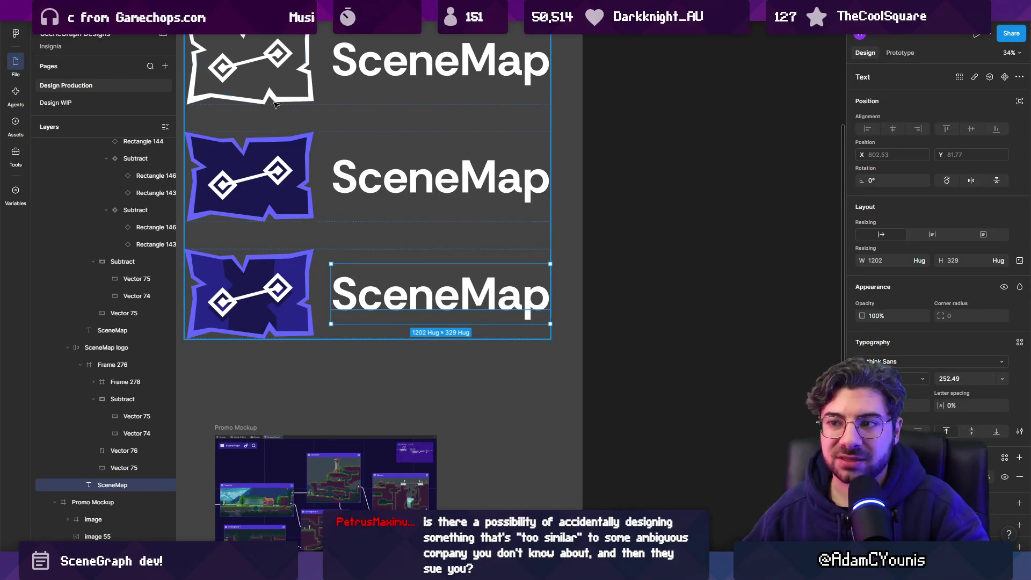
scroll(326, 221, "down", 5)
left_click(424, 224)
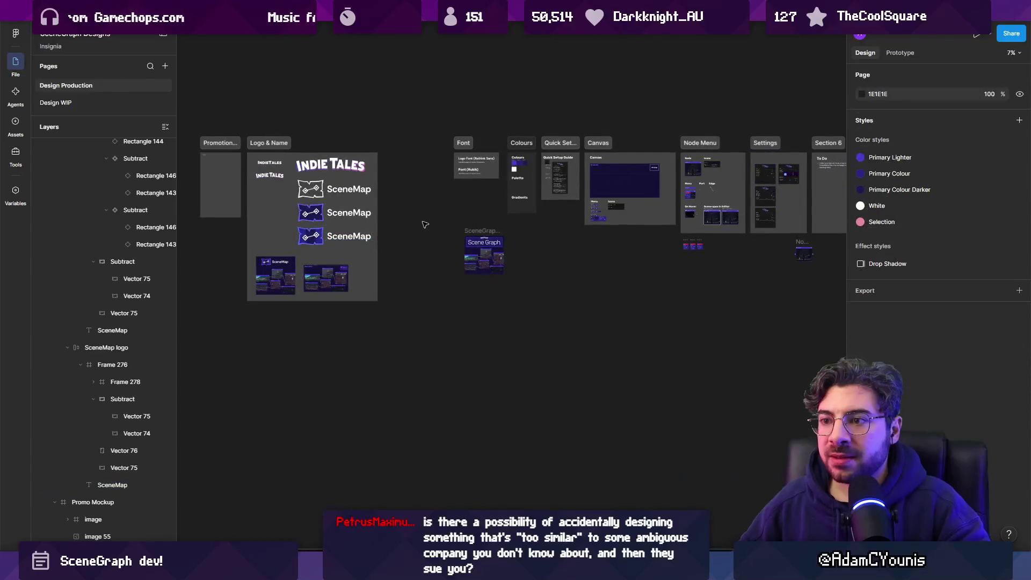
scroll(446, 213, "right", 5)
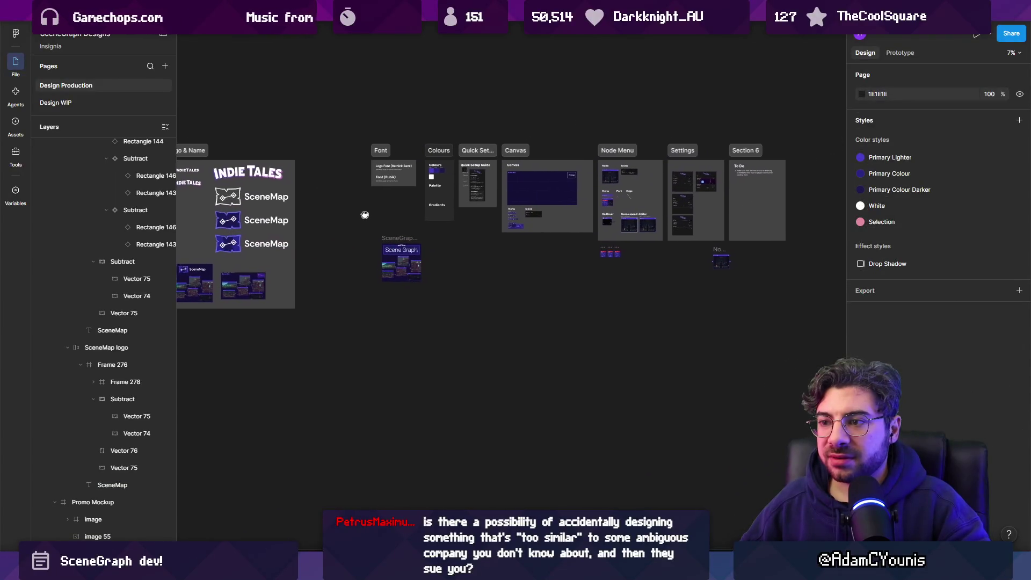
scroll(364, 215, "right", 1)
mouse_move(386, 185)
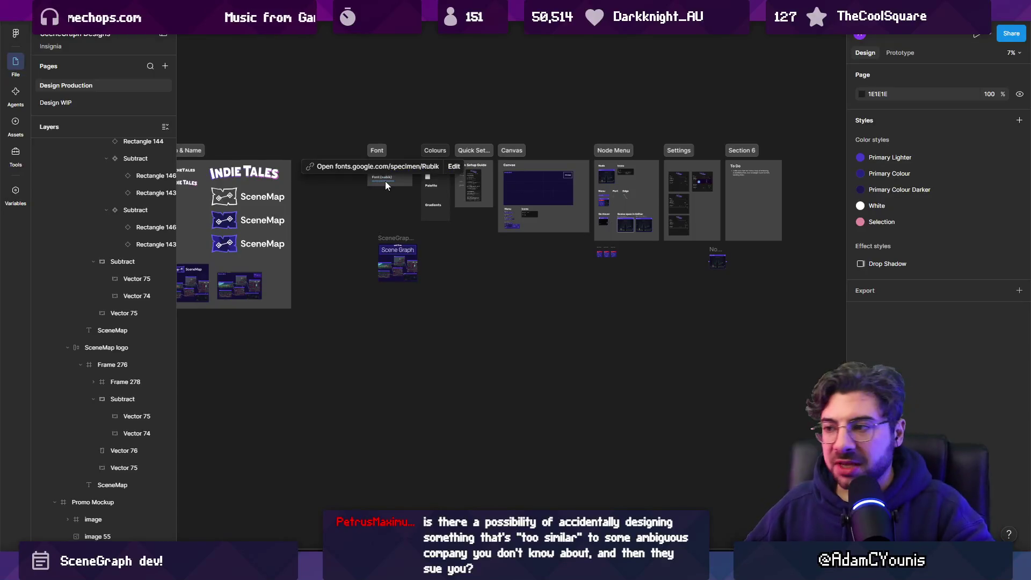
scroll(346, 221, "up", 1)
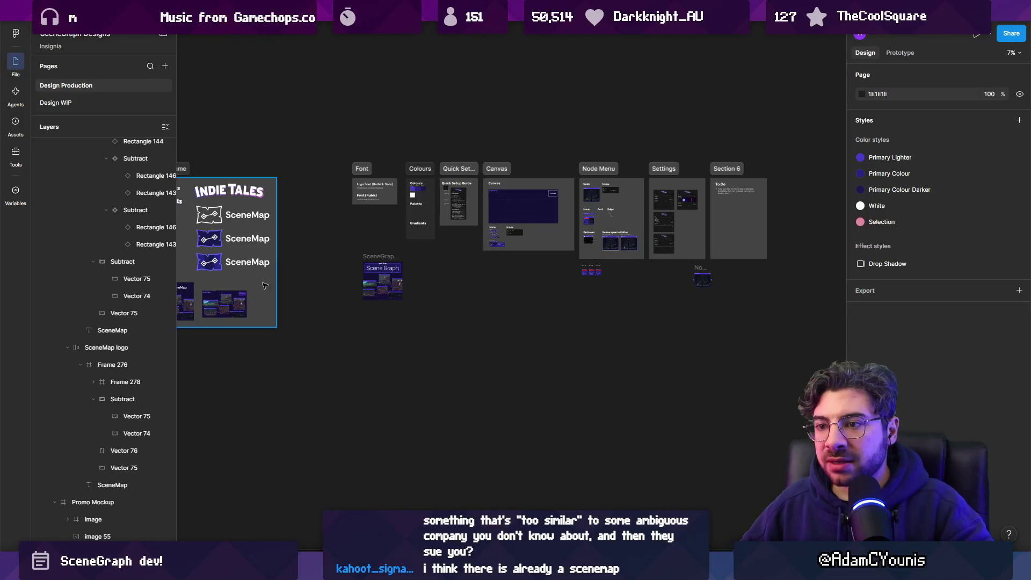
scroll(233, 262, "up", 3)
left_click(309, 261)
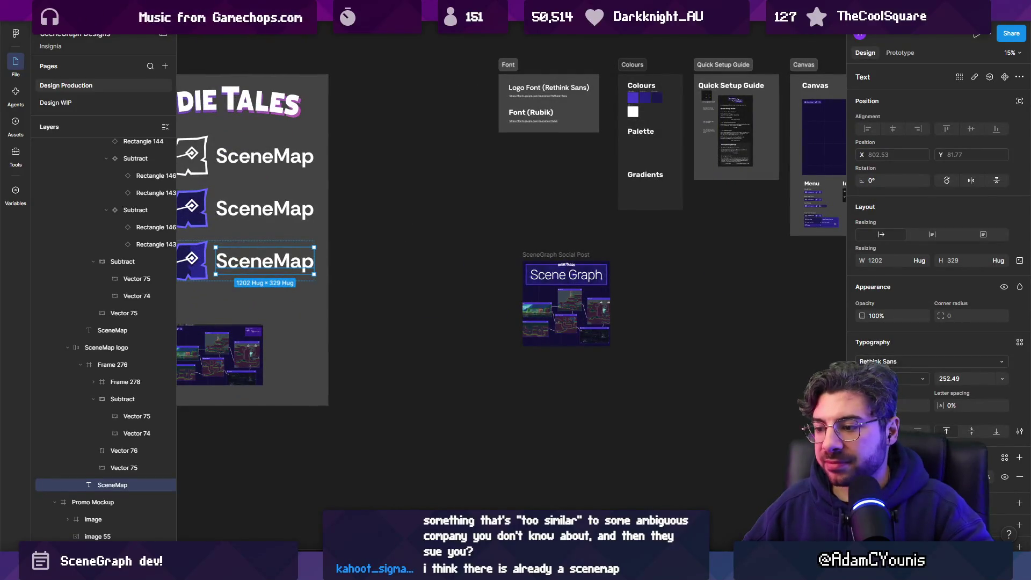
mouse_move(564, 570)
left_click(510, 486)
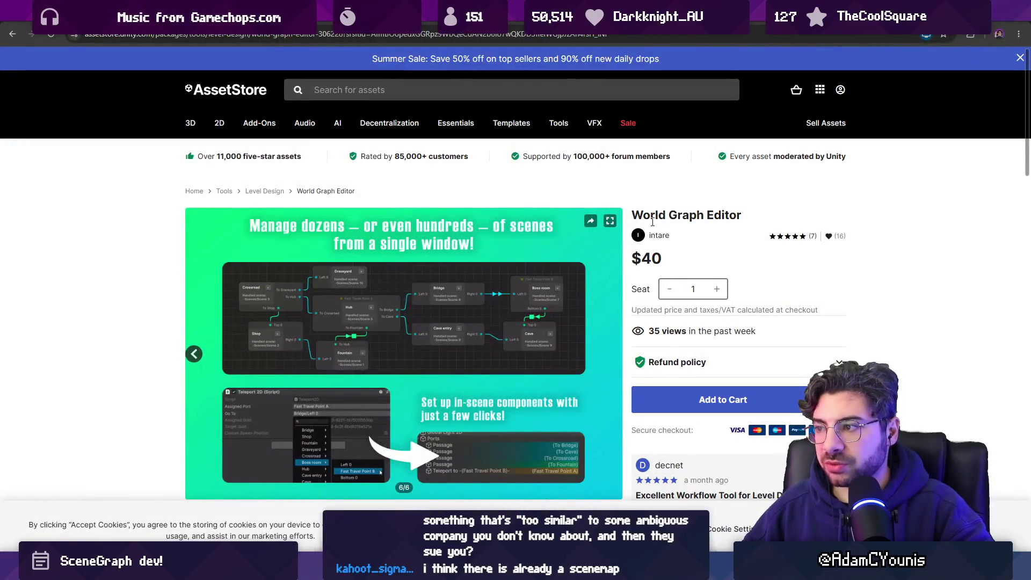
Search the Asset Store for 'scenemap' and scroll through the 1,496 matching assets
left_click(412, 93)
type("scenema")
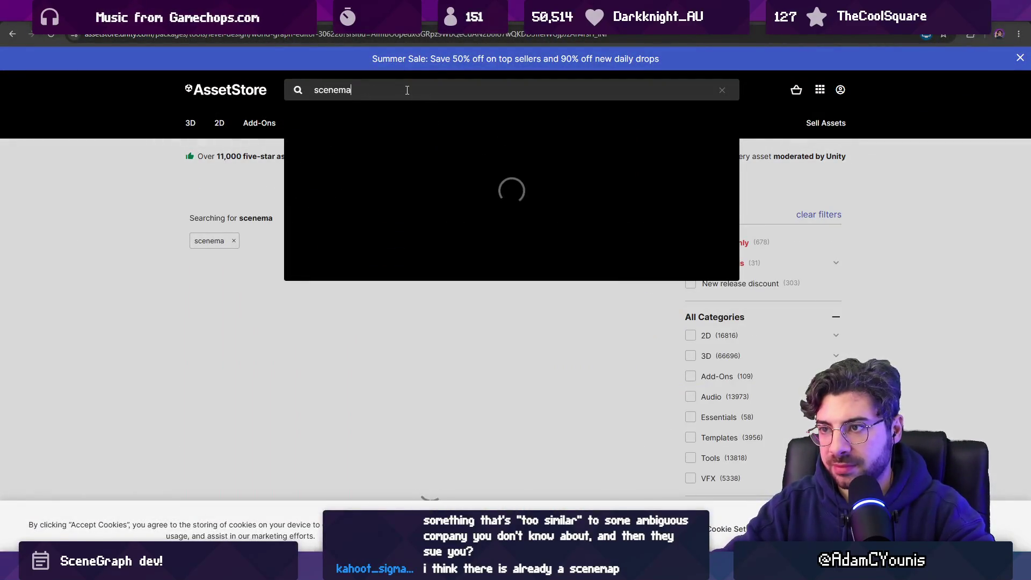
type("p")
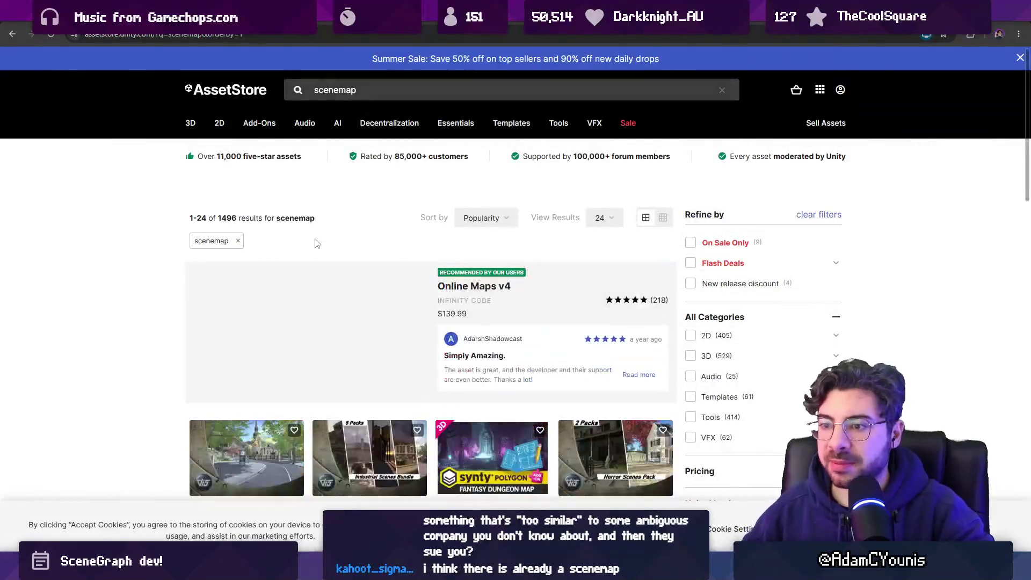
scroll(98, 275, "down", 3)
scroll(132, 225, "down", 2)
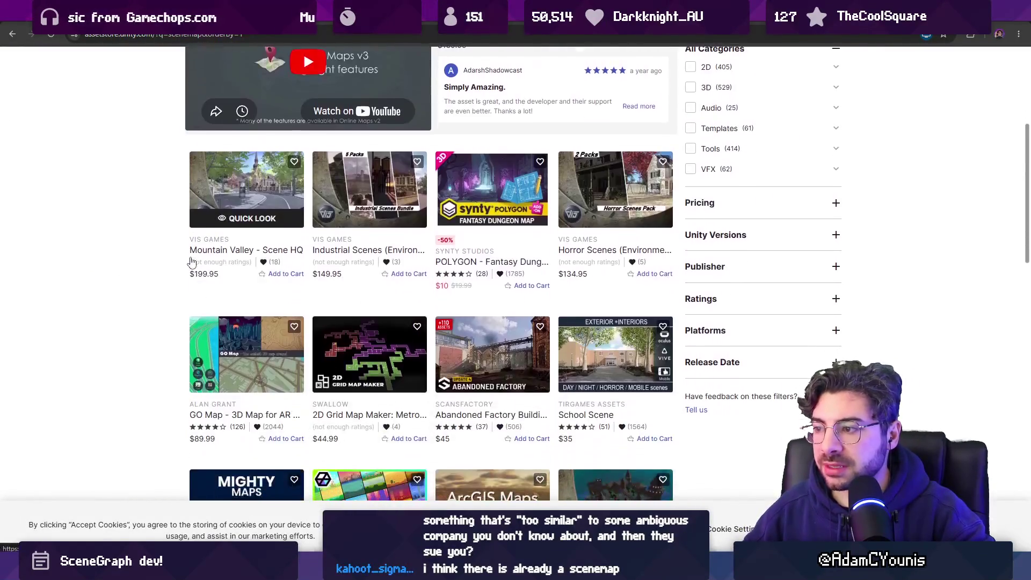
scroll(129, 228, "down", 2)
scroll(137, 230, "down", 4)
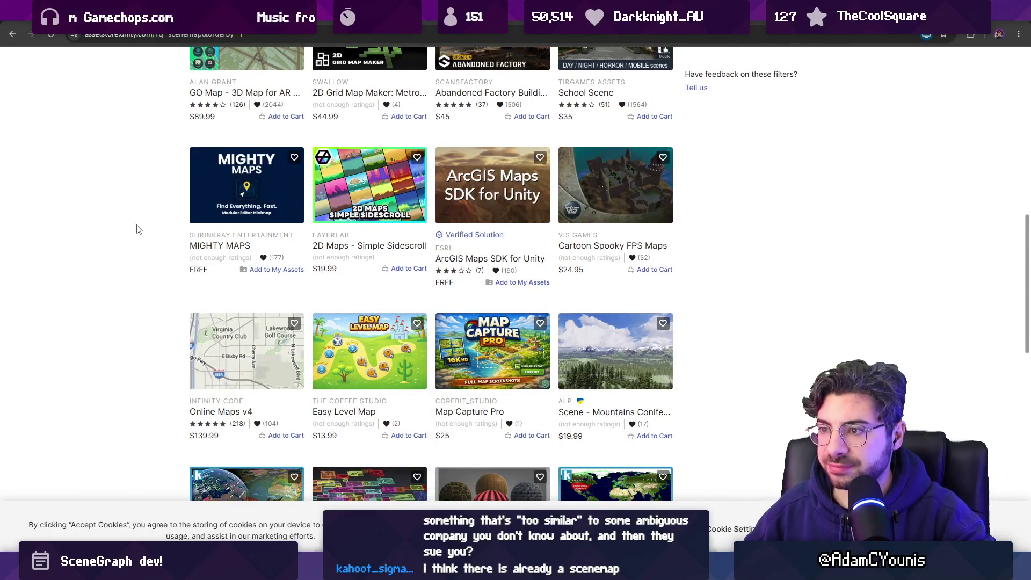
scroll(137, 230, "down", 5)
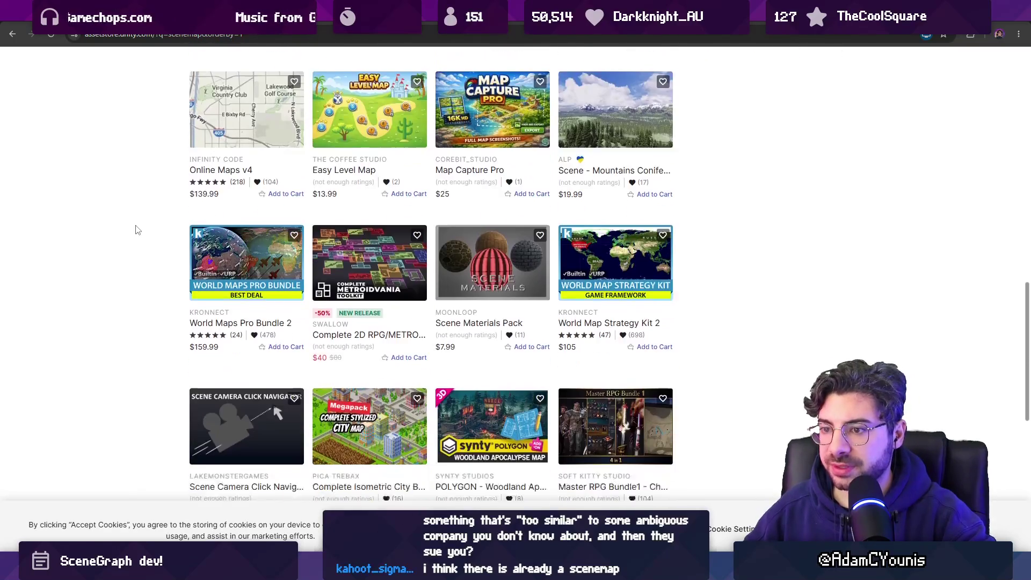
scroll(122, 263, "down", 3)
scroll(121, 259, "up", 15)
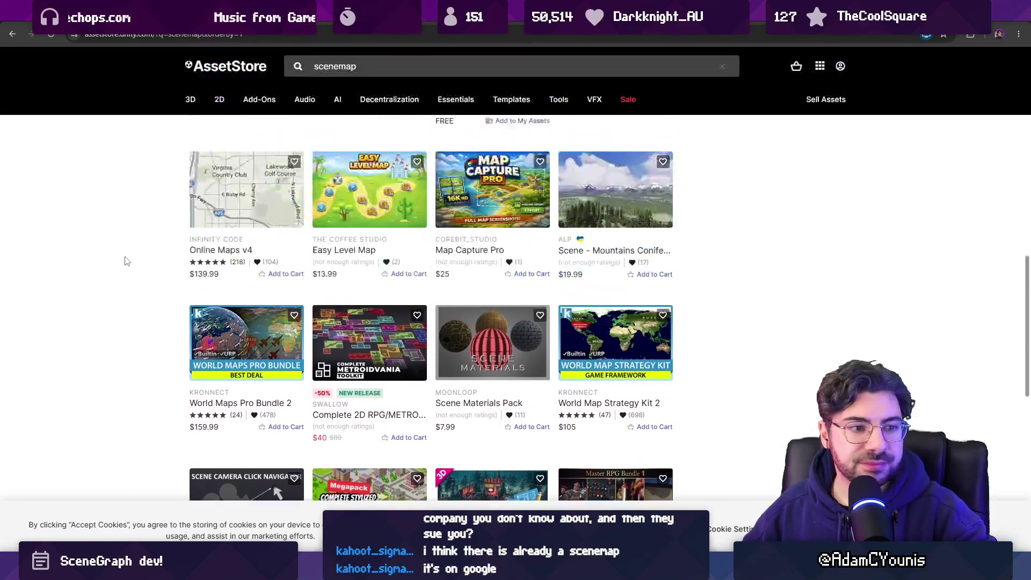
left_click(144, 35)
Google 'scenemap unity' and scroll through the results
type("scenemap unity")
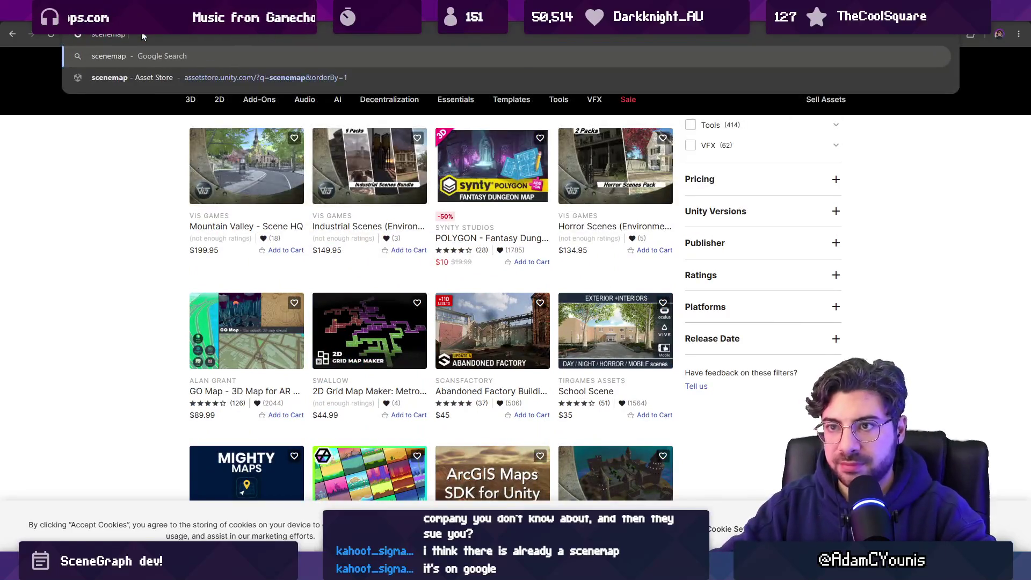
key("Return")
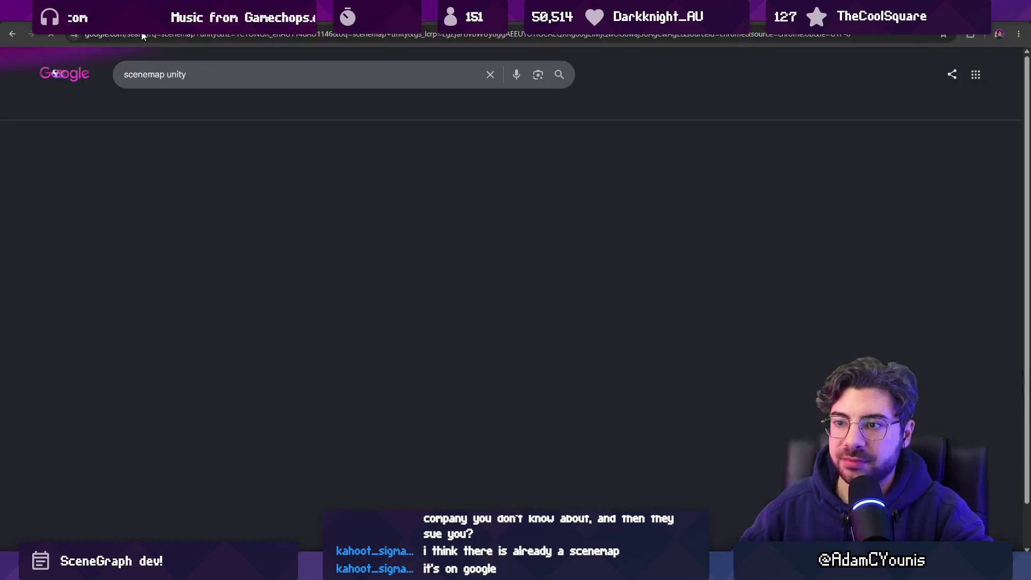
scroll(92, 161, "down", 6)
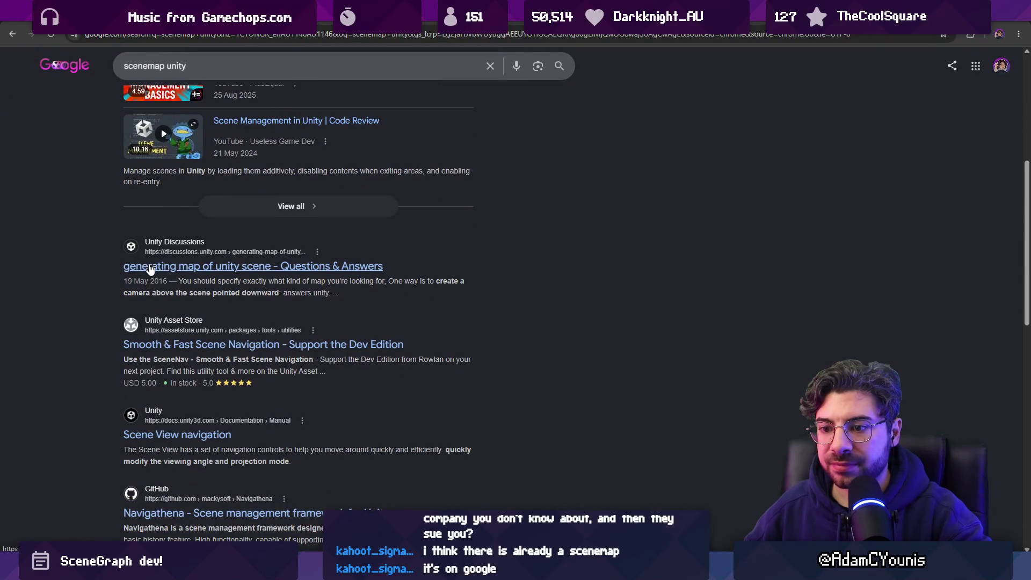
scroll(151, 266, "down", 1)
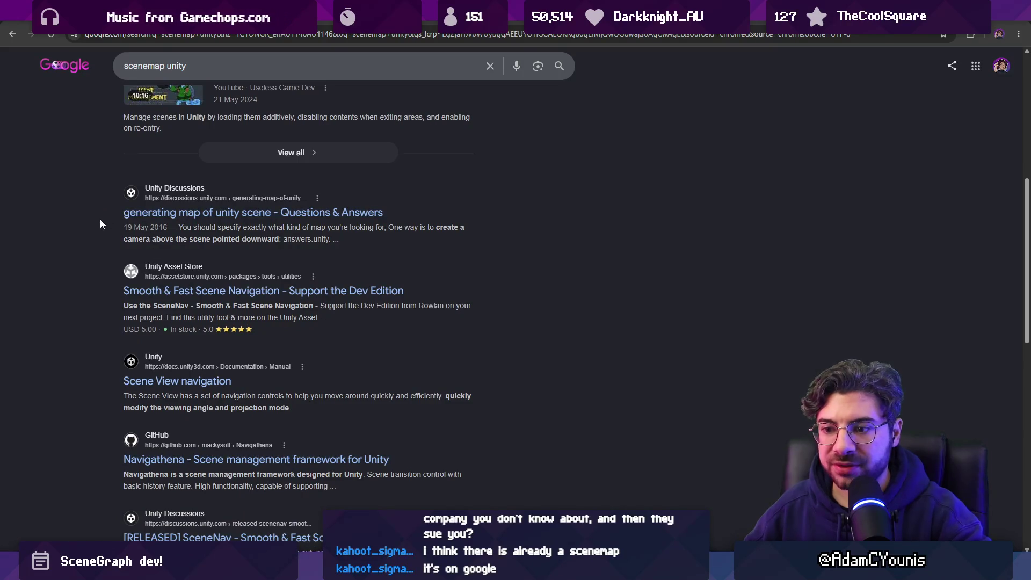
scroll(100, 220, "down", 3)
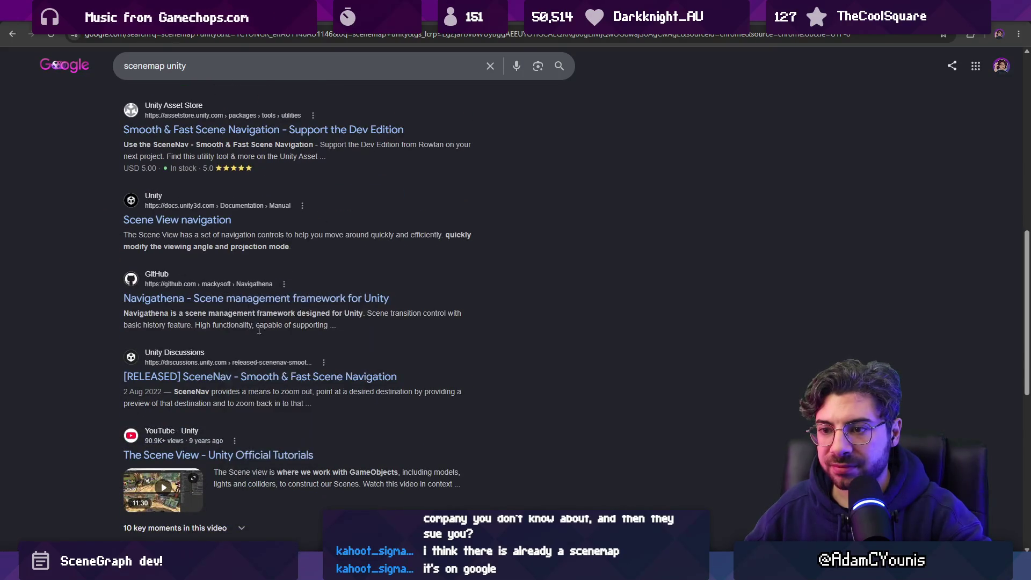
scroll(87, 296, "up", 10)
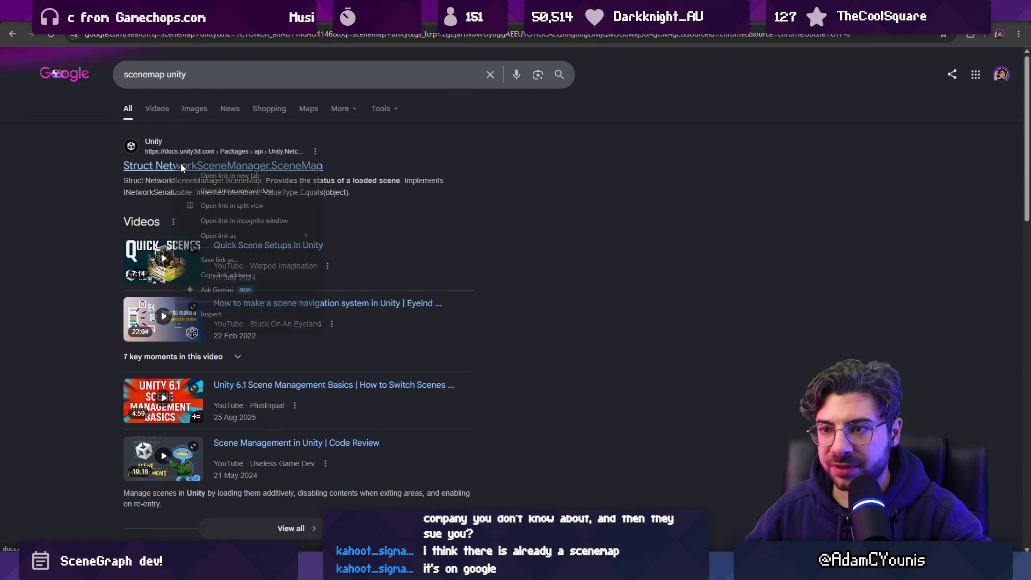
Check the NetworkSceneManager.SceneMap docs and the Navigathena GitHub repository, then return to the results
left_click(241, 165)
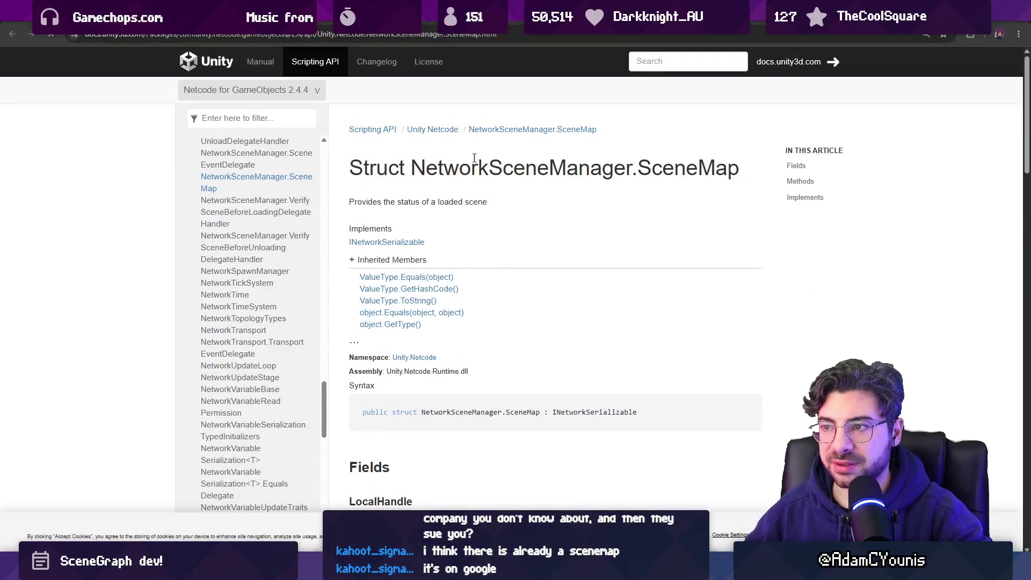
left_click_drag(488, 168, 664, 167)
left_click(500, 124)
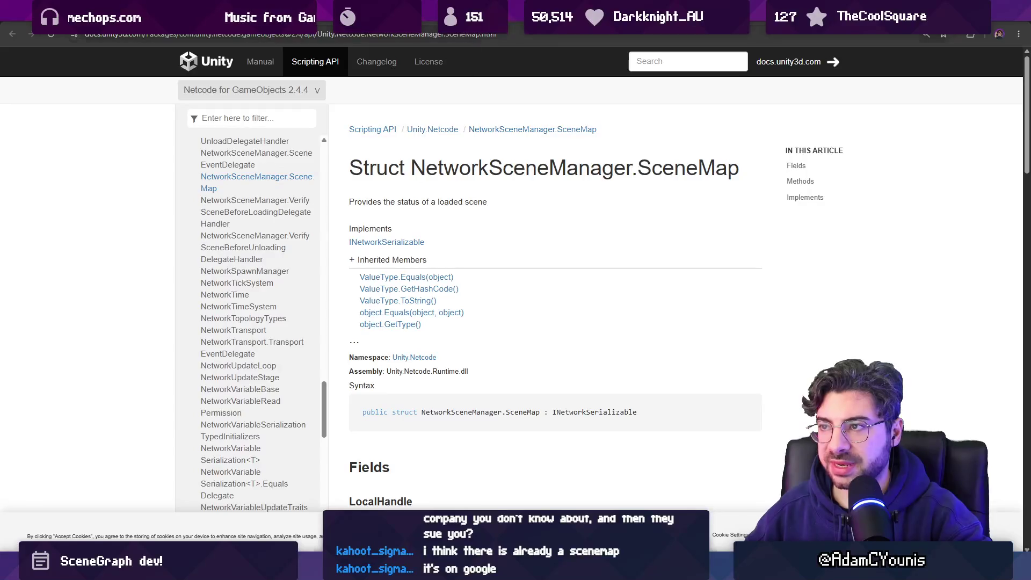
key("alt+Left")
scroll(155, 223, "down", 20)
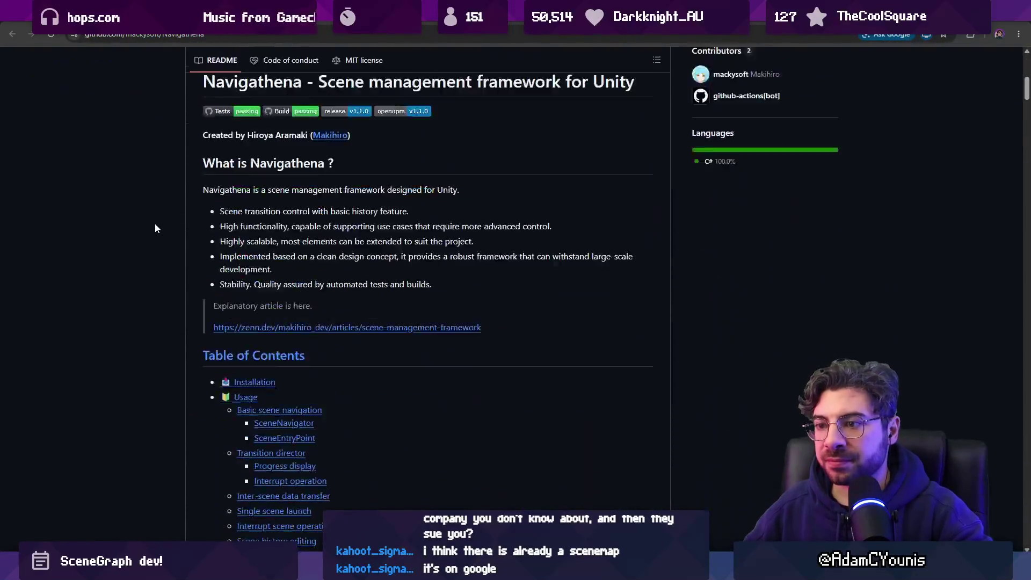
scroll(156, 230, "up", 5)
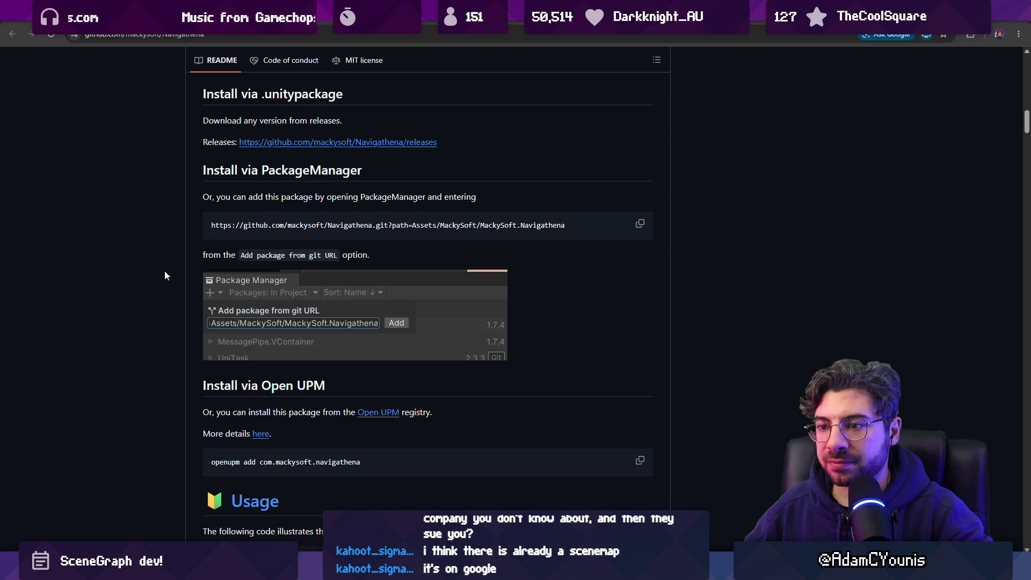
scroll(165, 273, "down", 15)
scroll(166, 299, "down", 20)
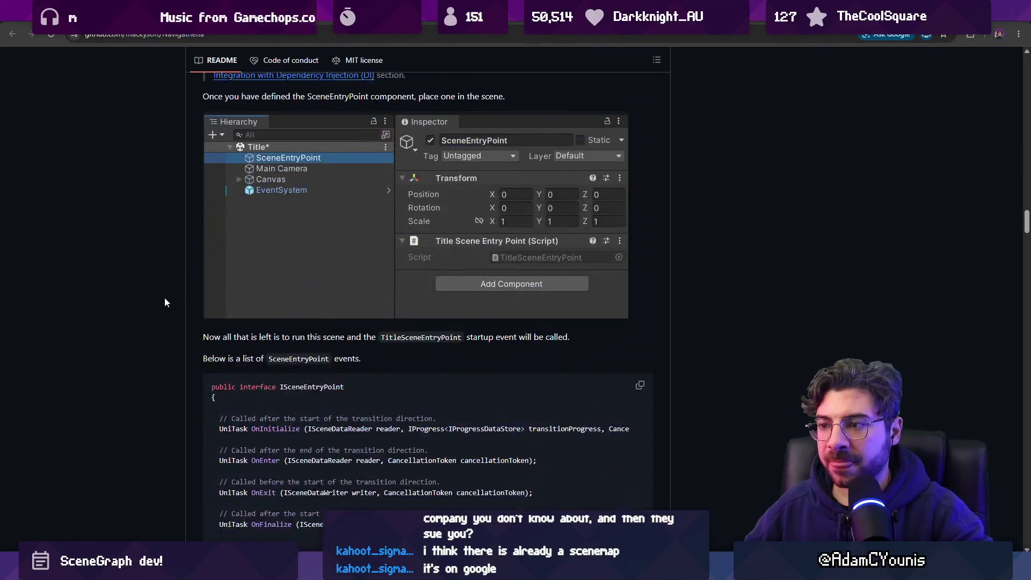
scroll(159, 300, "down", 5)
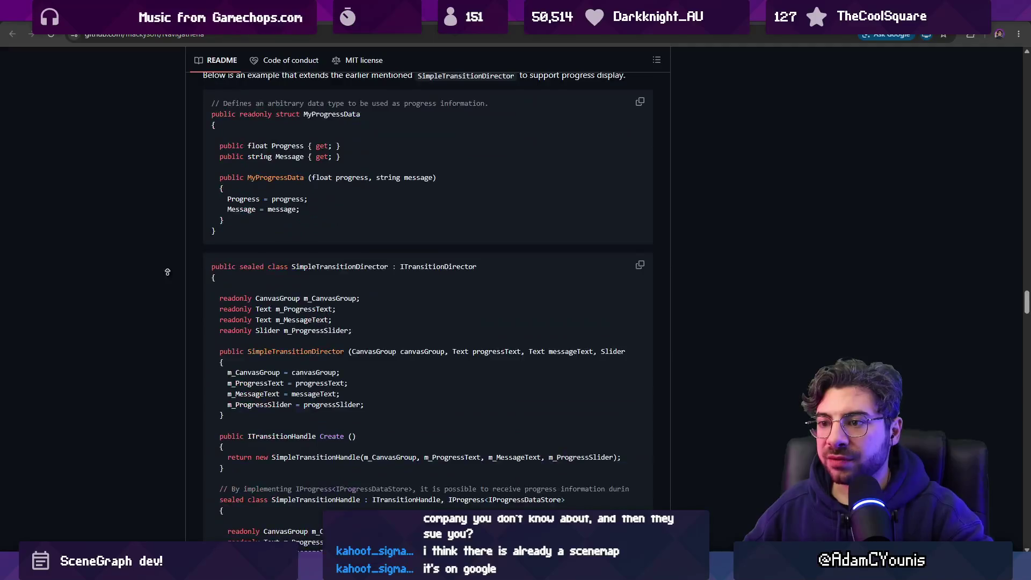
scroll(134, 241, "up", 20)
key("alt+Left")
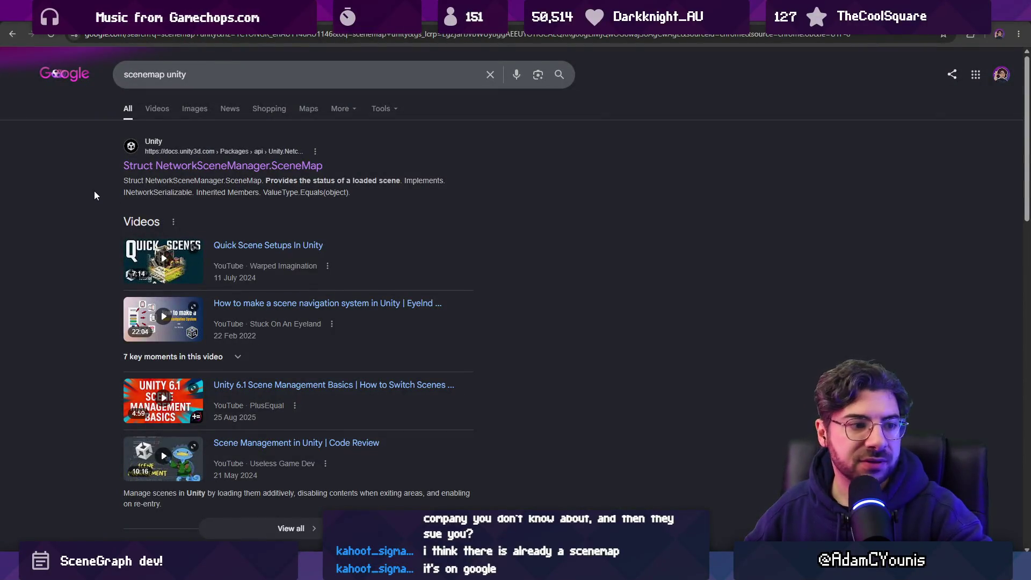
Scan further results, glance at the Unity Documentation tab, and return to Figma
scroll(95, 191, "down", 5)
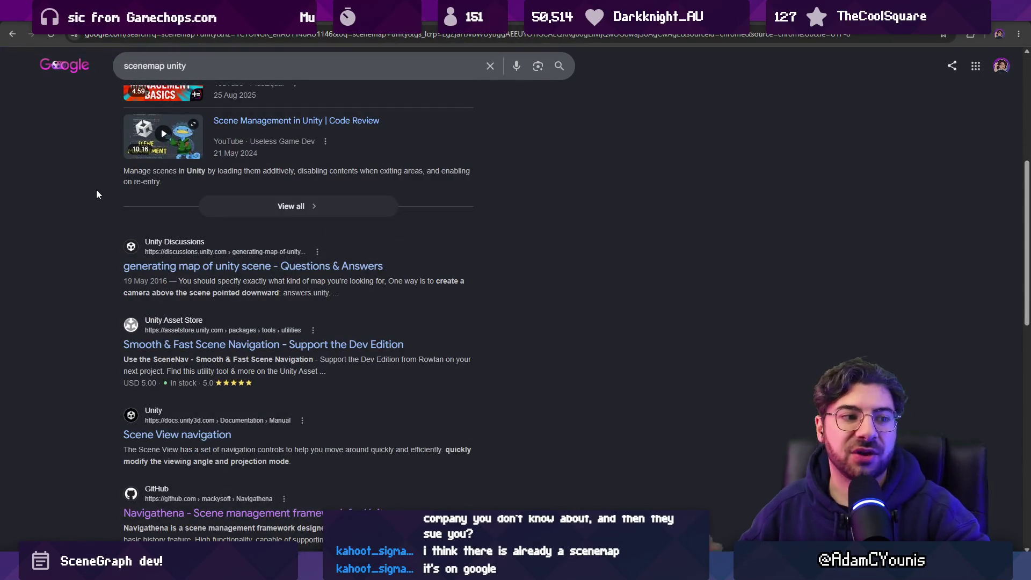
scroll(86, 189, "down", 8)
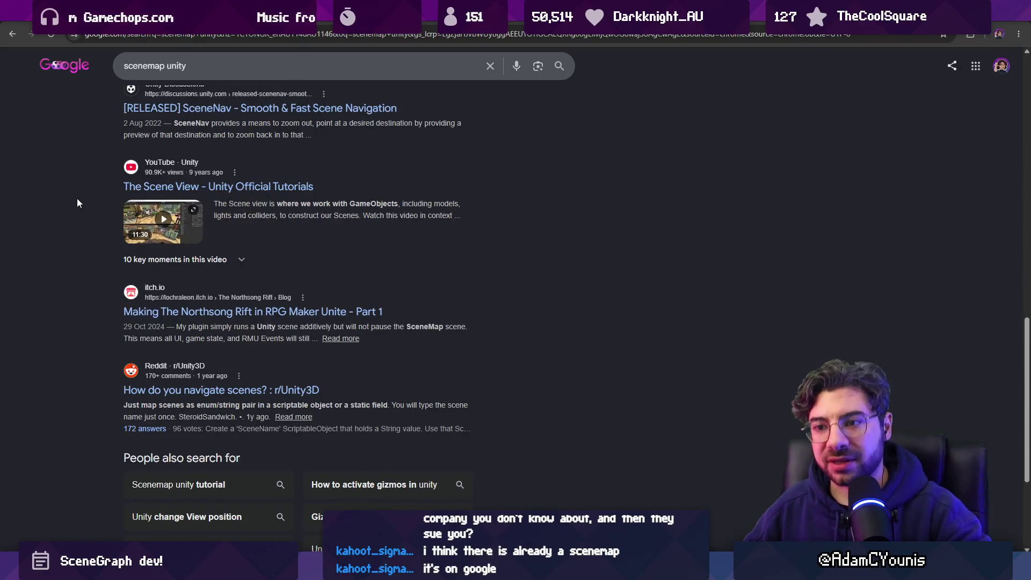
key("ctrl+Tab")
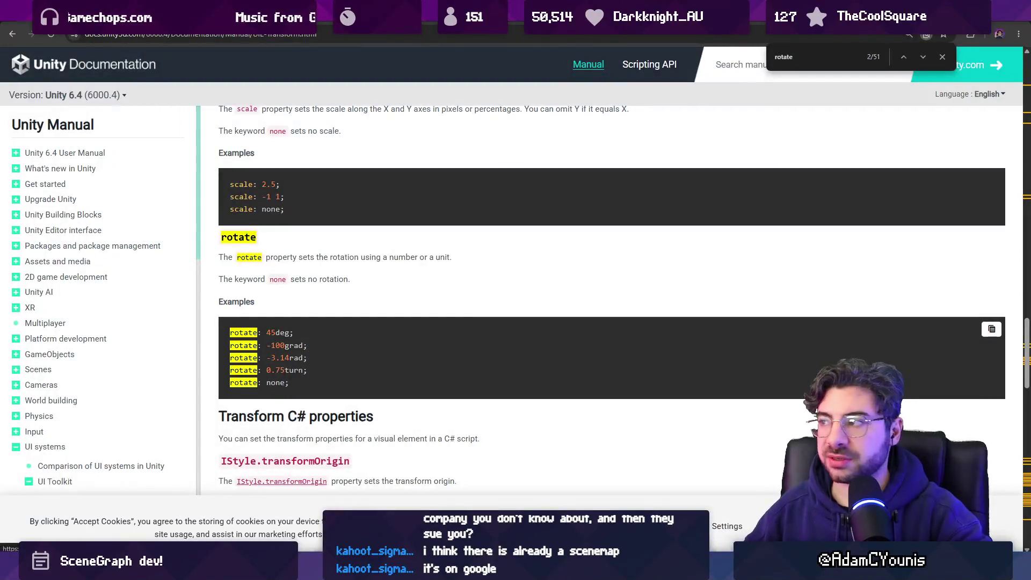
key("alt+Tab")
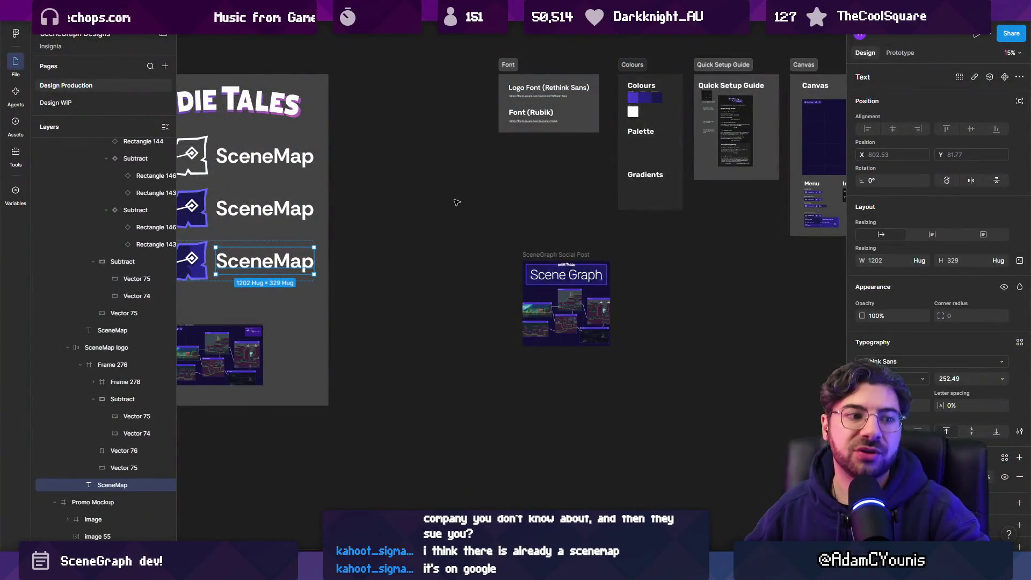
Pan across the Design Production frames and inspect the Scene Graph title in the social post
left_click(443, 200)
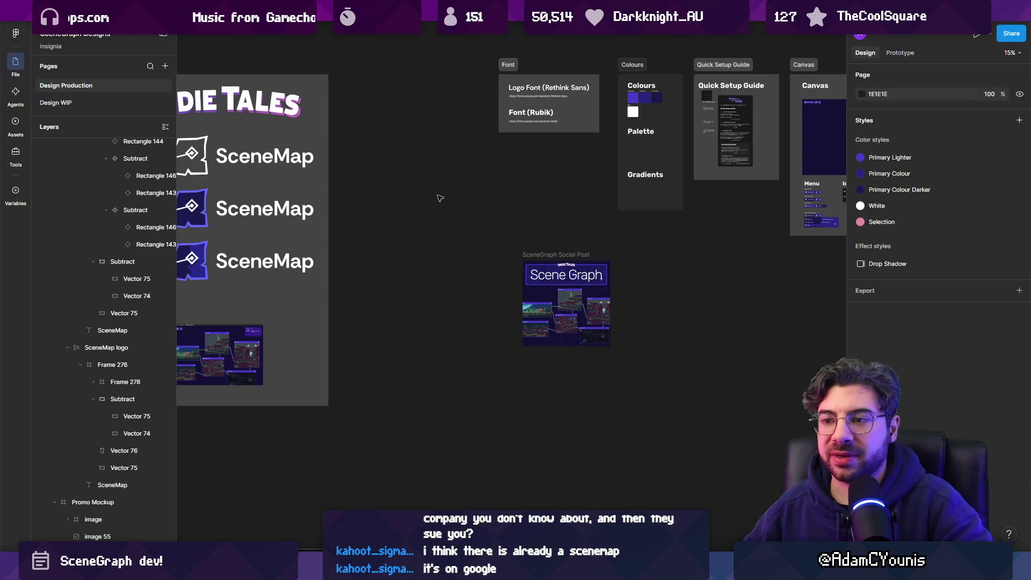
scroll(437, 198, "down", 3)
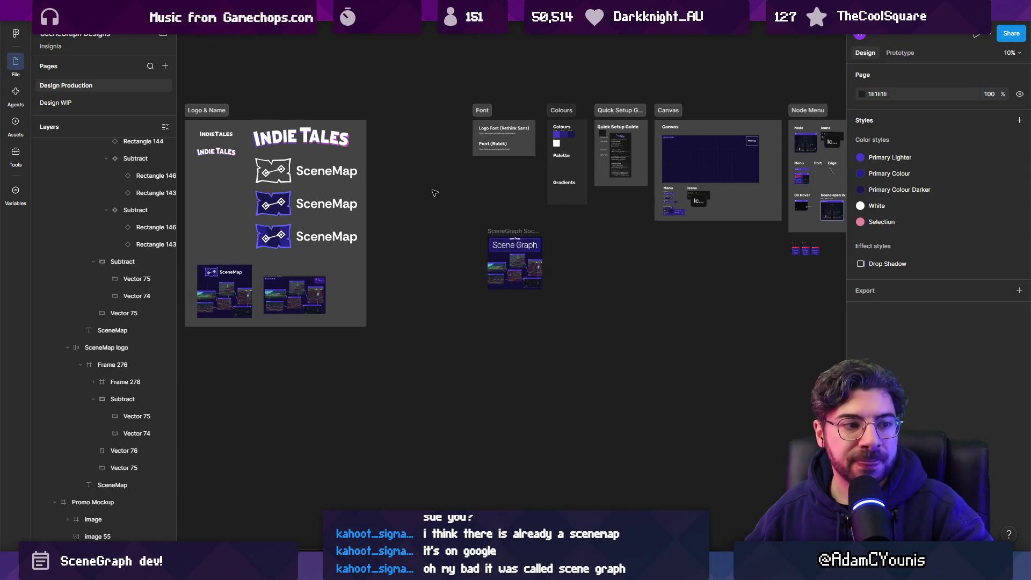
mouse_move(433, 190)
left_mouse_down()
mouse_move(290, 192)
mouse_move(483, 204)
left_mouse_up()
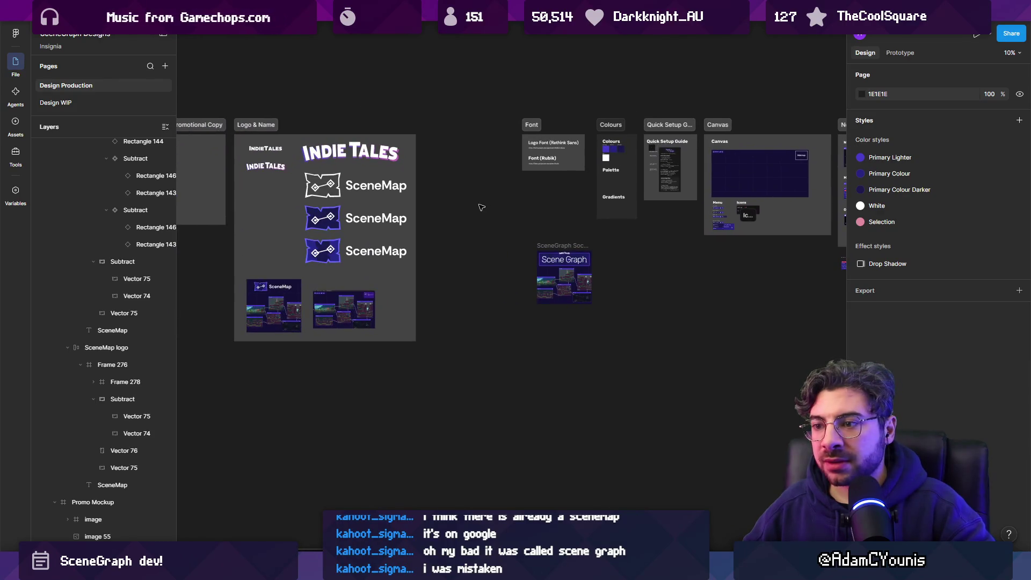
scroll(262, 302, "up", 3)
scroll(564, 221, "down", 3)
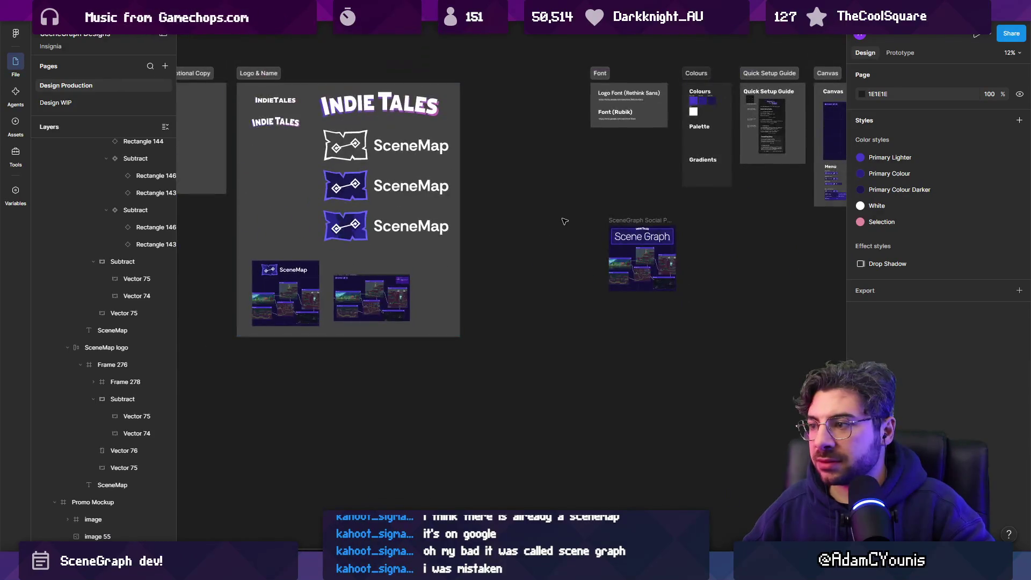
left_click_drag(564, 221, 511, 217)
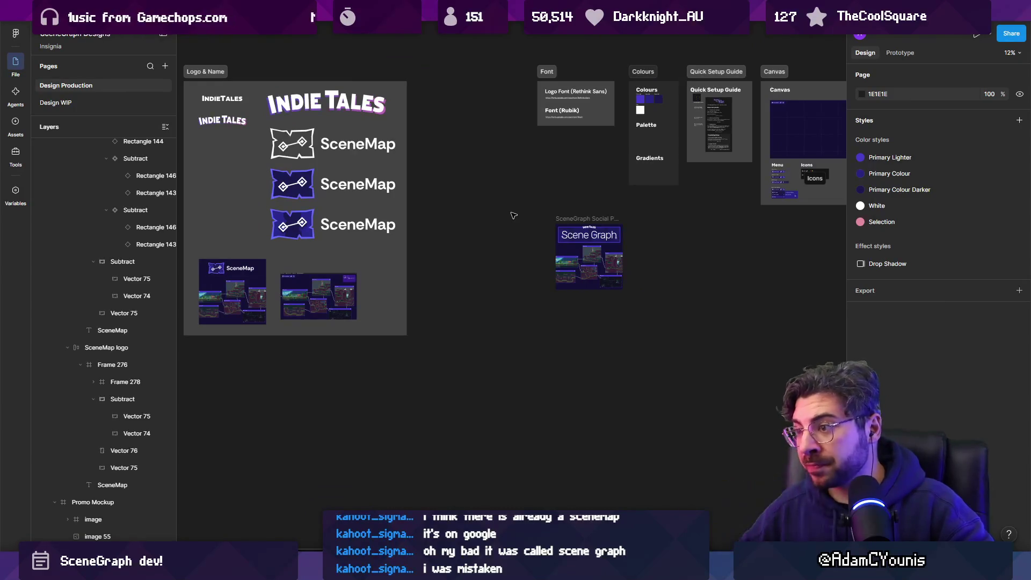
scroll(594, 232, "up", 3)
left_click(535, 231)
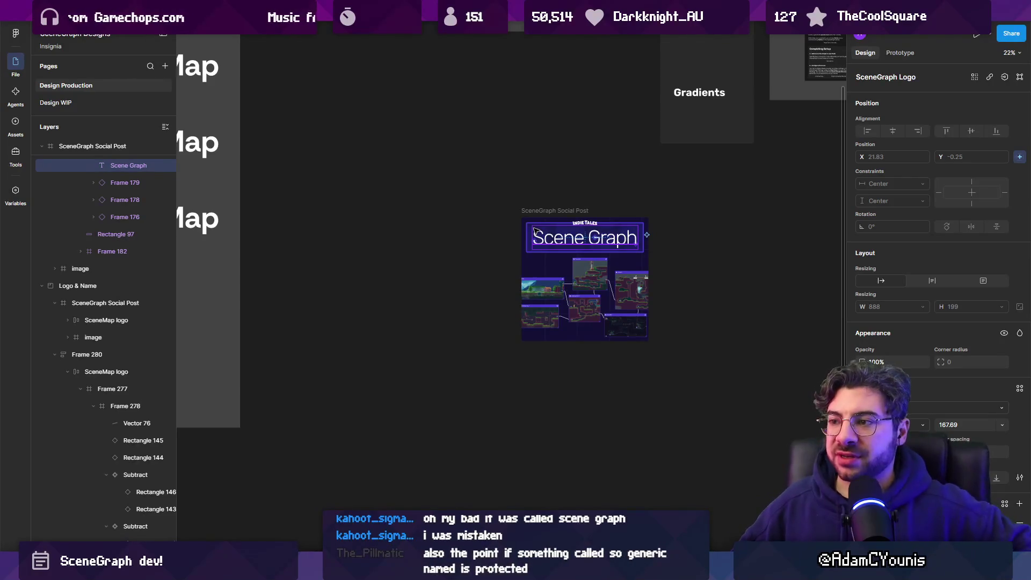
left_click(485, 173)
scroll(485, 173, "down", 3)
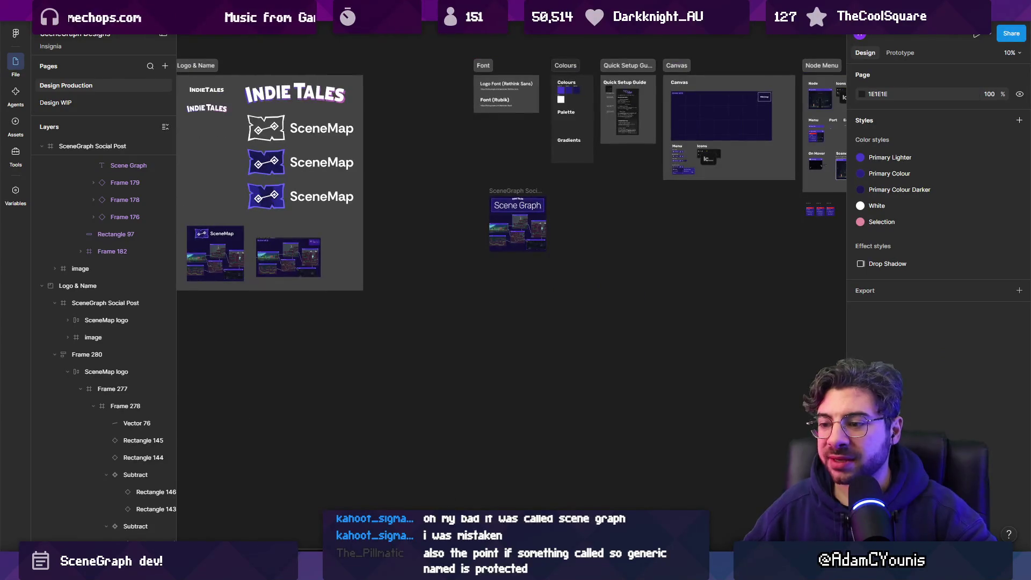
Briefly check the Unity editor, then open the Design WIP page in Figma
mouse_move(374, 569)
left_click(317, 510)
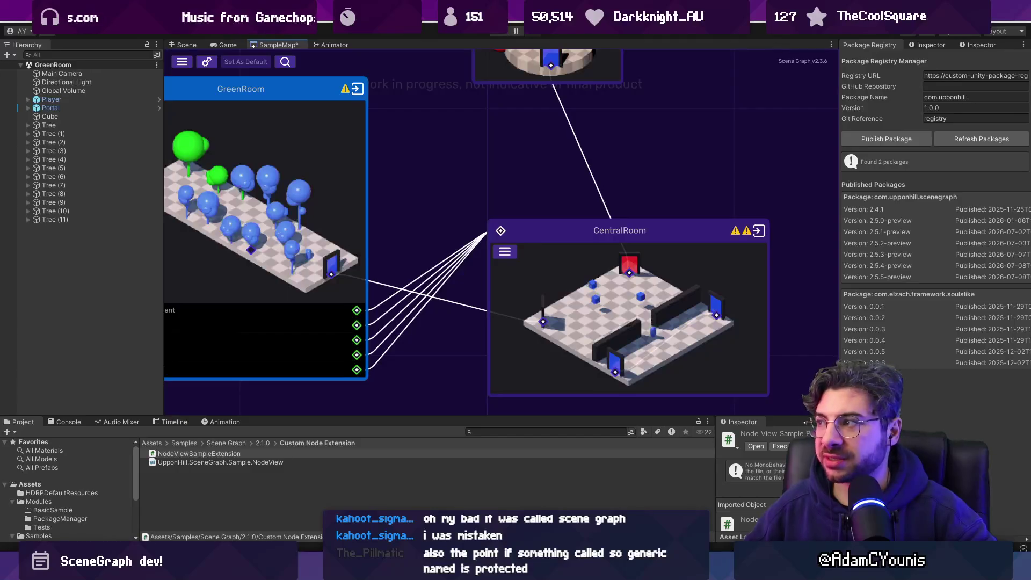
key("alt+Tab")
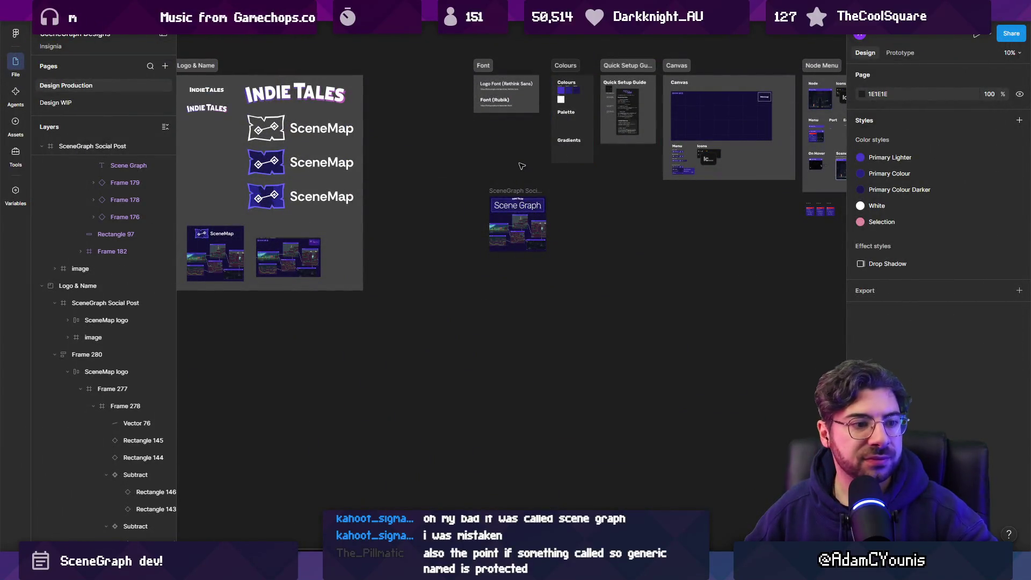
scroll(515, 167, "right", 5)
scroll(514, 167, "up", 3)
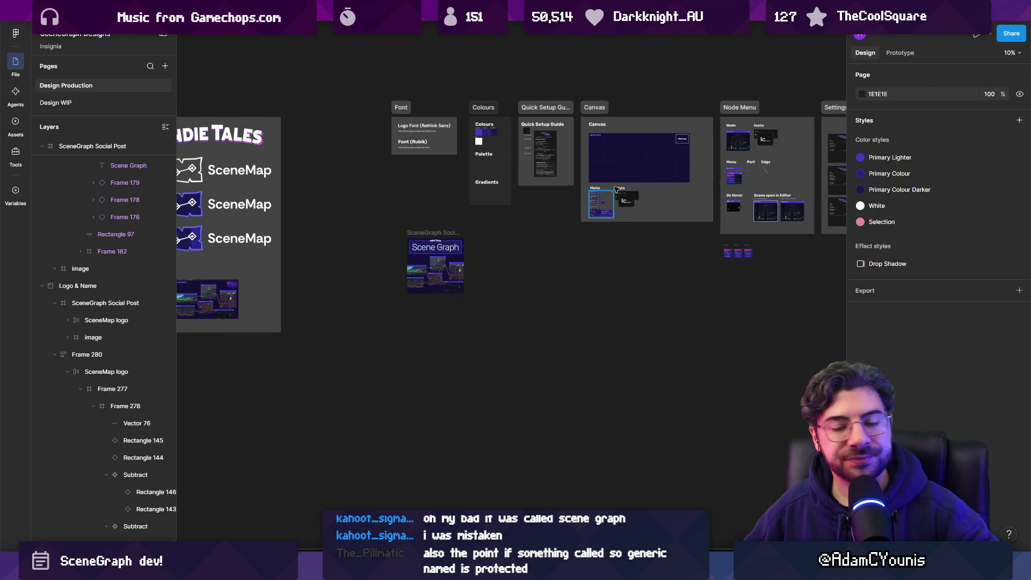
scroll(537, 186, "right", 10)
scroll(516, 187, "up", 5)
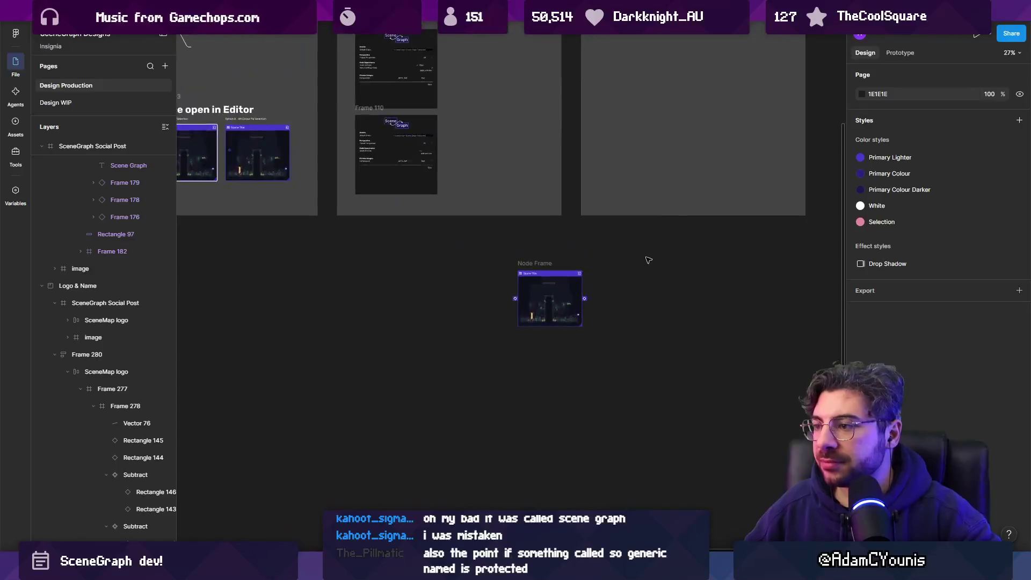
scroll(649, 260, "down", 5)
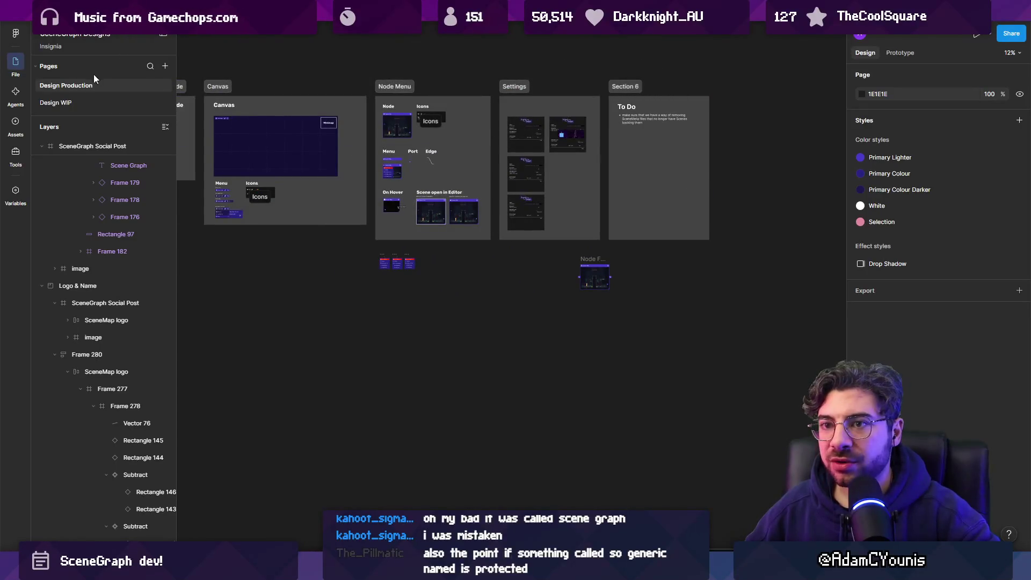
left_click(92, 102)
scroll(537, 210, "right", 5)
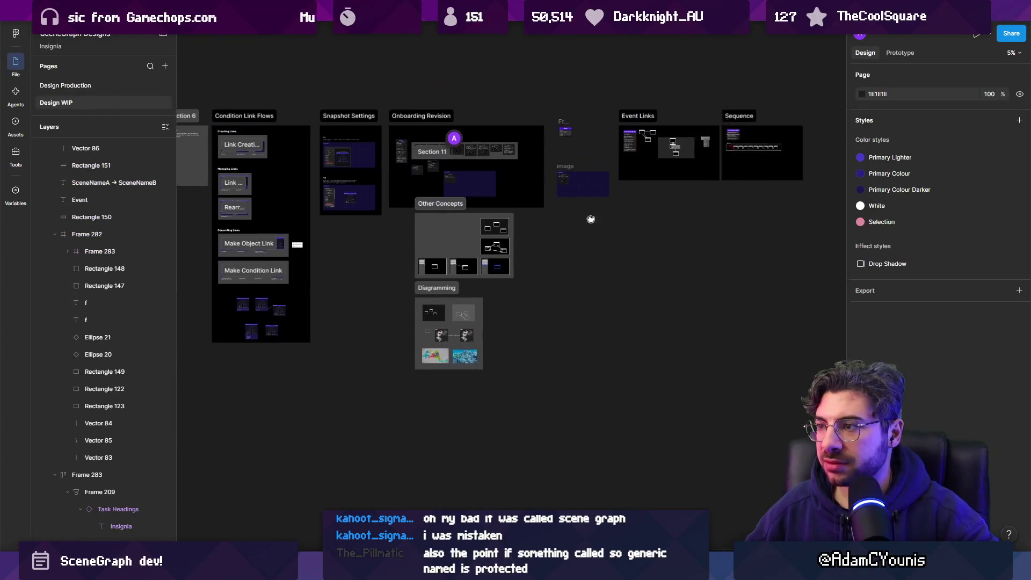
Zoom around the Design WIP canvas until the image frame with the dark grid mockup is visible
scroll(486, 257, "up", 10)
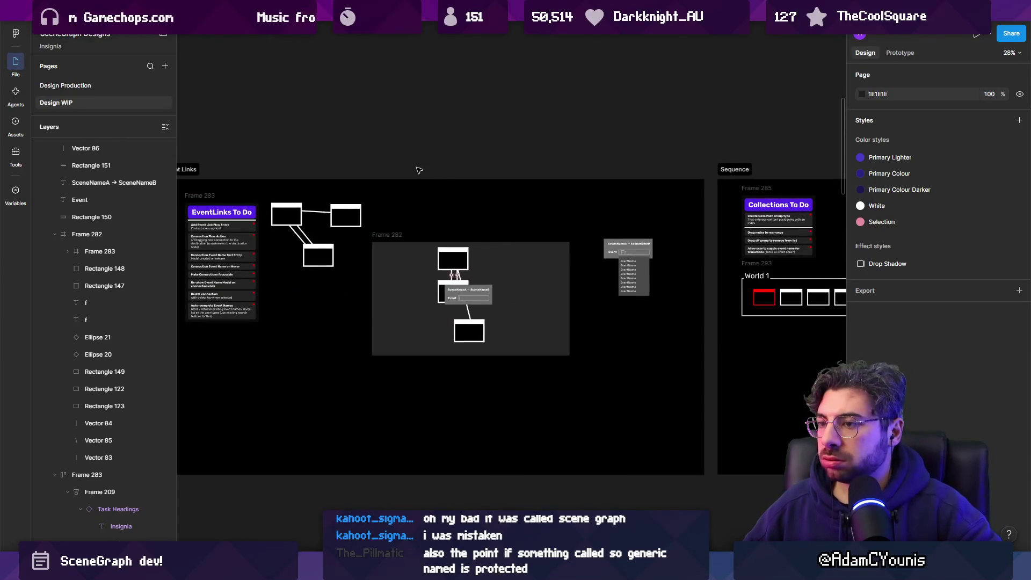
scroll(490, 205, "down", 5)
scroll(534, 206, "up", 5)
scroll(533, 206, "up", 5)
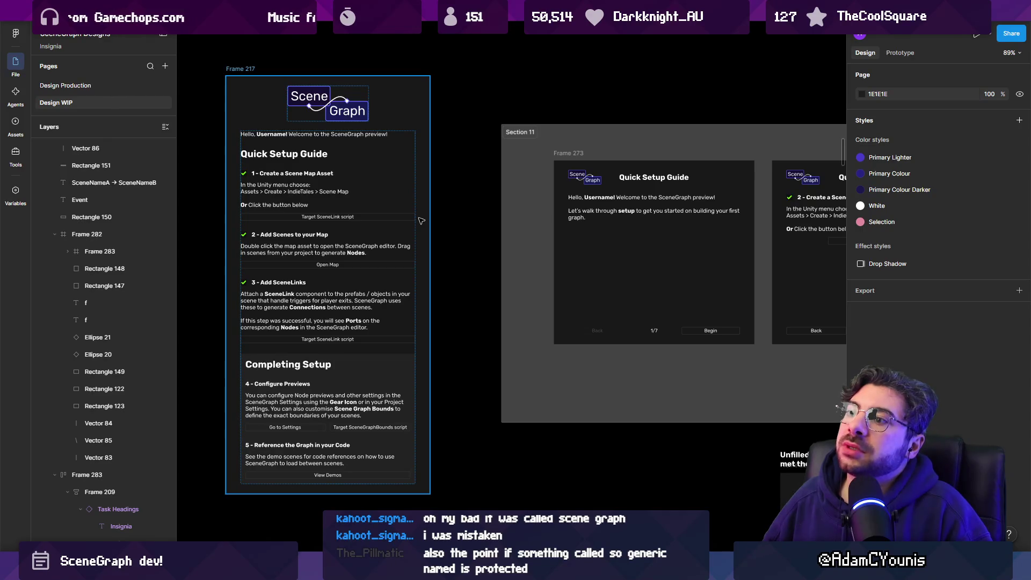
scroll(421, 221, "down", 6)
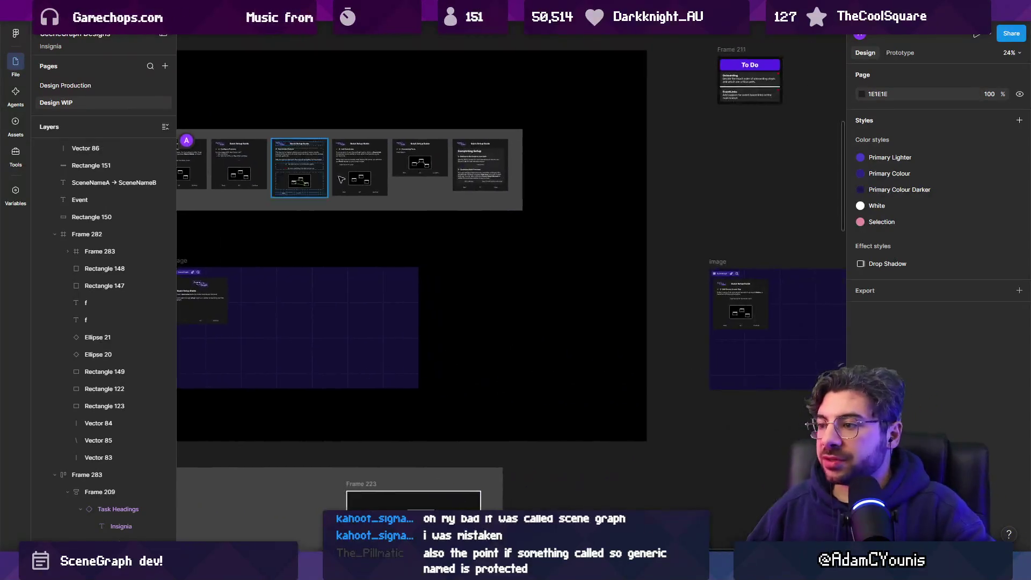
scroll(341, 179, "down", 8)
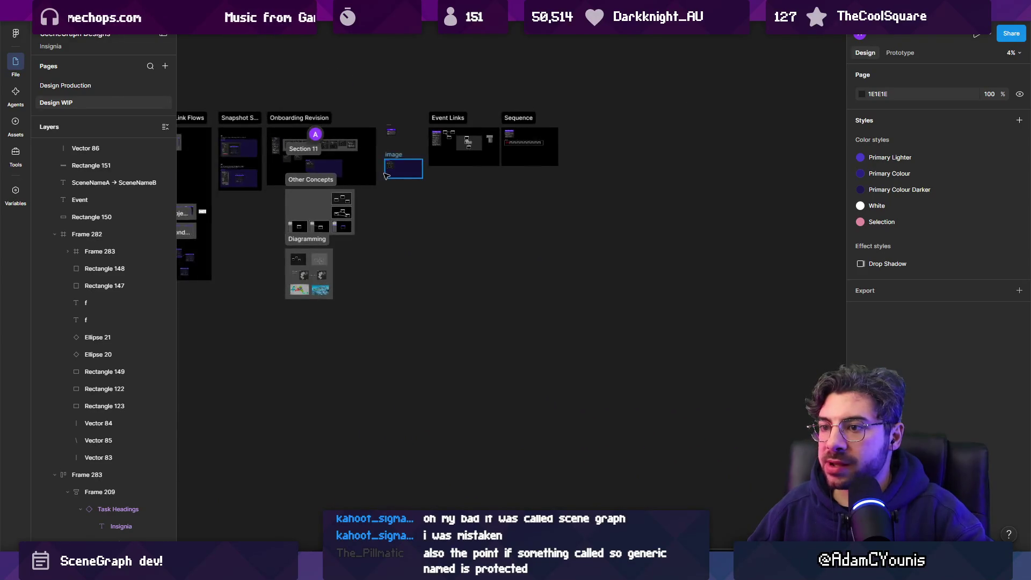
scroll(386, 175, "up", 10)
scroll(422, 114, "down", 3)
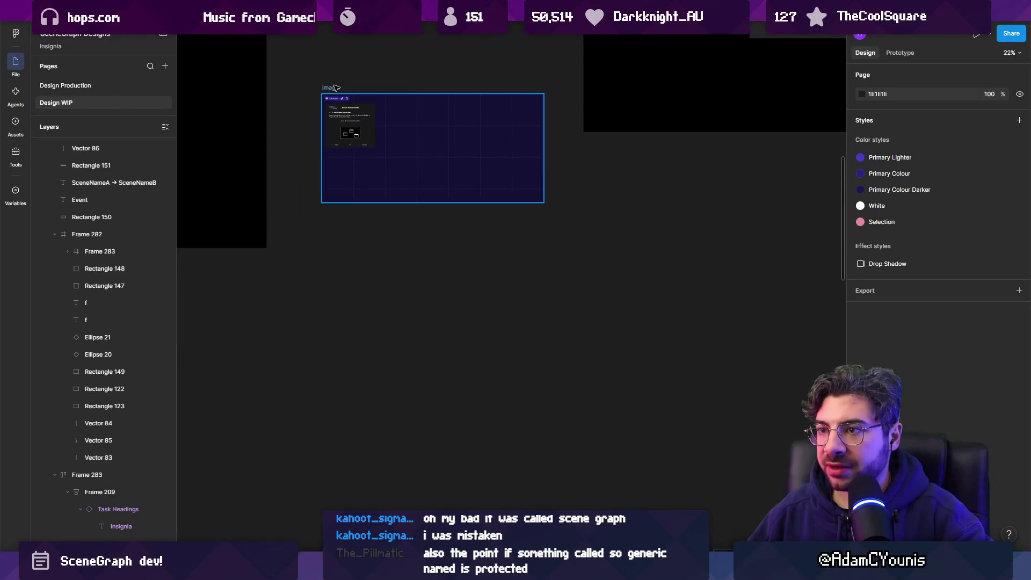
Duplicate the image frame by alt-dragging a copy to the right
mouse_move(335, 88)
left_mouse_down()
mouse_move(674, 207)
mouse_move(435, 282)
mouse_move(469, 288)
mouse_move(554, 91)
left_mouse_up()
scroll(469, 287, "down", 4)
scroll(554, 92, "up", 5)
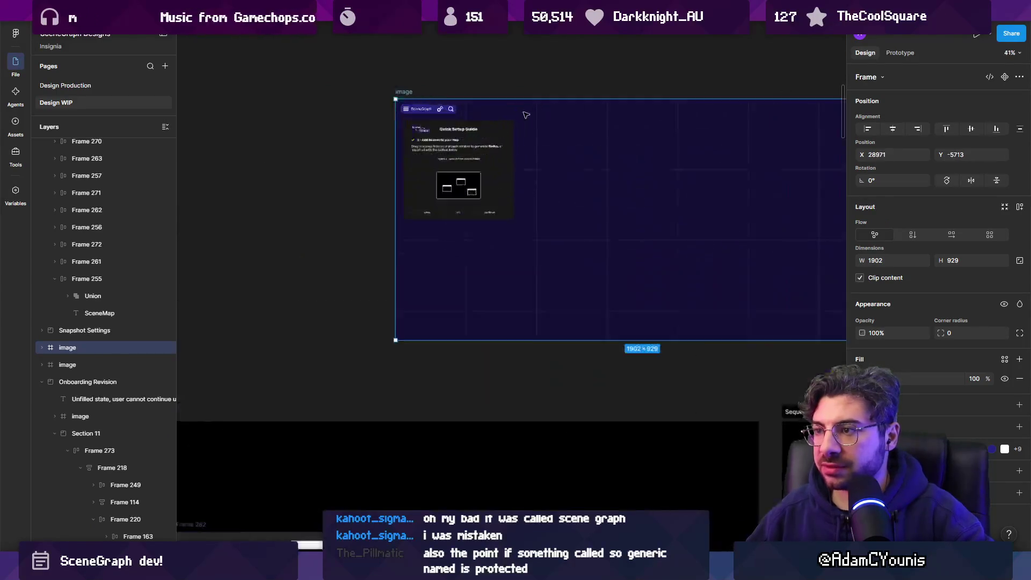
scroll(526, 115, "up", 3)
left_click(396, 126)
scroll(240, 134, "up", 2)
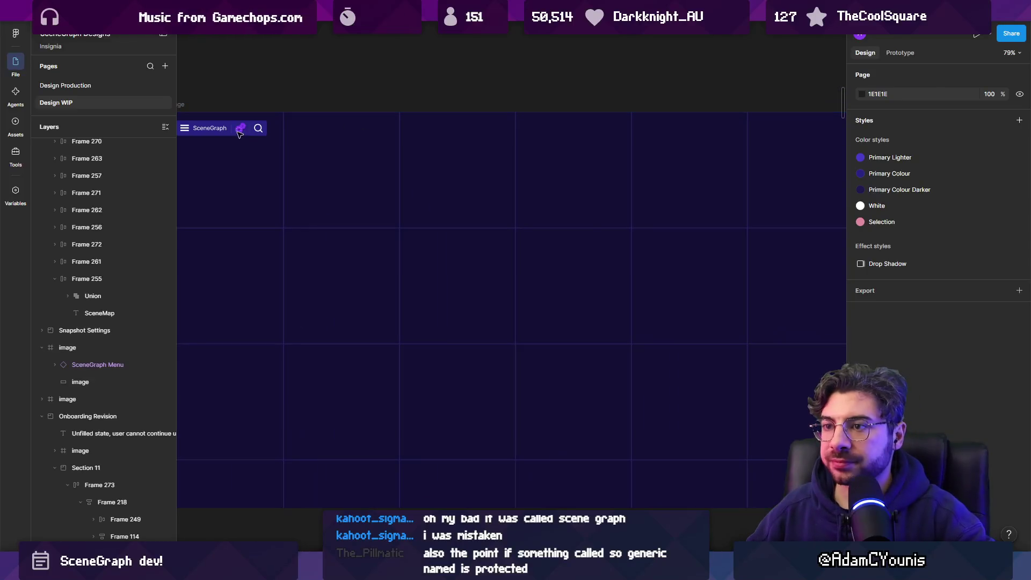
Make a copy of the SceneGraph Menu bar, inspect it, then delete that copy
left_click(241, 133)
left_click_drag(240, 133, 317, 130)
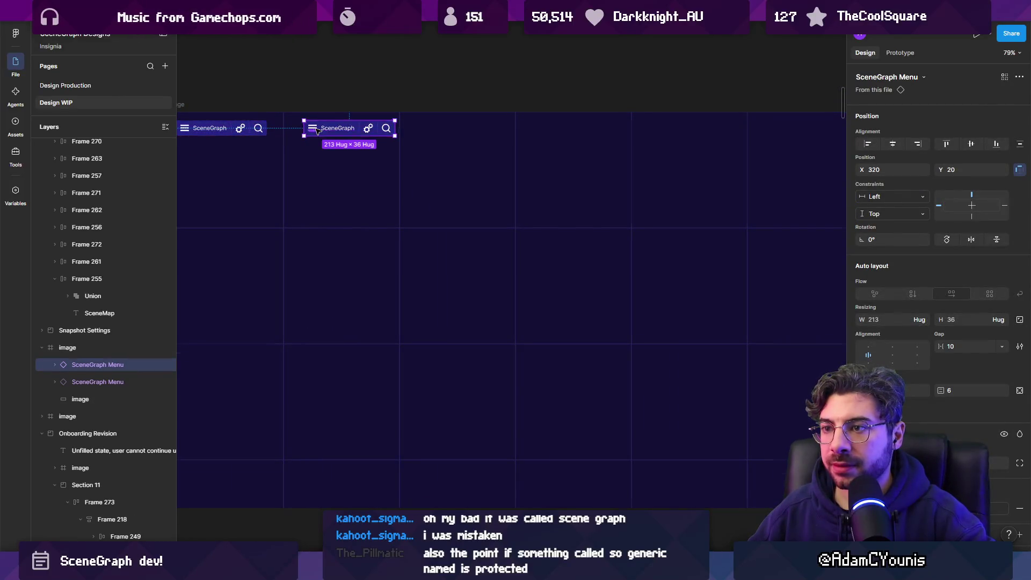
scroll(317, 131, "up", 3)
scroll(376, 130, "down", 4)
scroll(398, 130, "up", 3)
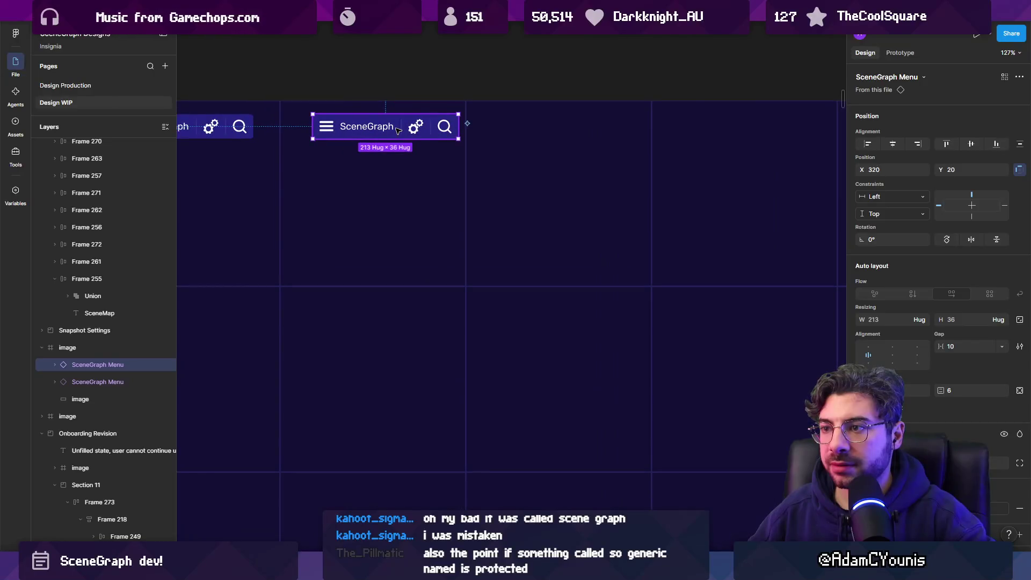
scroll(462, 149, "up", 1)
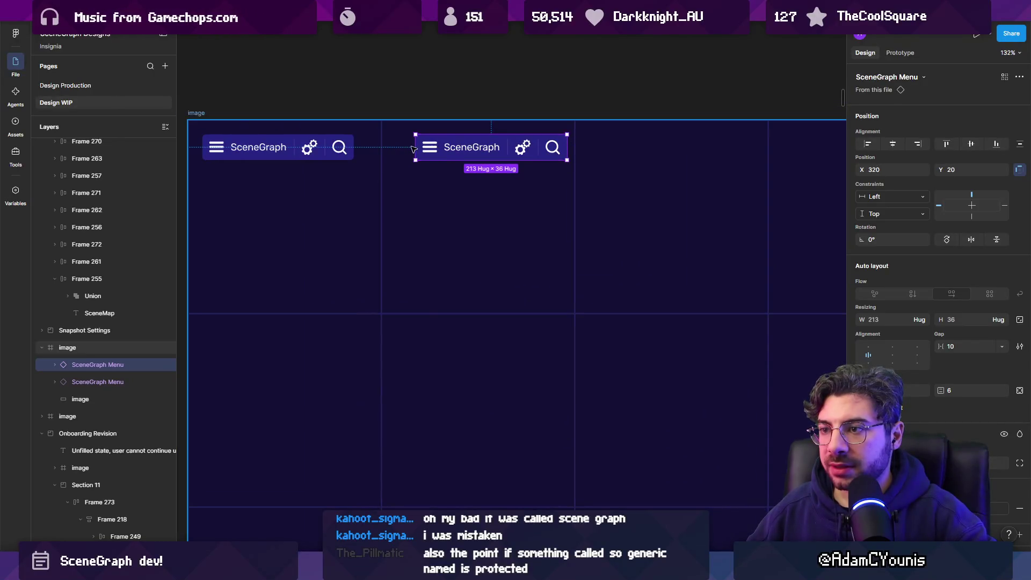
scroll(436, 148, "up", 3)
double_click(549, 153)
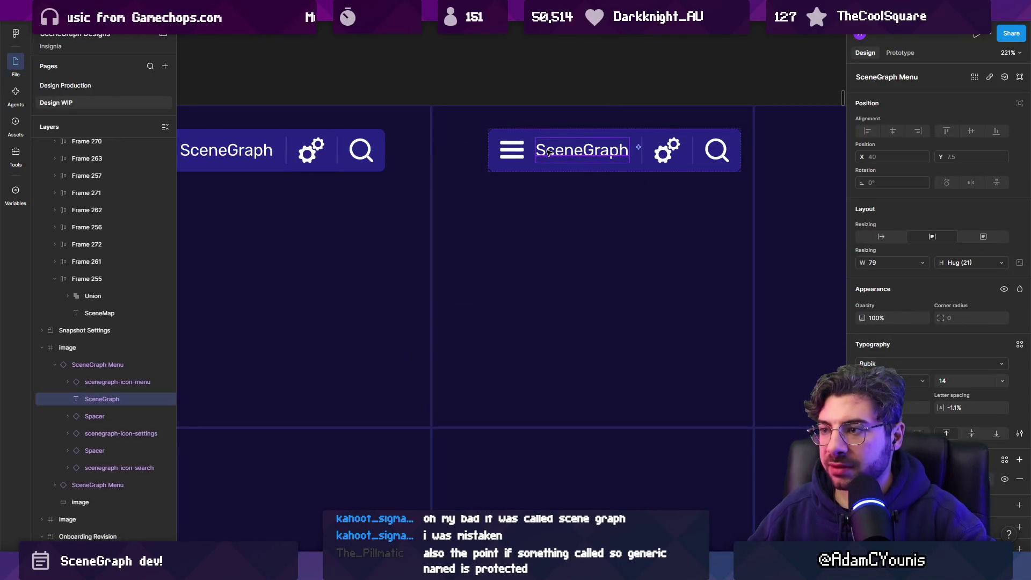
left_click(502, 151)
key("Escape")
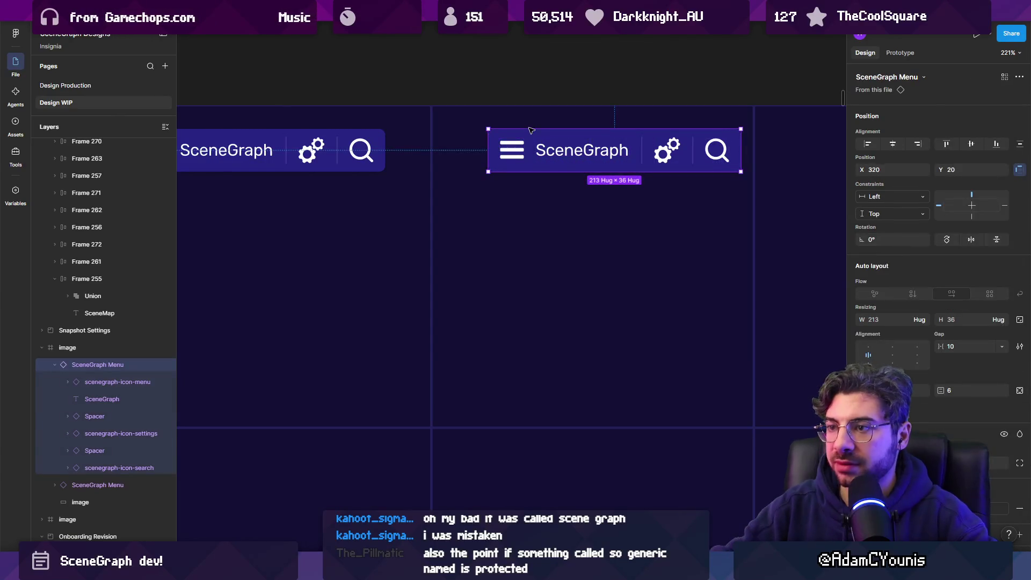
key("Delete")
right_click(331, 153)
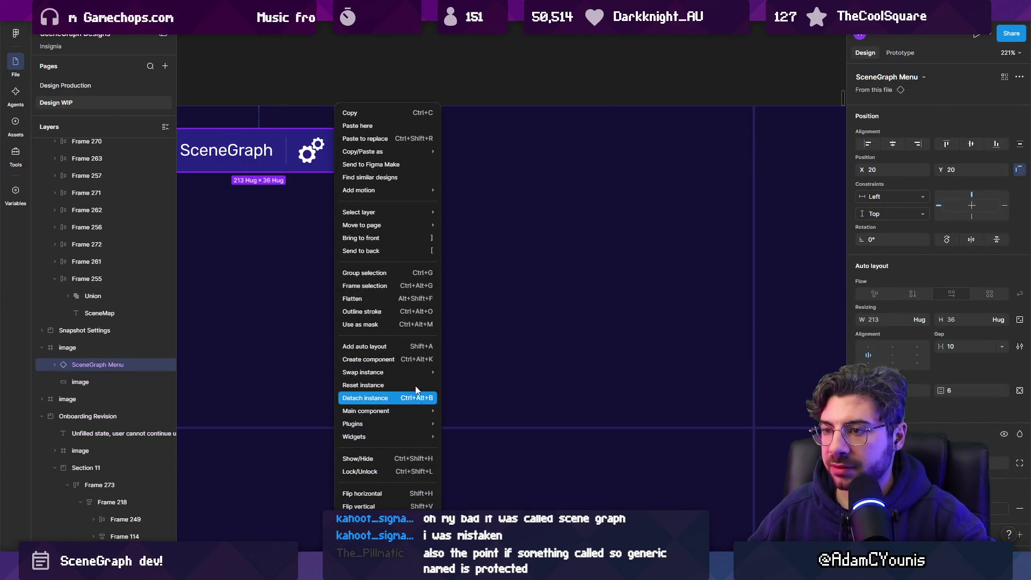
Detach the menu from its component and duplicate the spacer, discarding the extra search icon copy
left_click(415, 398)
scroll(344, 156, "up", 5)
left_click(330, 140)
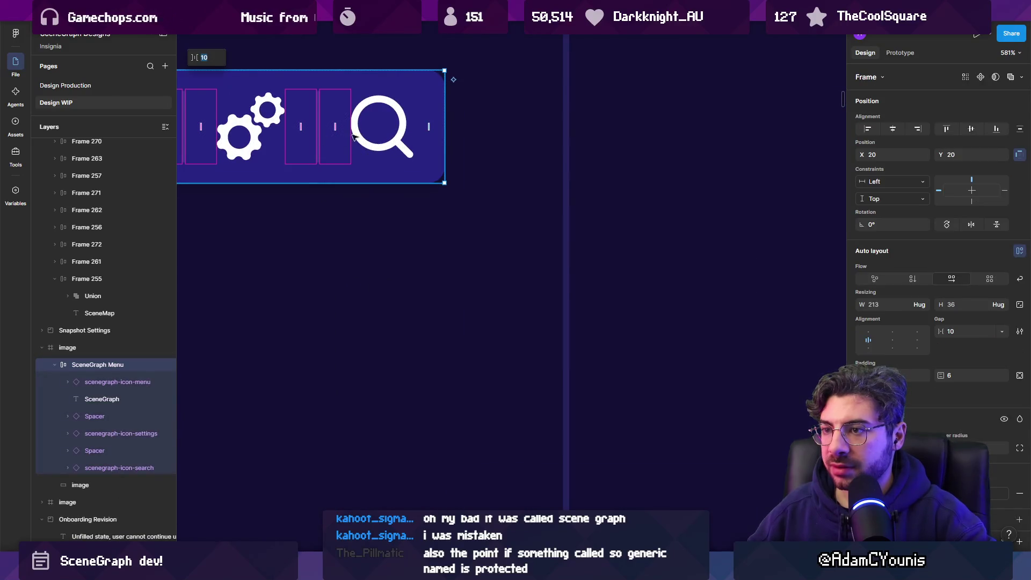
left_click(321, 137)
left_click(365, 134, "shift")
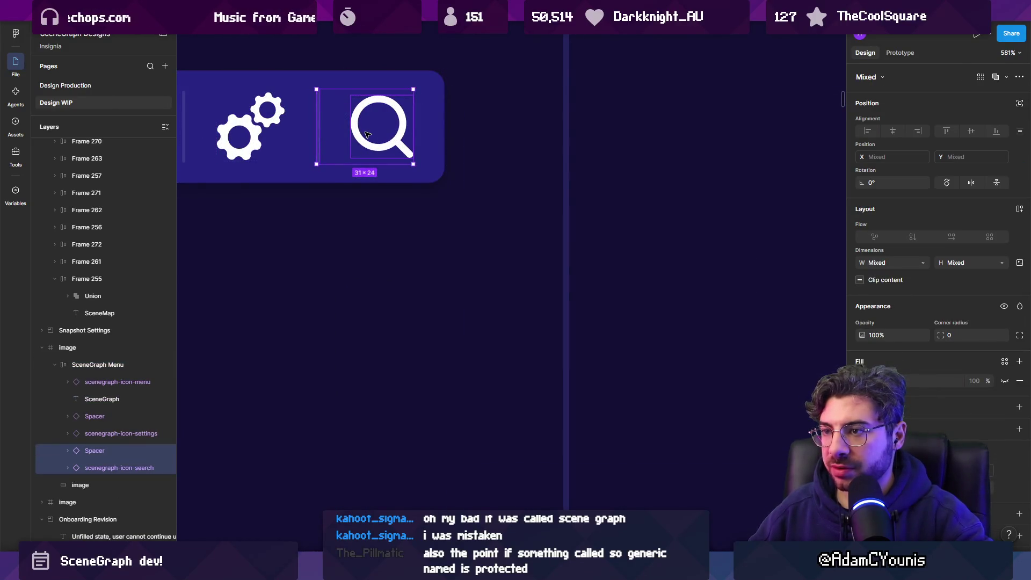
key("ctrl+d")
left_click(494, 129)
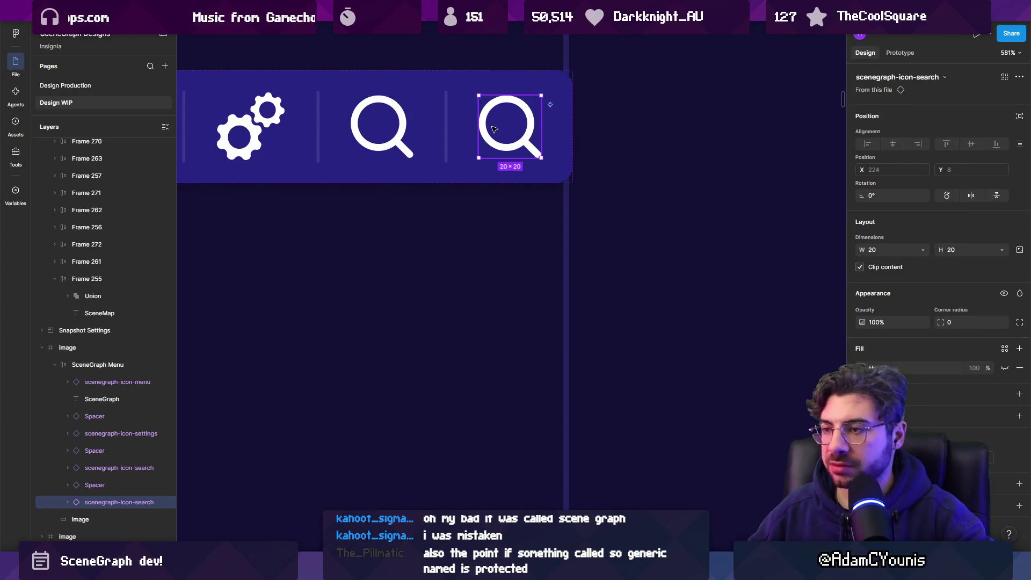
key("Delete")
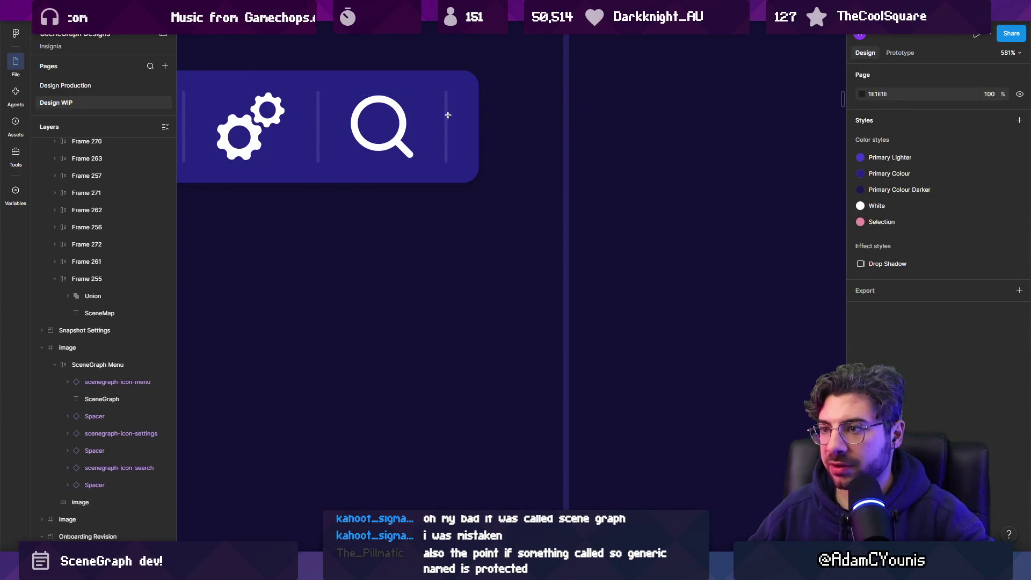
Draw a white-outlined rounded square in the new slot and size it to 19×18
mouse_move(448, 115)
left_mouse_down()
mouse_move(505, 171)
mouse_move(541, 152)
mouse_move(502, 152)
left_mouse_up()
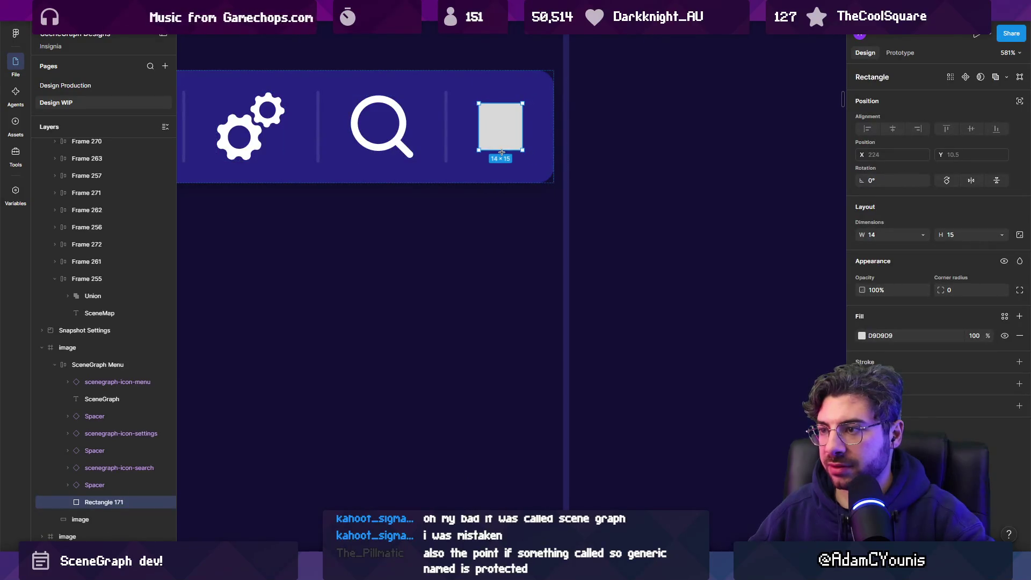
key("shift+x")
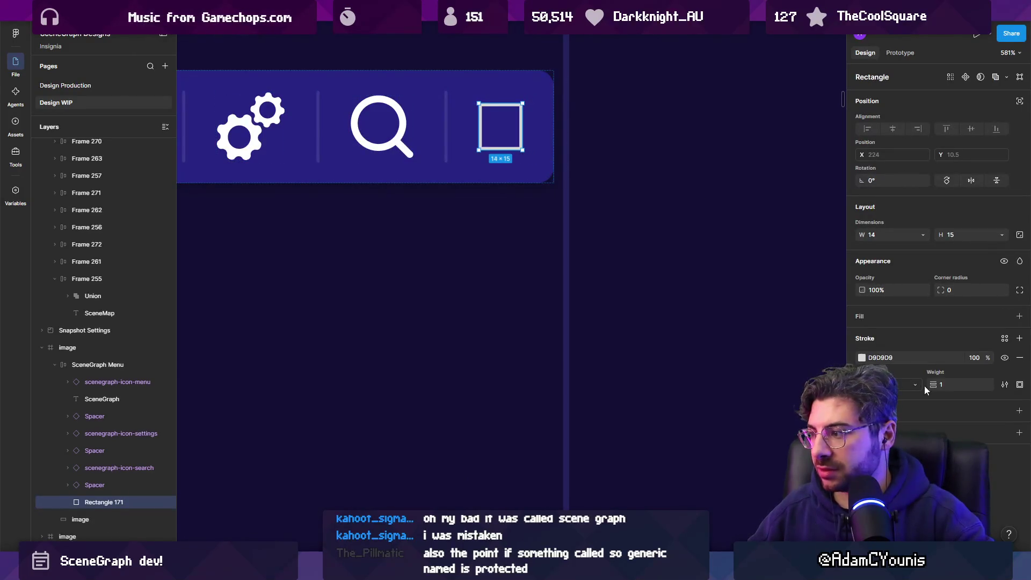
left_click(941, 385)
type("3")
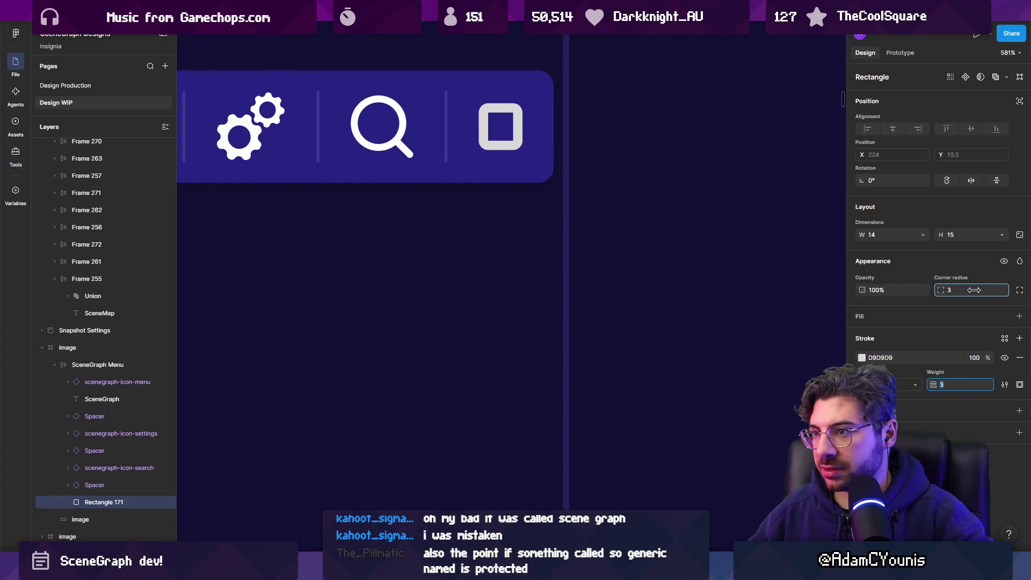
left_click_drag(935, 384, 932, 383)
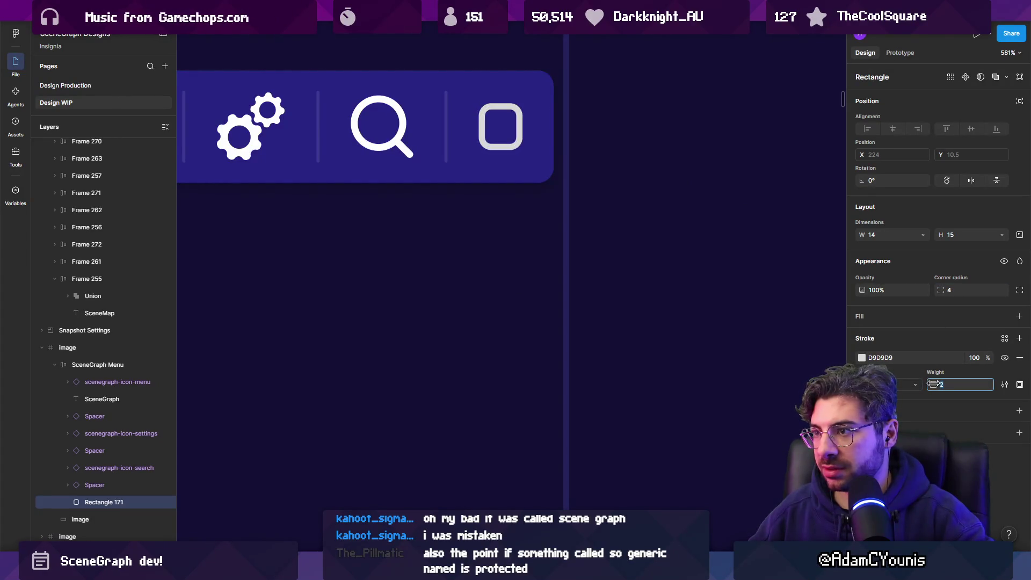
scroll(573, 138, "up", 2)
mouse_move(461, 195)
left_mouse_down()
mouse_move(495, 195)
mouse_move(464, 196)
left_mouse_up()
left_click_drag(439, 236, 439, 242)
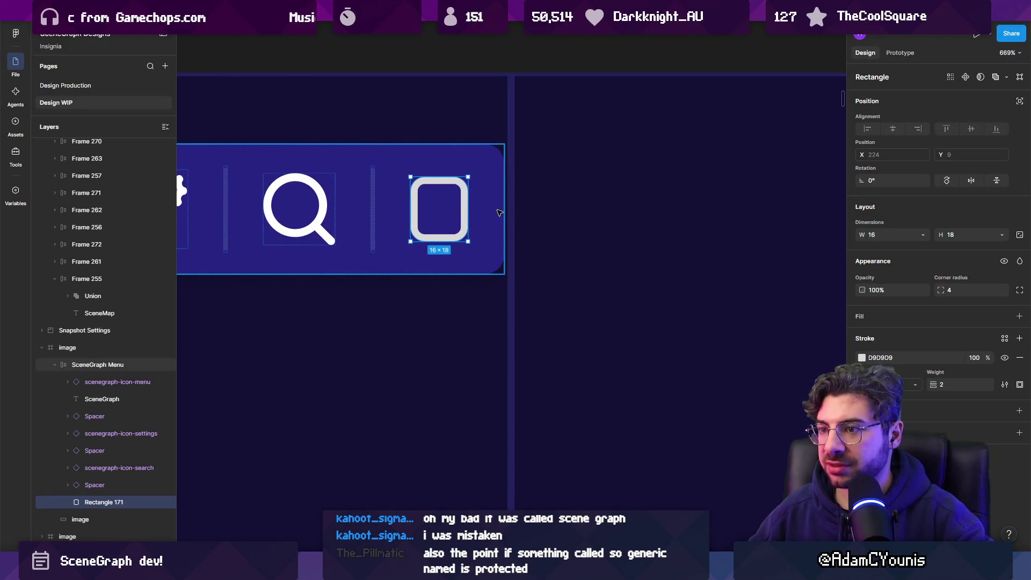
key("Escape")
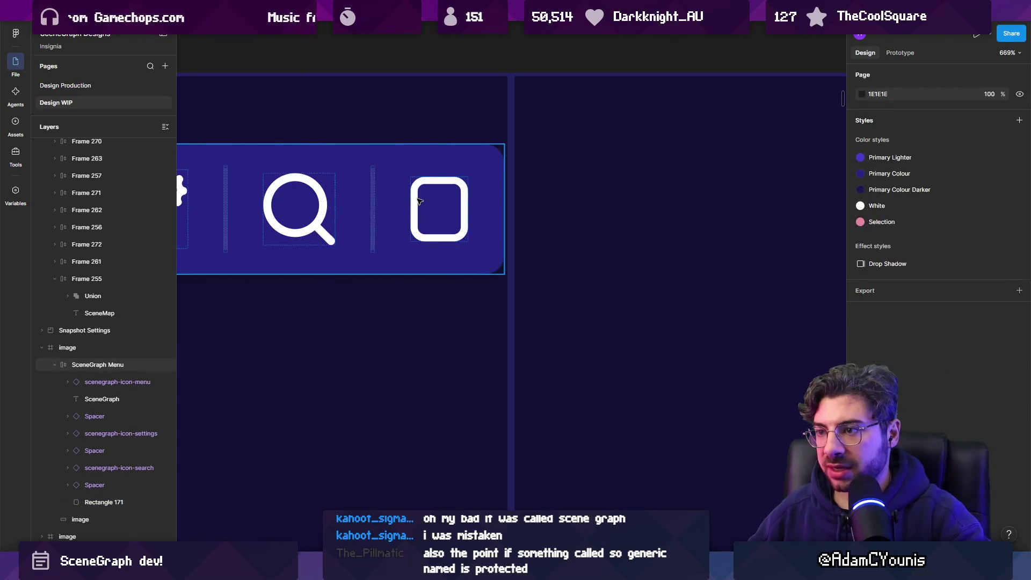
left_click(413, 201)
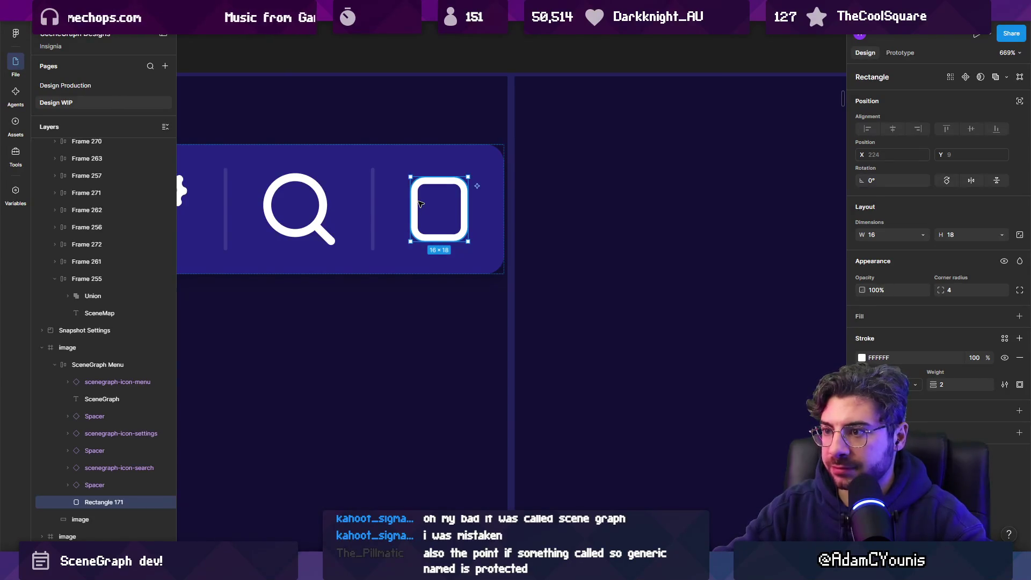
left_click_drag(468, 198, 477, 198)
Duplicate the rounded square together with its neighbouring divider
scroll(478, 209, "down", 5)
scroll(478, 209, "up", 4)
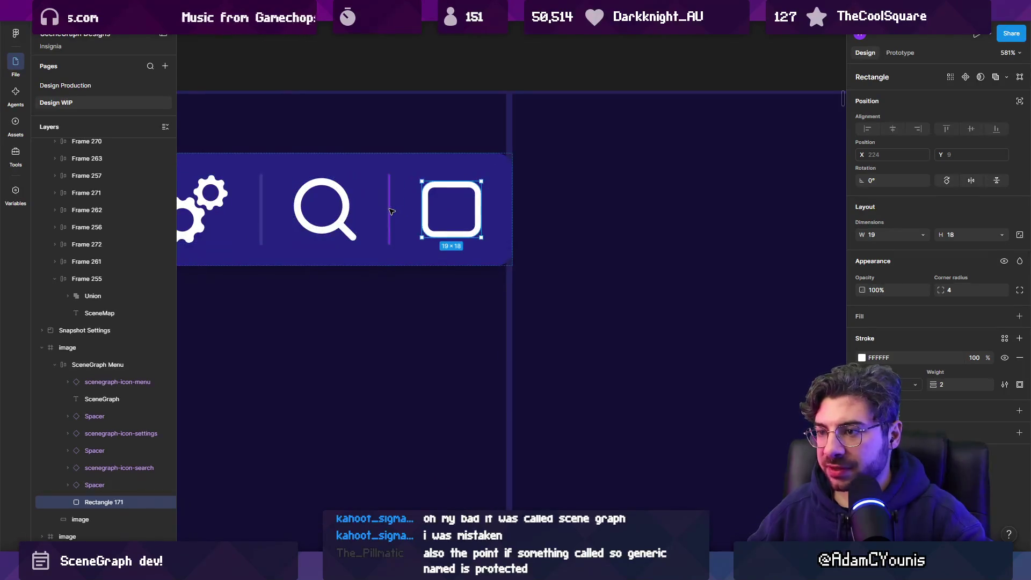
left_click(390, 210, "shift")
key("ctrl+d")
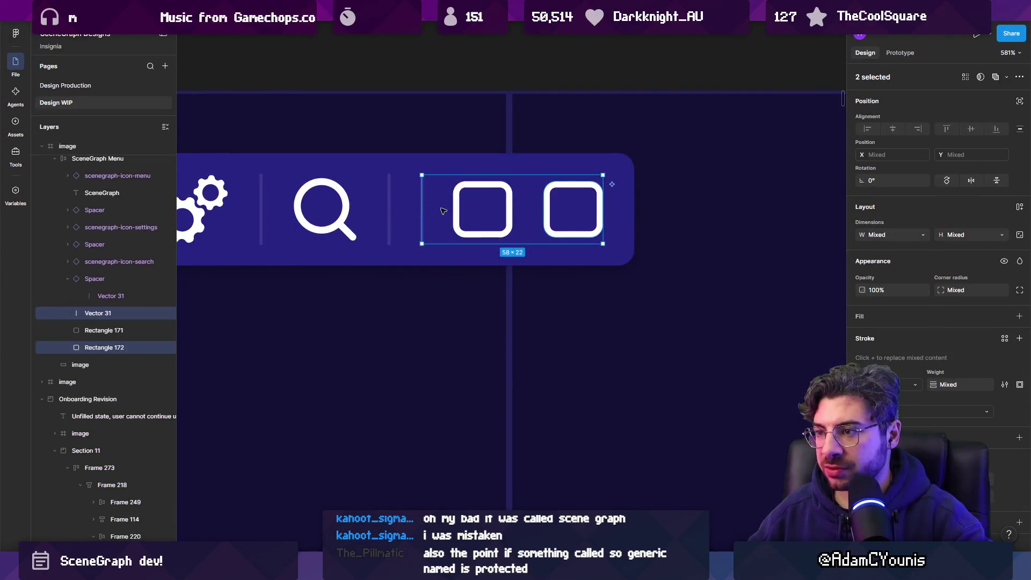
Paste the second square and move its divider between the two squares
key("Escape")
left_click(423, 205)
left_click(423, 204)
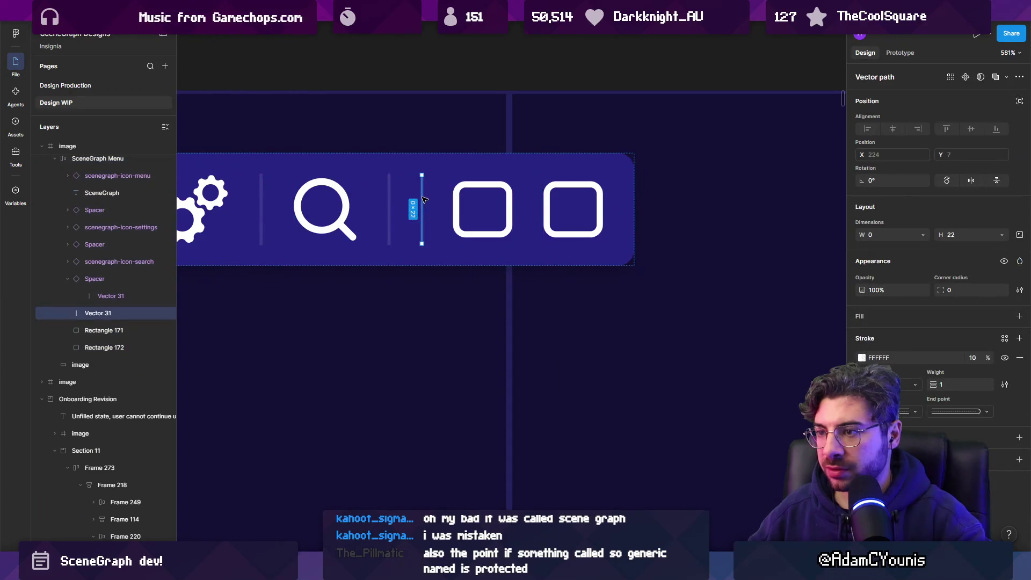
left_click_drag(422, 204, 502, 209)
key("Escape")
Remove a stray test rectangle and wrap the first rounded square in Frame 294
scroll(459, 208, "up", 3)
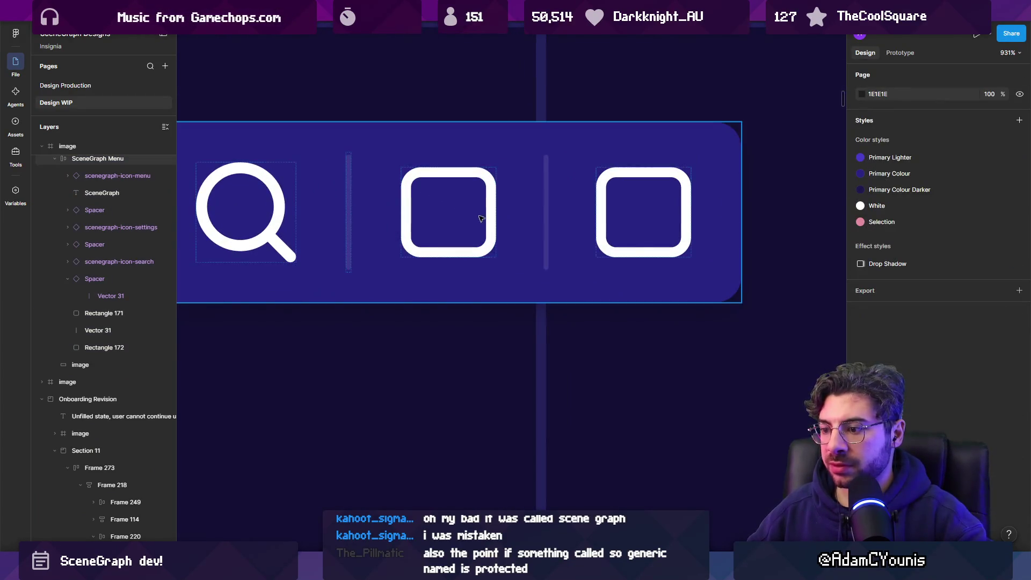
mouse_move(425, 192)
left_mouse_down()
mouse_move(465, 214)
mouse_move(404, 214)
left_mouse_up()
key("Delete")
left_click(412, 206)
left_click(412, 206)
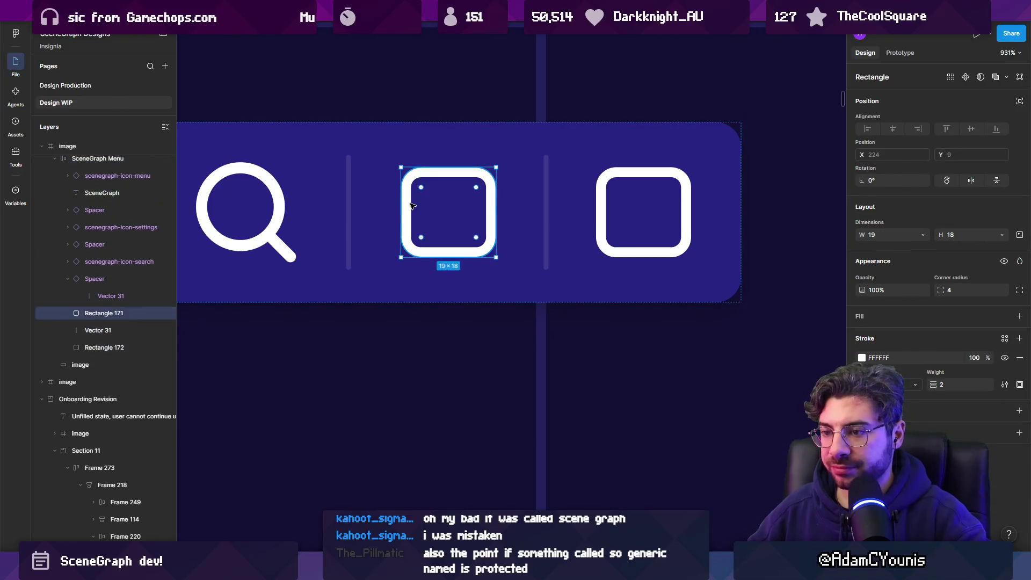
key("ctrl+alt+g")
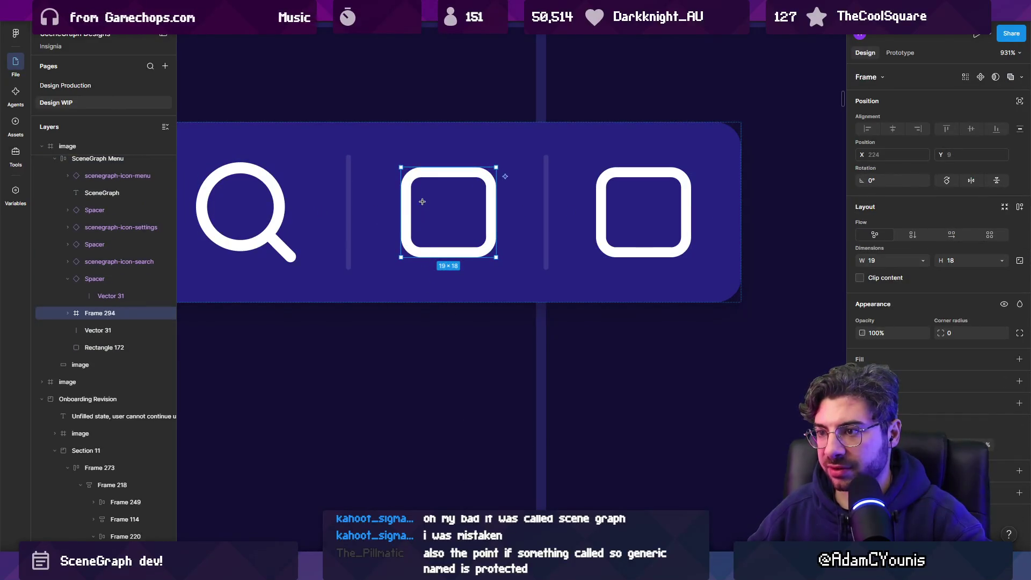
Clear the leftover small test squares out of the new frame
mouse_move(421, 187)
left_mouse_down()
mouse_move(459, 220)
mouse_move(463, 197)
mouse_move(440, 219)
left_mouse_up()
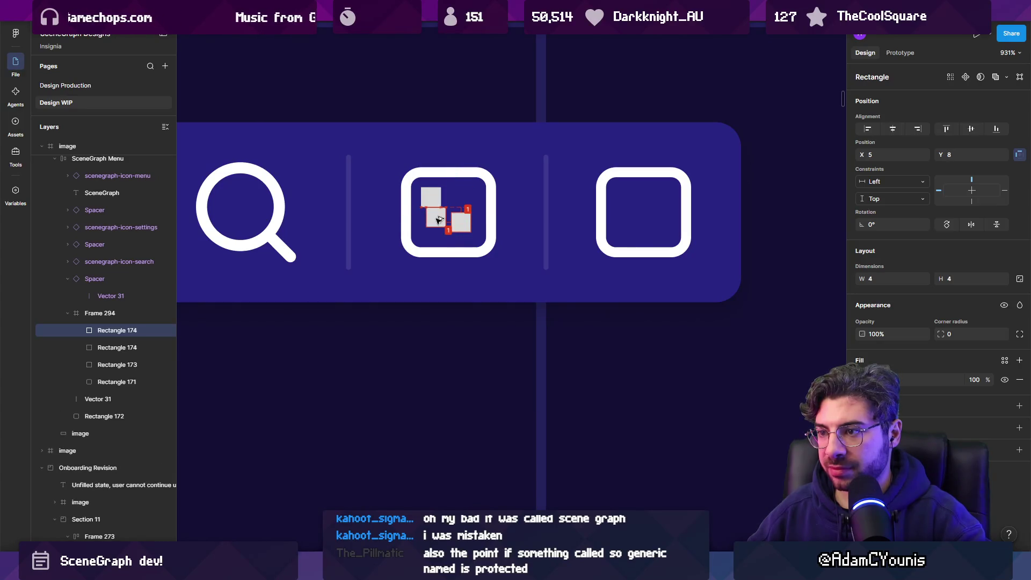
key("Delete")
left_click(459, 219)
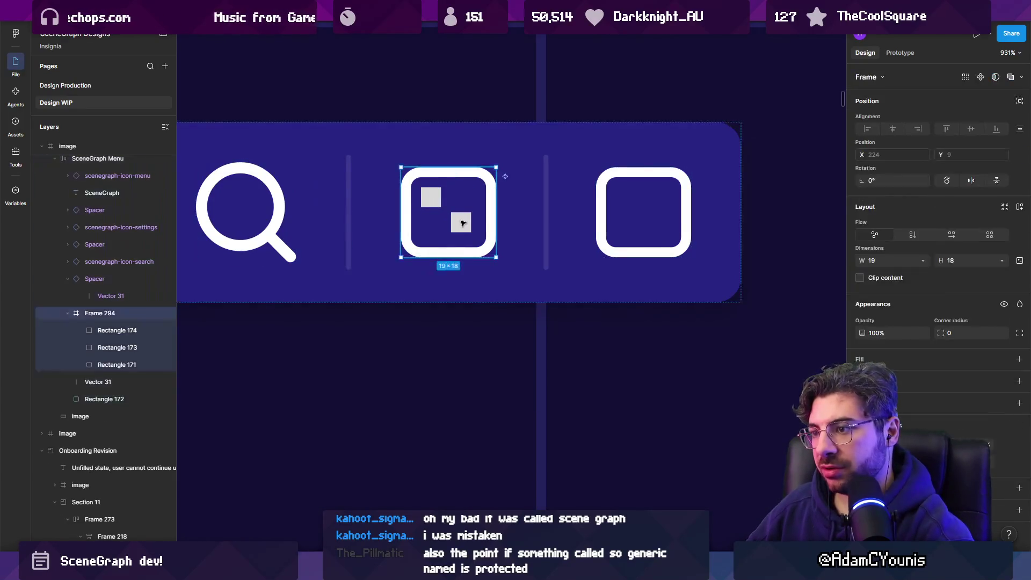
double_click(459, 218)
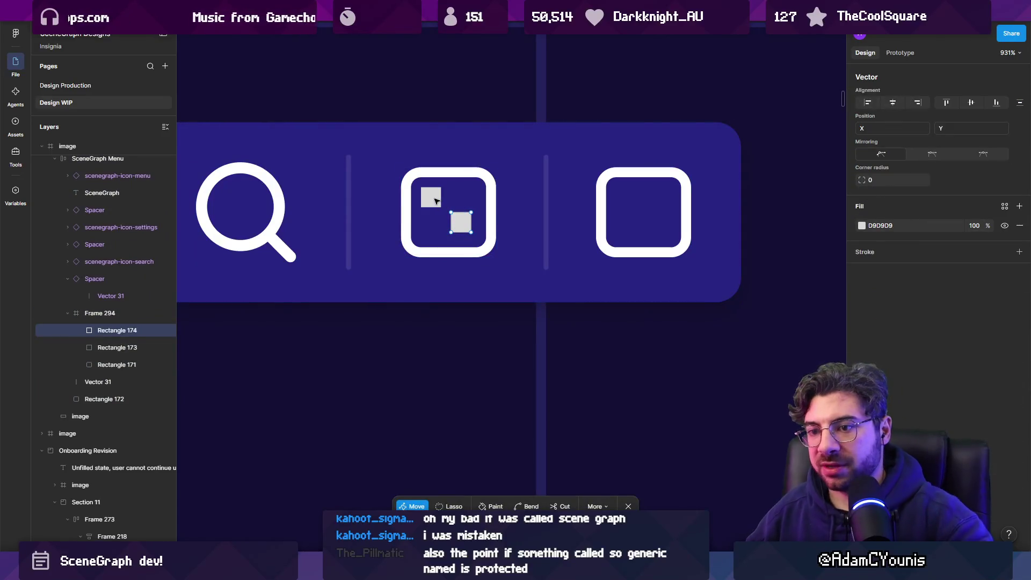
key("Escape")
left_click(436, 200, "shift")
key("Delete")
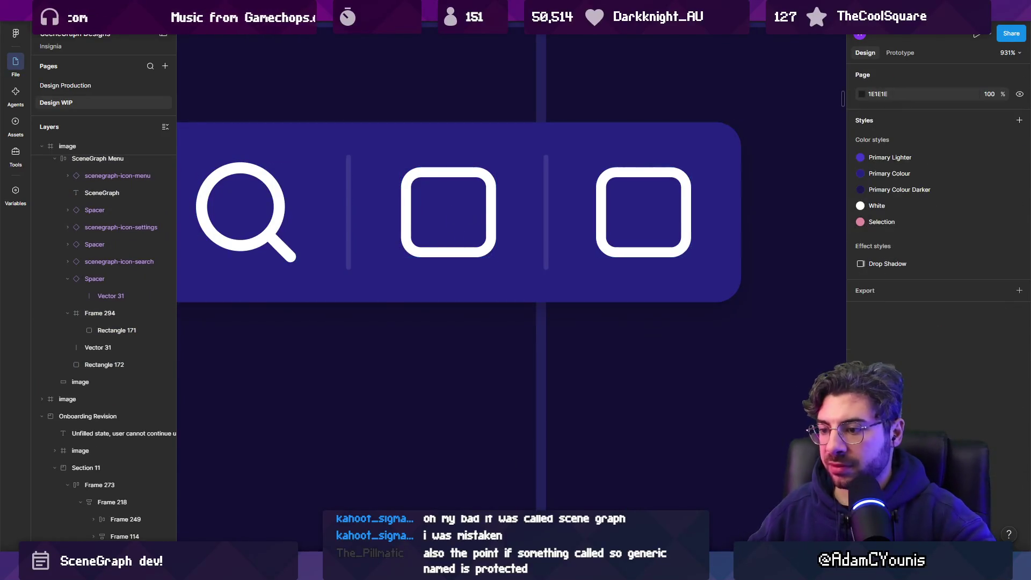
Add a text layer inside the first rounded square and centre it
left_click(445, 210)
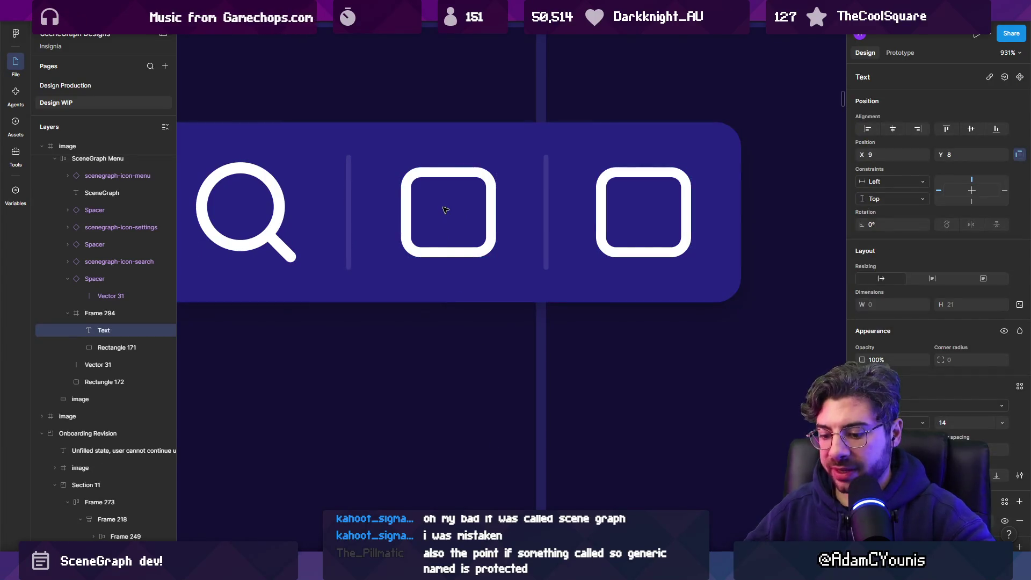
type("n")
key("Escape")
left_click_drag(468, 273, 449, 221)
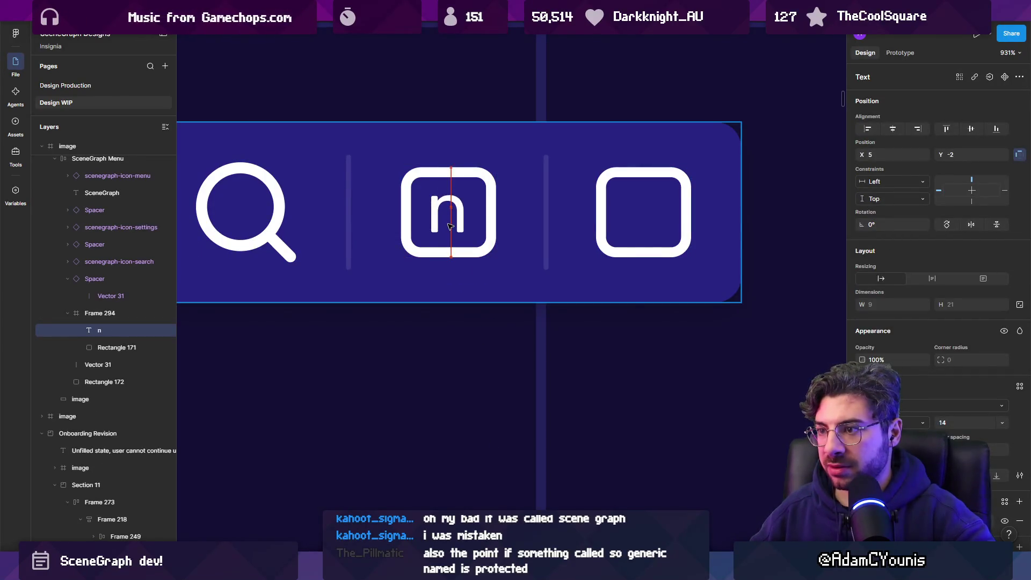
Change the text to '1' and centre it within the rounded square
double_click(450, 224)
type("1")
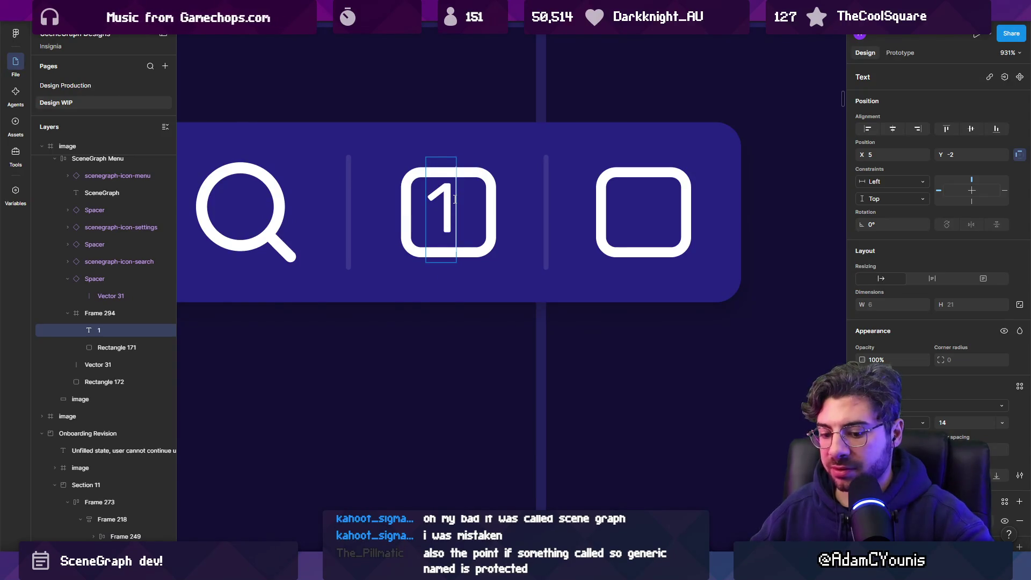
key("BackSpace")
type("xz")
key("BackSpace")
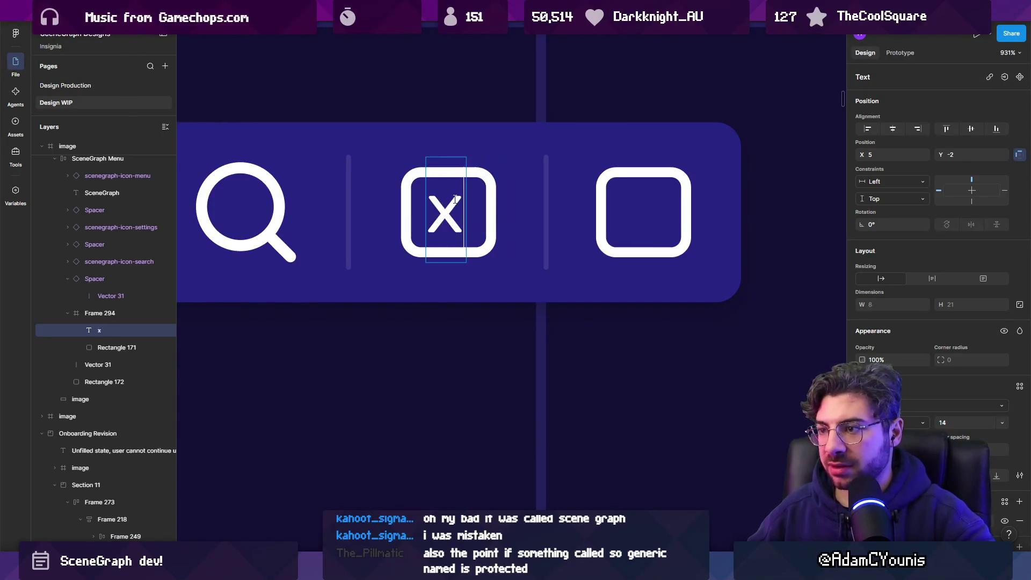
key("BackSpace")
type("1")
key("Escape")
left_click_drag(454, 202, 451, 203)
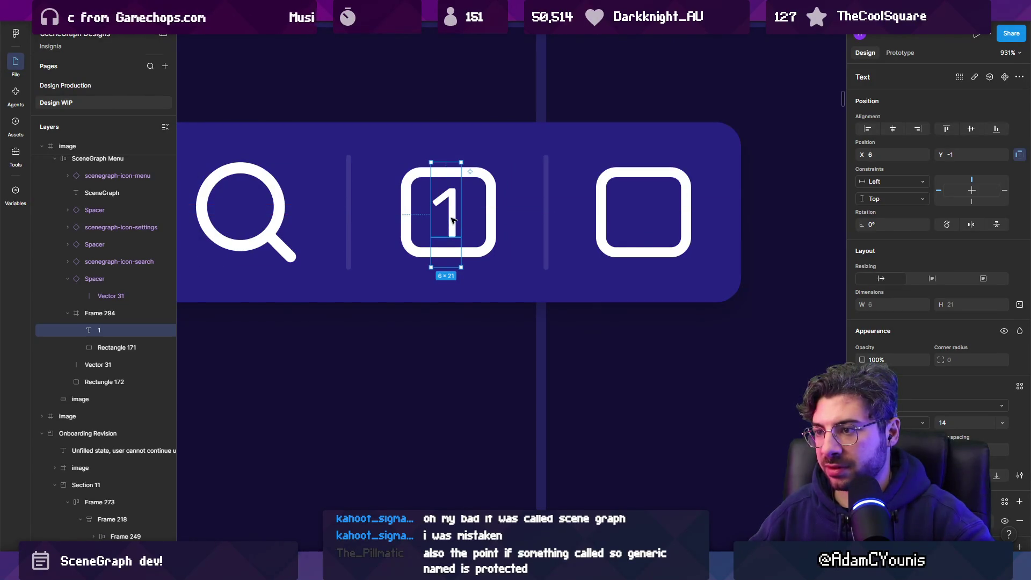
key("Escape")
key("Escape")
scroll(477, 217, "down", 5)
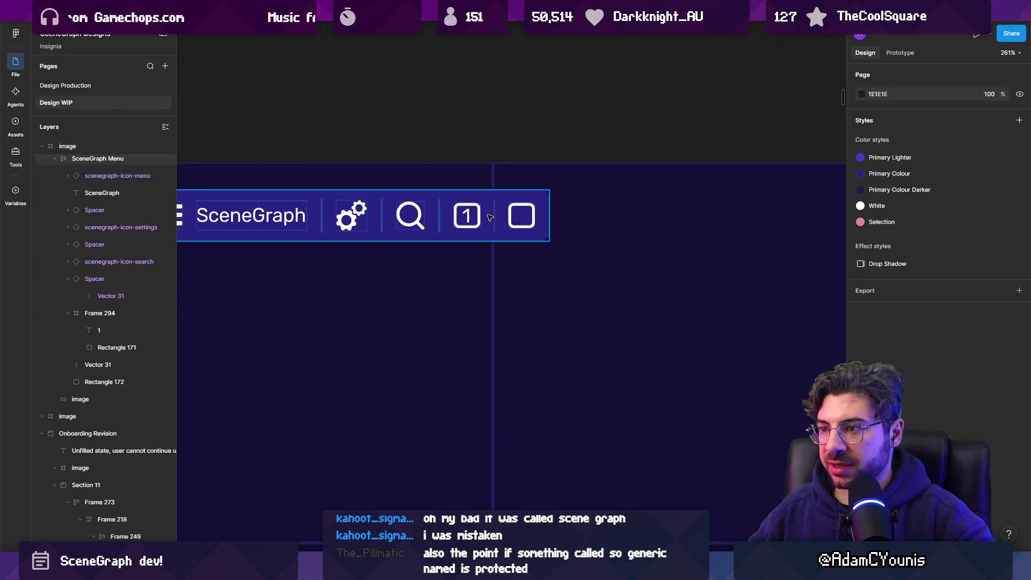
Wrap the second rounded square in its own frame and delete the square's outline
scroll(506, 219, "up", 5)
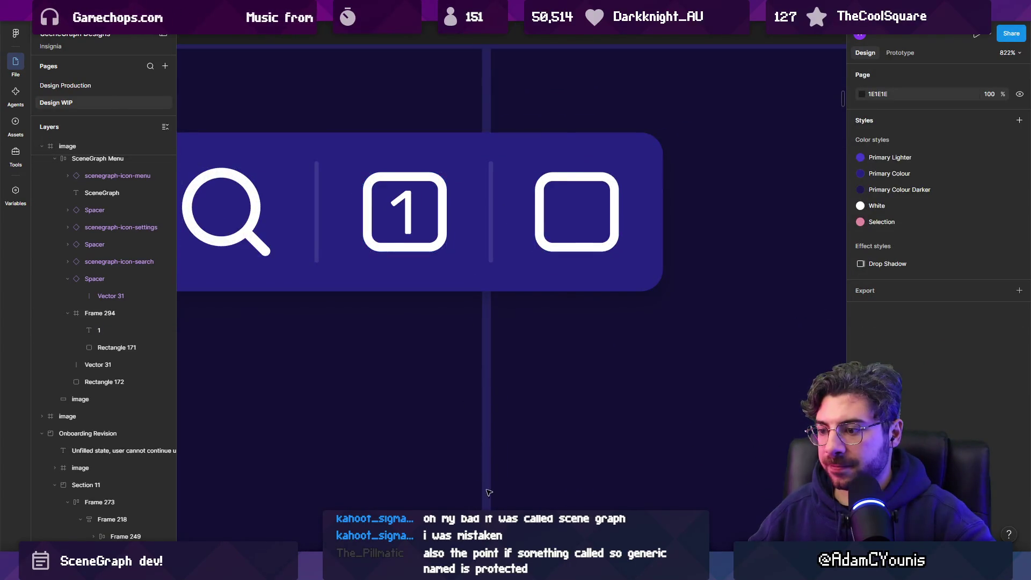
left_click(543, 210)
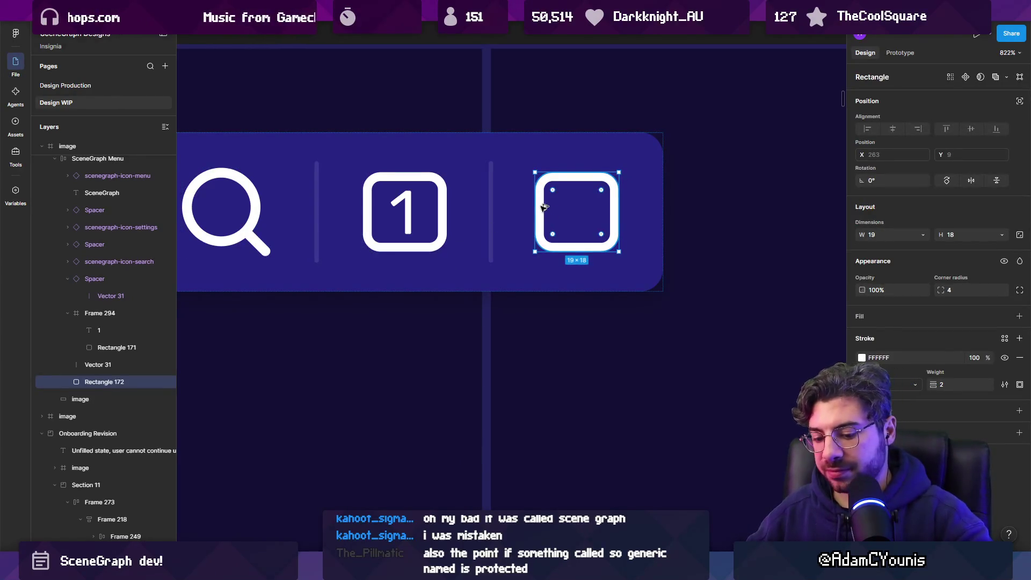
key("ctrl+alt+g")
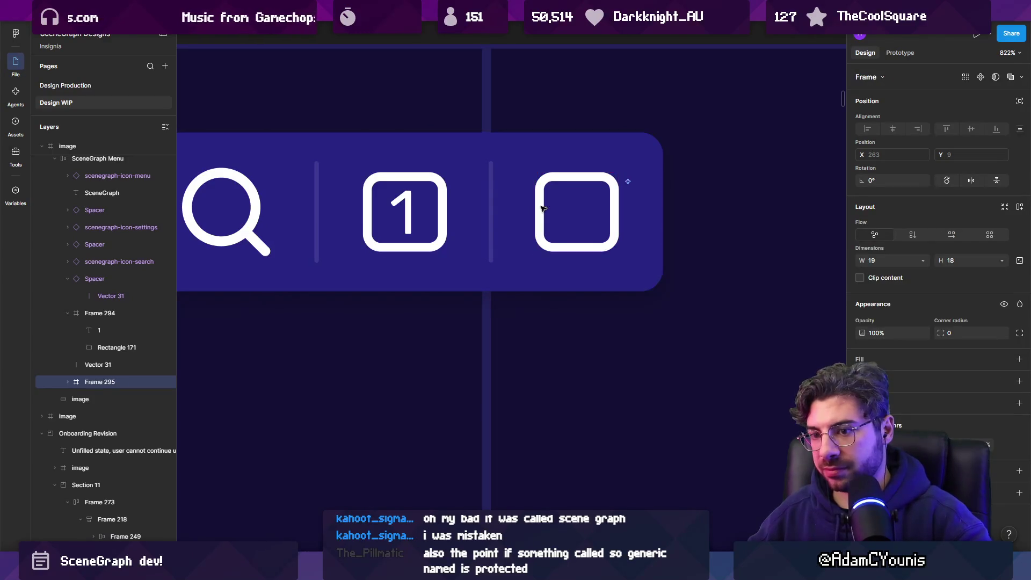
key("Return")
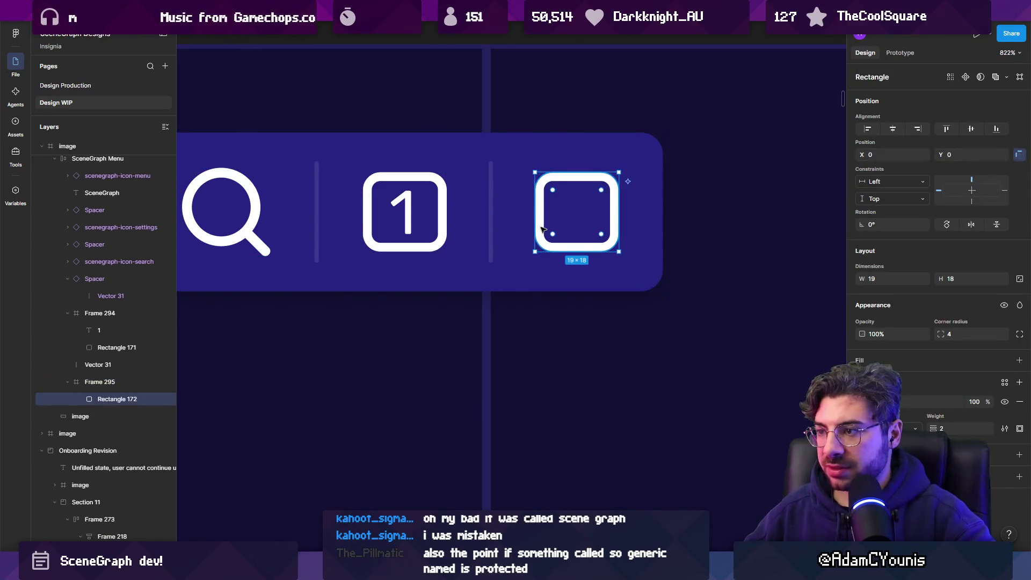
key("Delete")
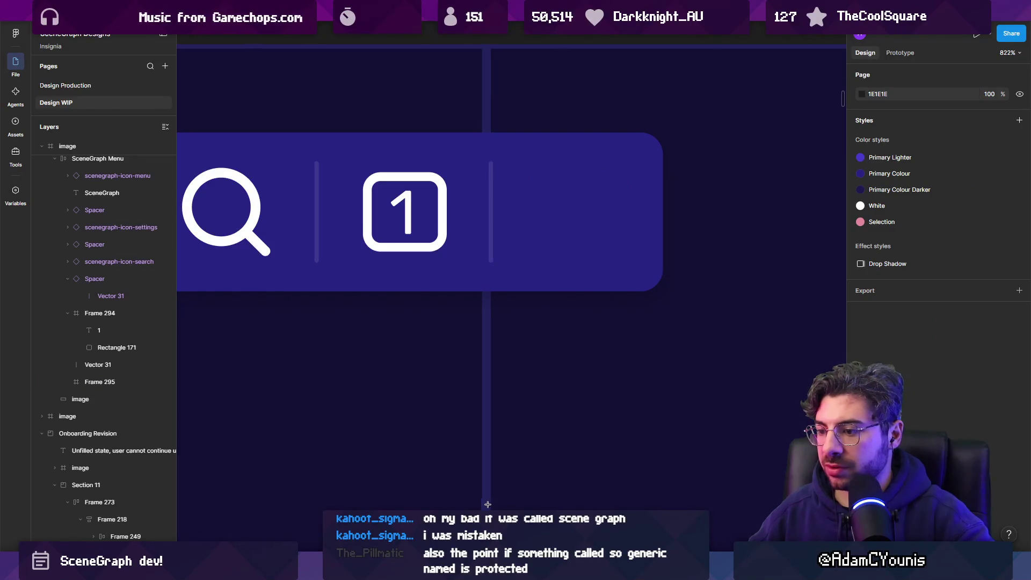
Draw a 9×9 square rotated 45° into a white diamond with a line from its centre
left_click_drag(548, 195, 586, 232)
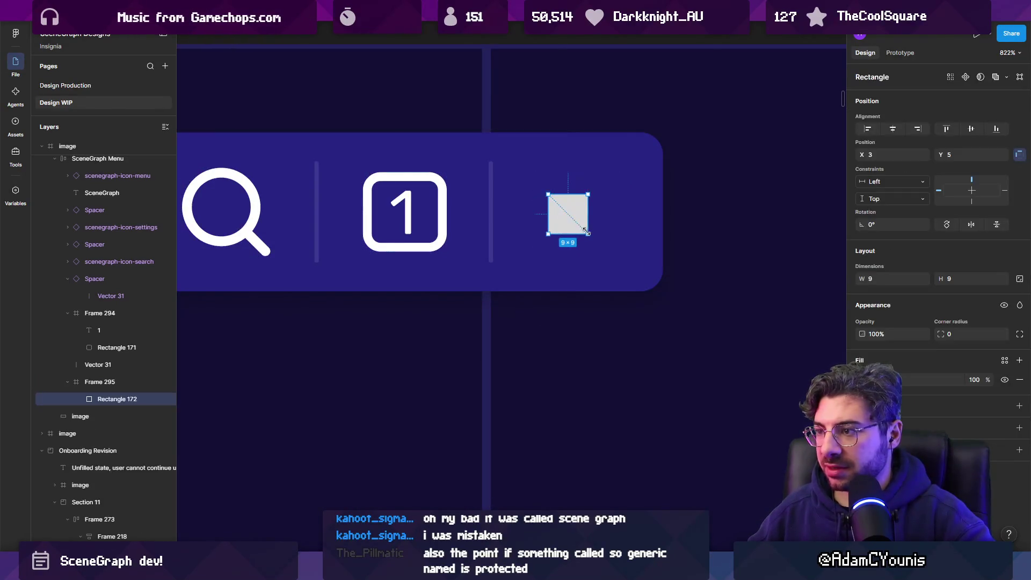
mouse_move(592, 191)
left_mouse_down()
mouse_move(587, 233)
mouse_move(571, 214)
mouse_move(585, 210)
mouse_move(557, 213)
mouse_move(583, 213)
mouse_move(518, 245)
left_mouse_up()
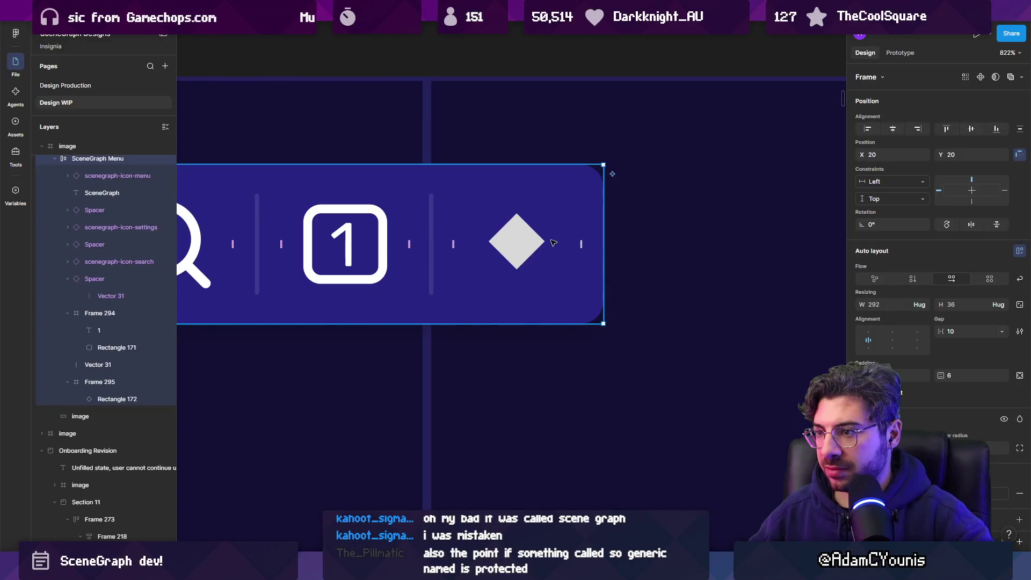
left_click(507, 242)
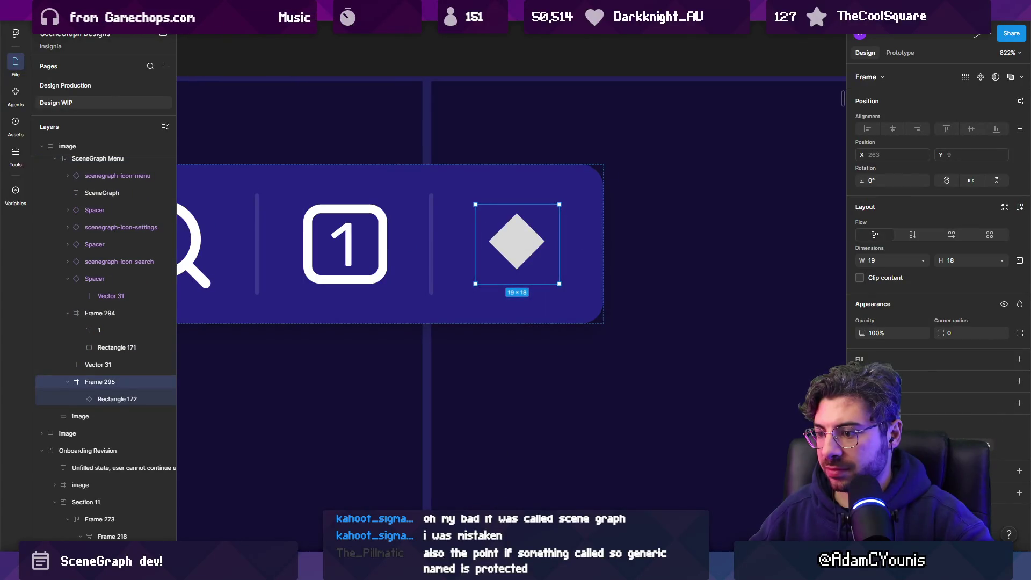
left_click(517, 242)
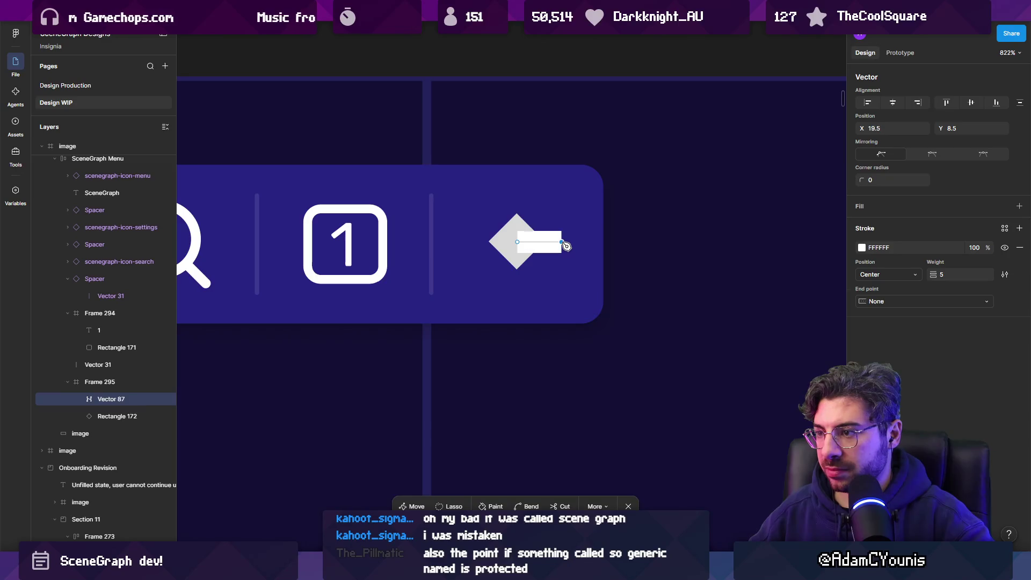
key("Escape")
left_click(532, 251)
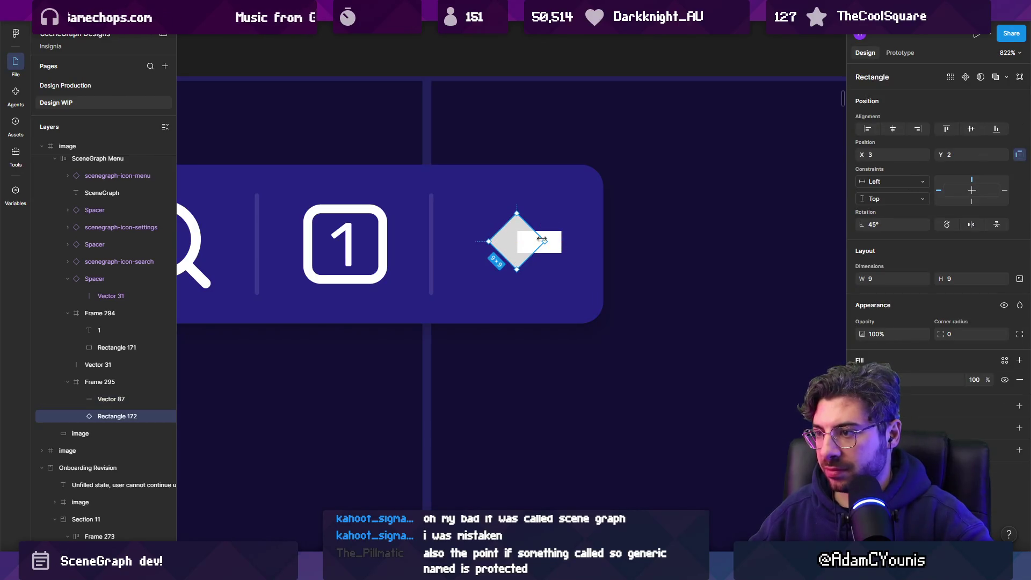
key("ctrl+alt+v")
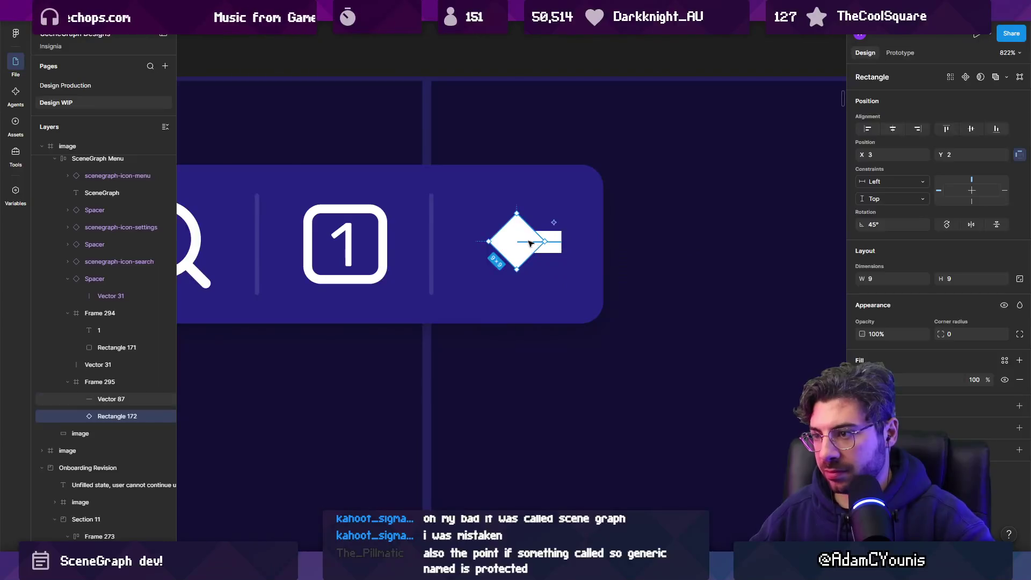
Duplicate the diamond and shrink the copy to about 6 across
left_click(558, 243)
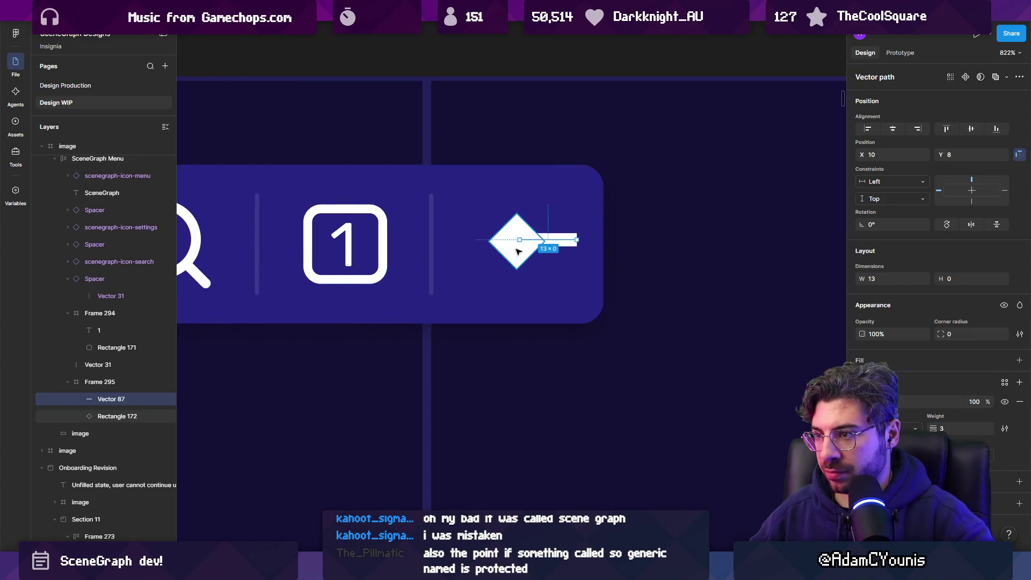
left_click(540, 244)
key("ctrl+d")
left_click_drag(544, 243, 535, 243)
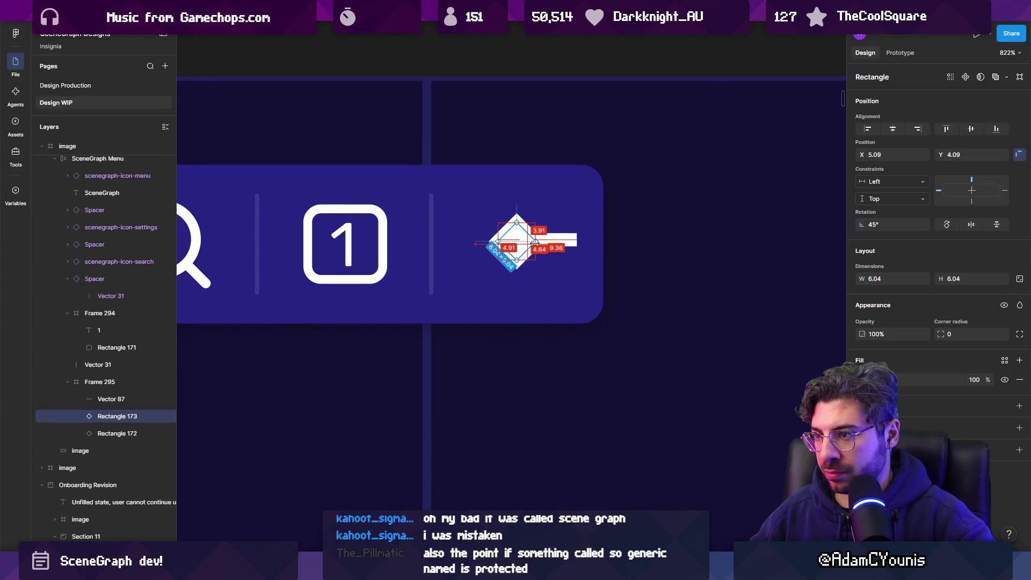
Darken the inner diamond and add a smaller nested diamond copy about 3.21 across
key("i")
left_click(663, 239)
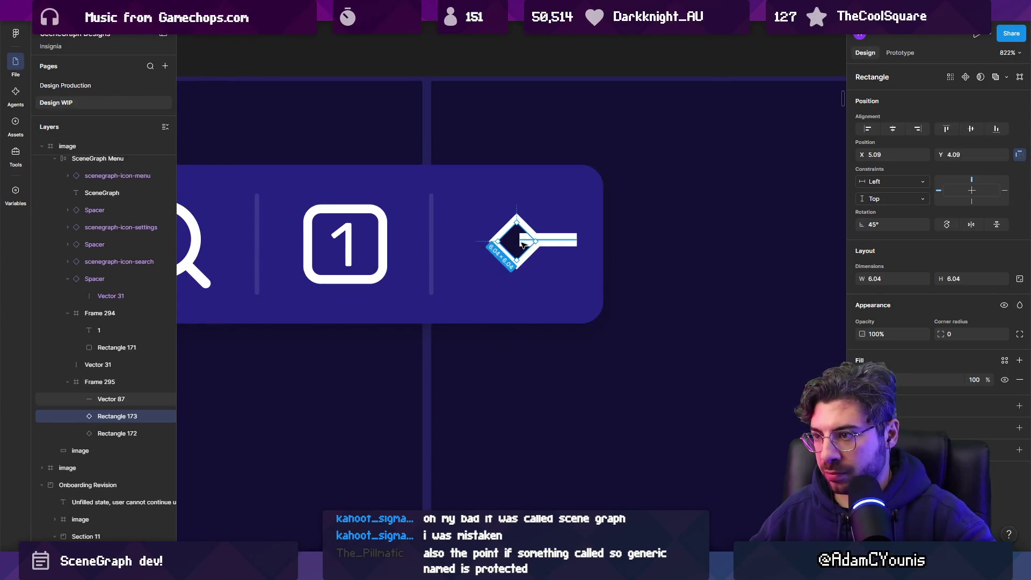
scroll(522, 244, "up", 3)
key("ctrl+d")
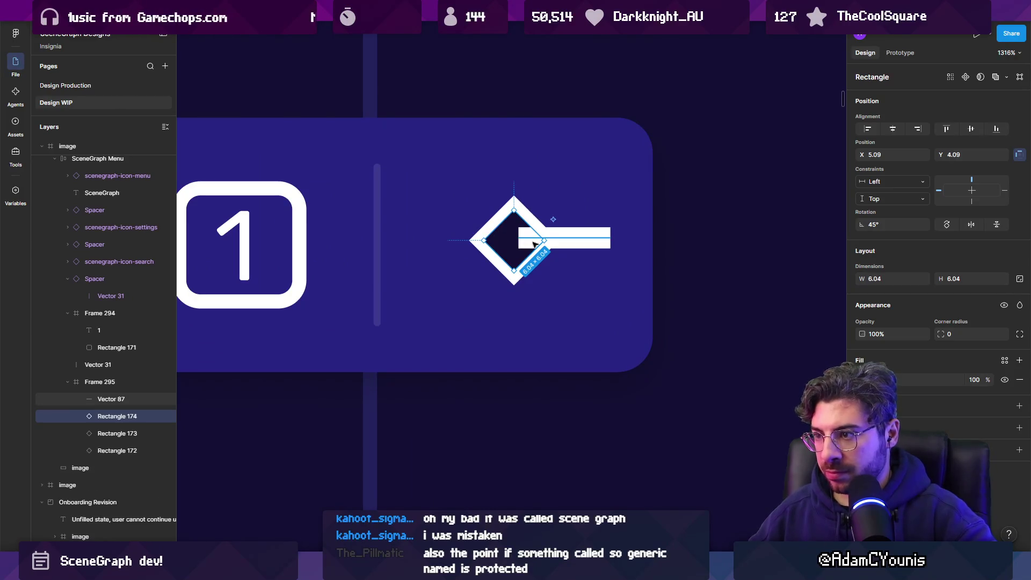
left_click_drag(544, 240, 526, 243, "alt")
key("ctrl+bracketright")
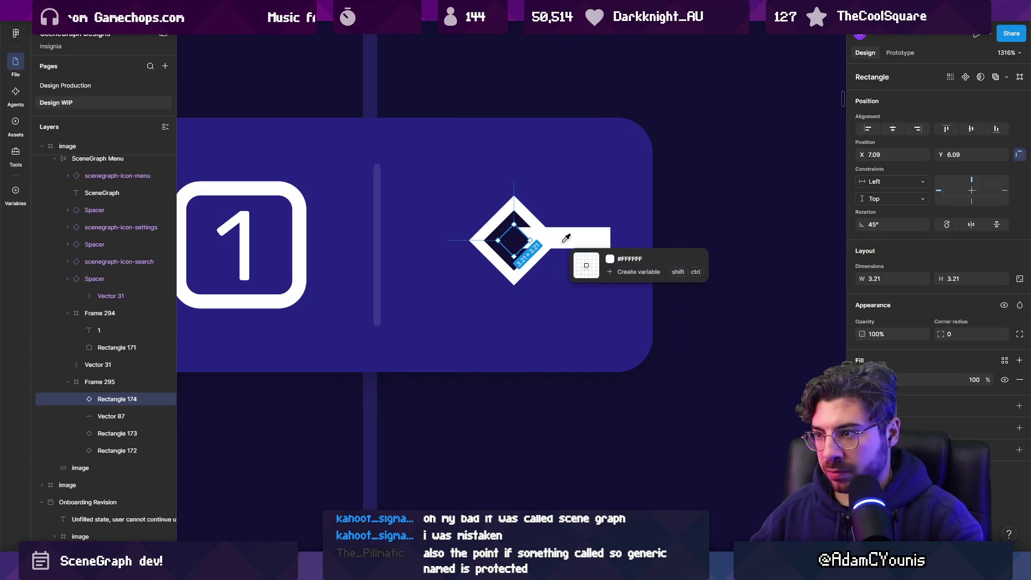
scroll(564, 215, "down", 2)
Try a stroke weight of 1 on the stem line, then restore it to 3
left_click(593, 239)
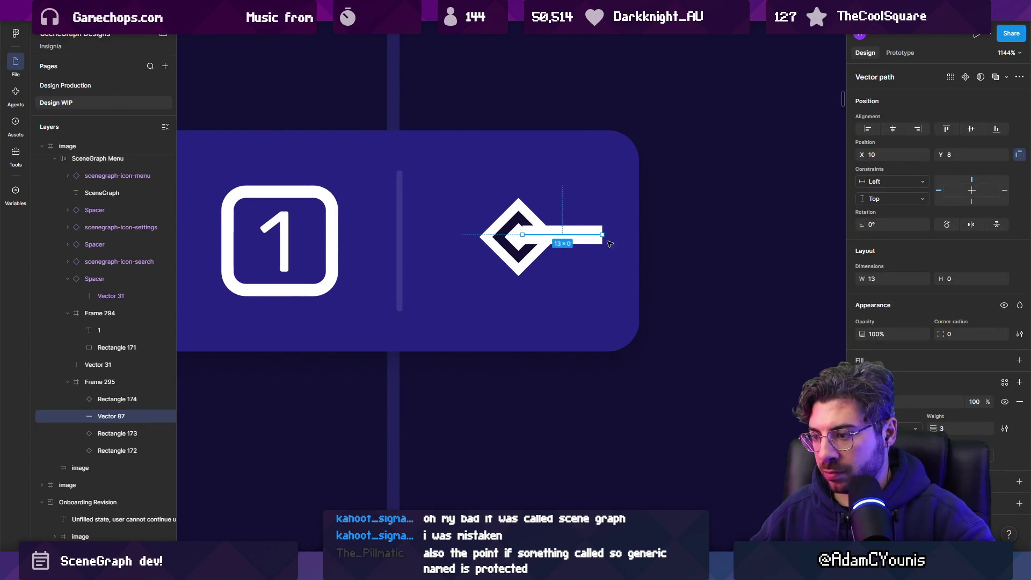
left_click_drag(933, 427, 932, 427)
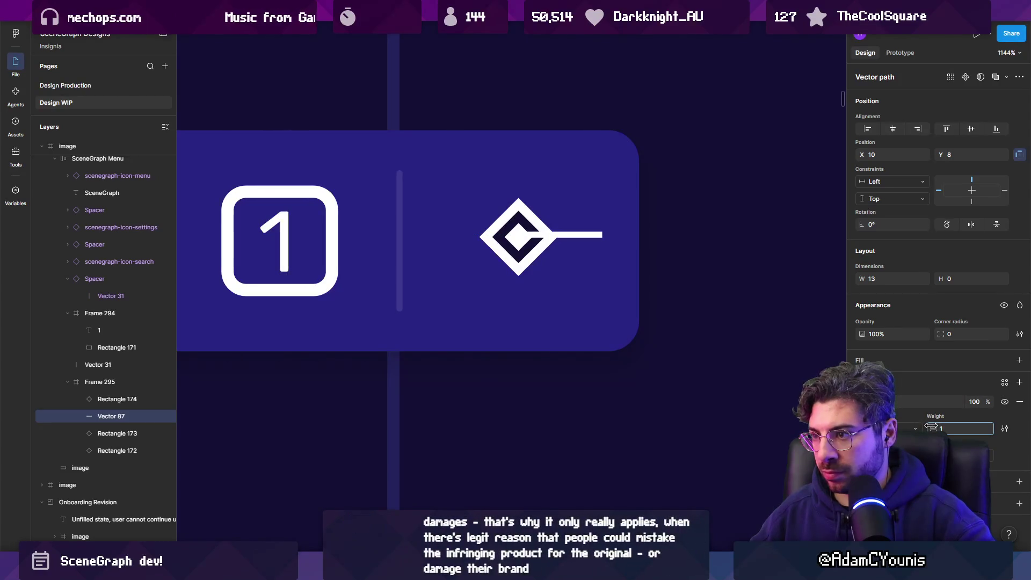
key("ctrl+z")
scroll(596, 236, "up", 3)
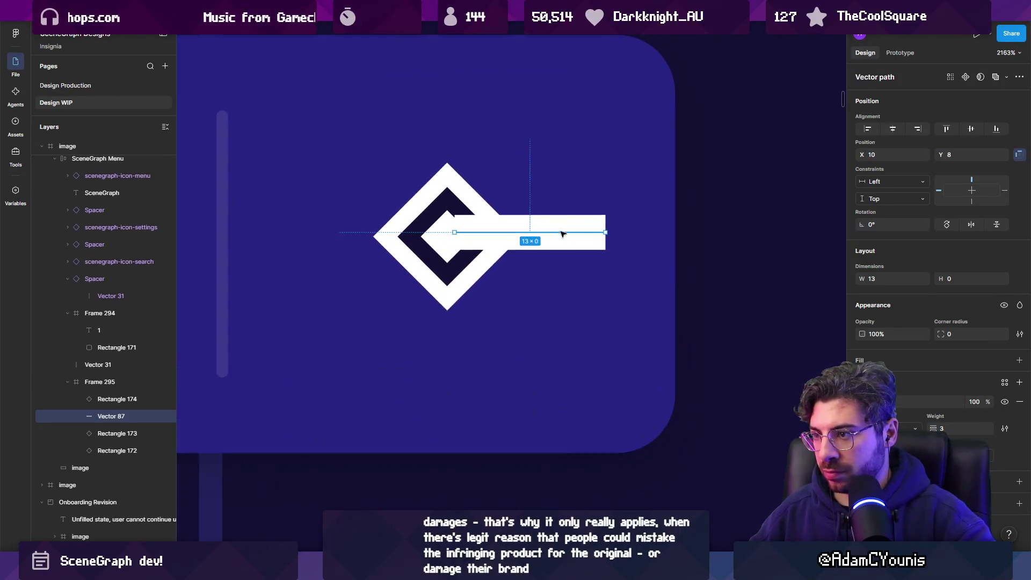
left_click_drag(569, 234, 559, 235)
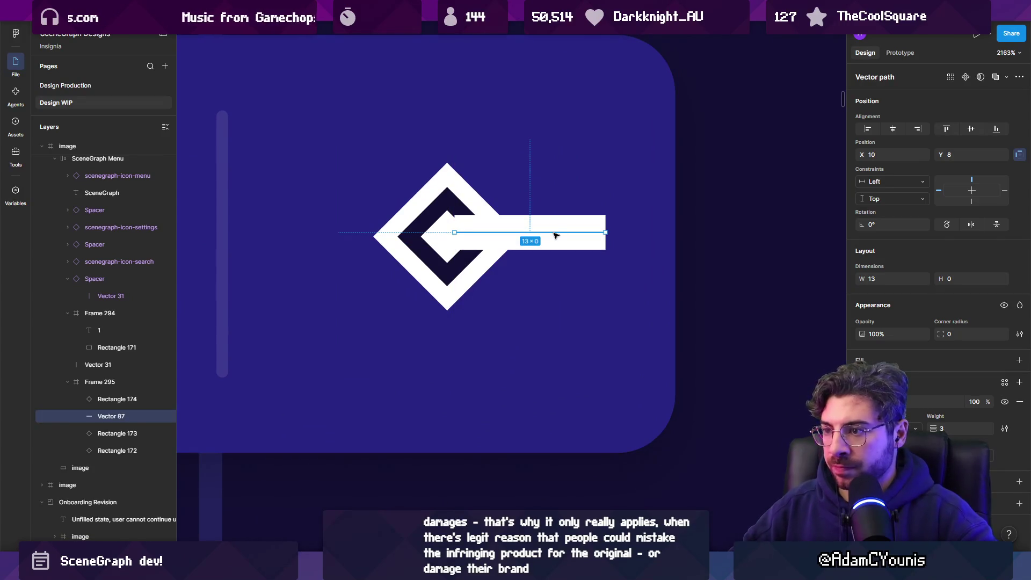
Enlarge the diamond icon to 22×14 and delete the two inner diamonds
left_click(457, 236, "shift")
left_click(416, 243, "shift")
left_click(387, 240, "shift")
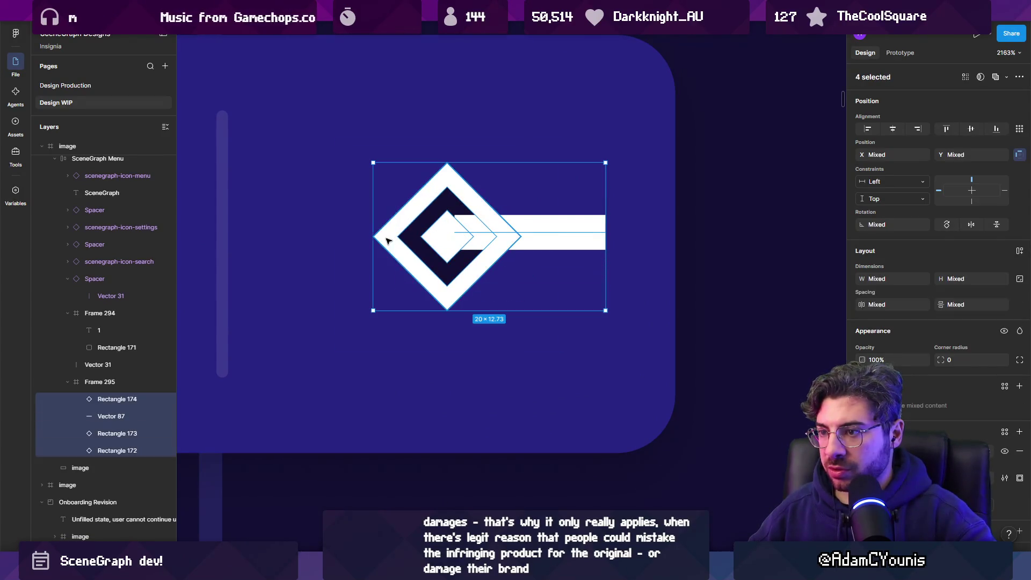
left_click_drag(374, 310, 353, 320)
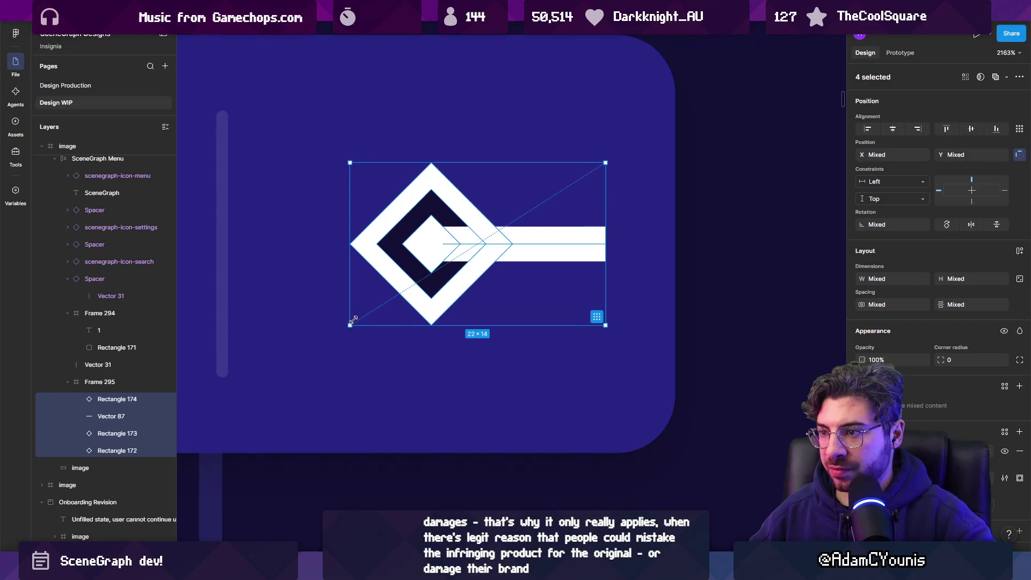
left_click(435, 238)
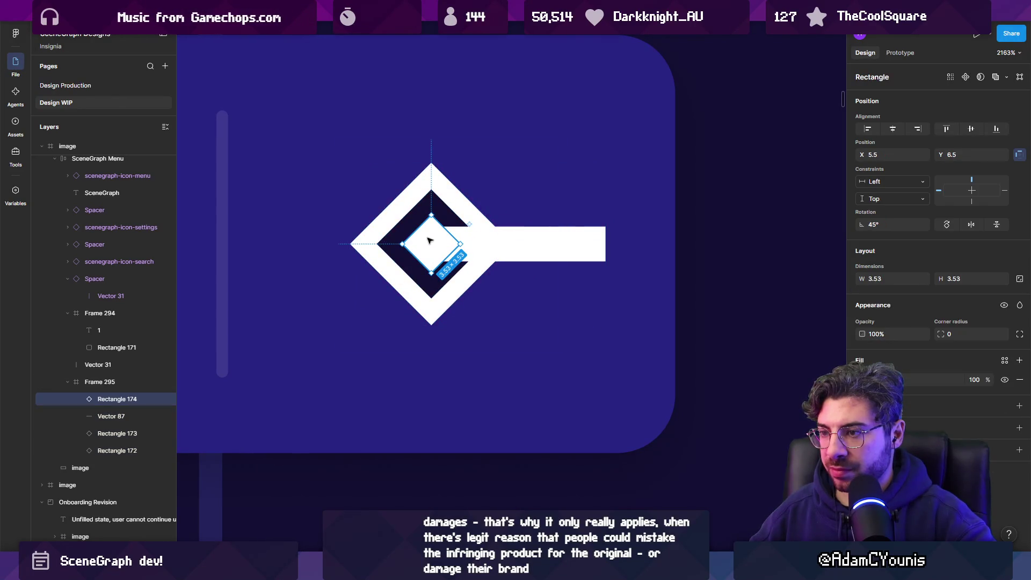
key("Delete")
left_click(419, 231)
key("Delete")
scroll(479, 230, "down", 3, "ctrl")
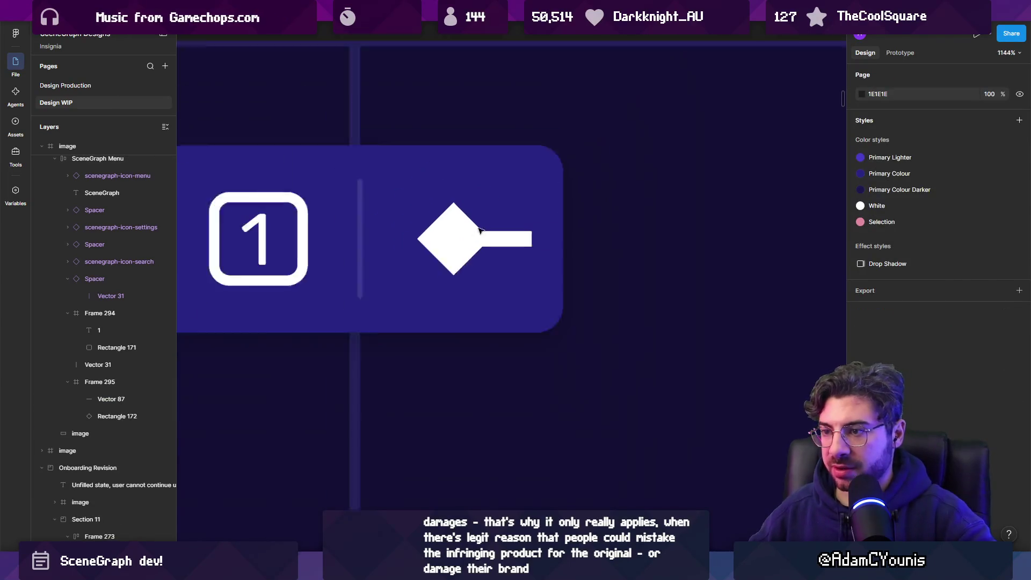
Paste a copy of the '1' text over the diamond and change it to 'f'
scroll(480, 229, "down", 2, "ctrl")
left_click(294, 239)
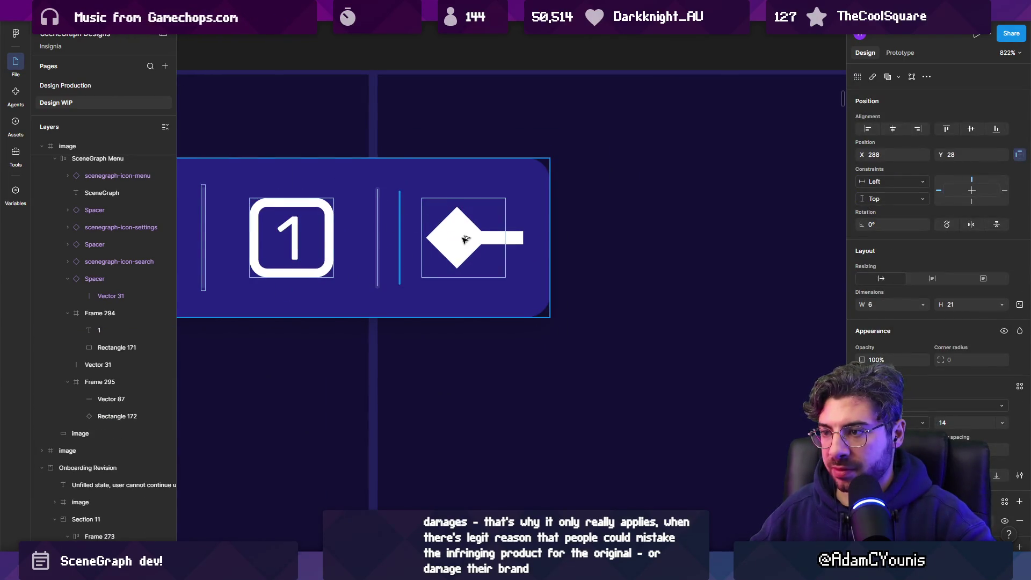
key("ctrl+v")
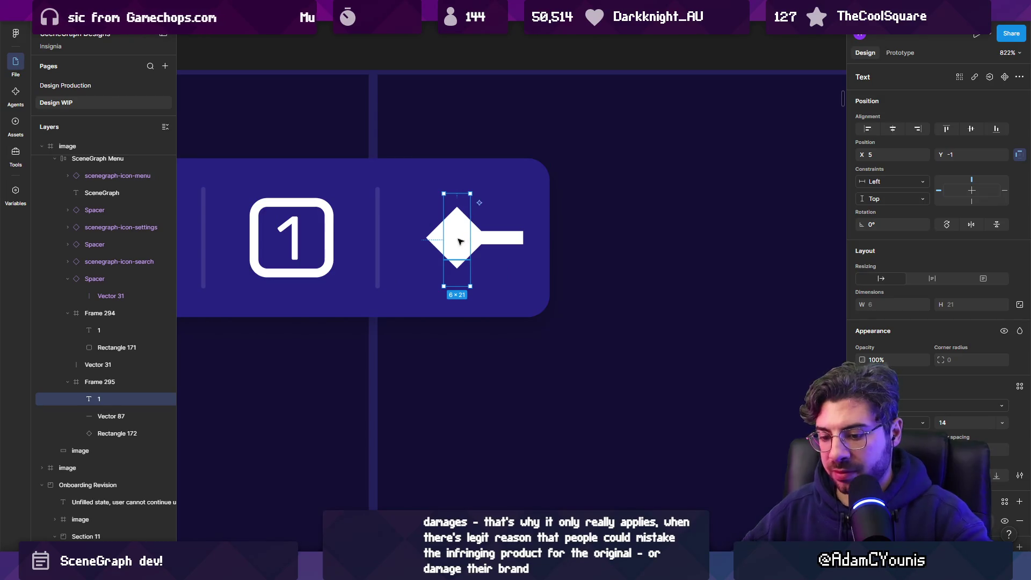
type("f")
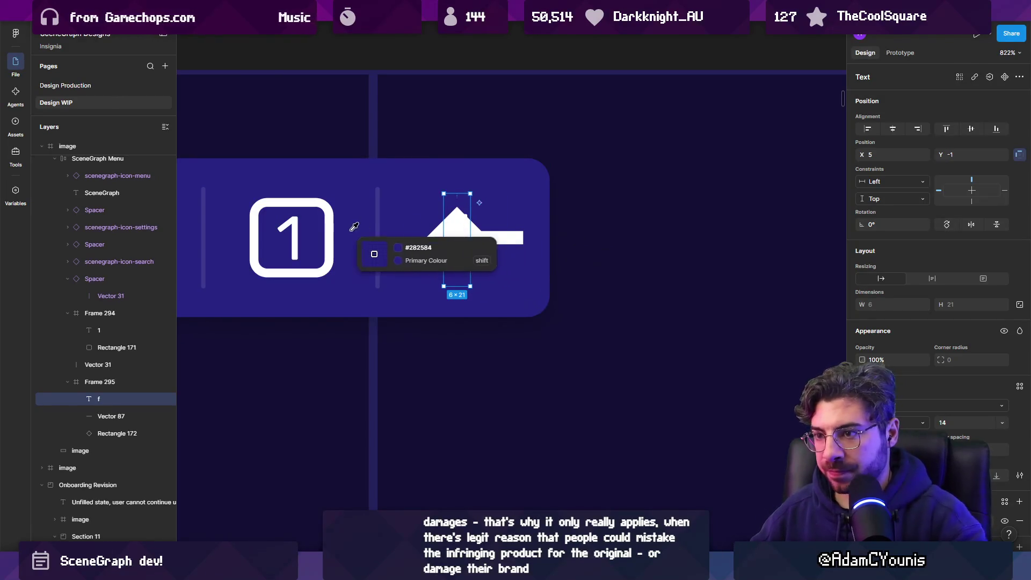
Enlarge the white diamond to 12.73×12.73
scroll(474, 232, "up", 3, "ctrl")
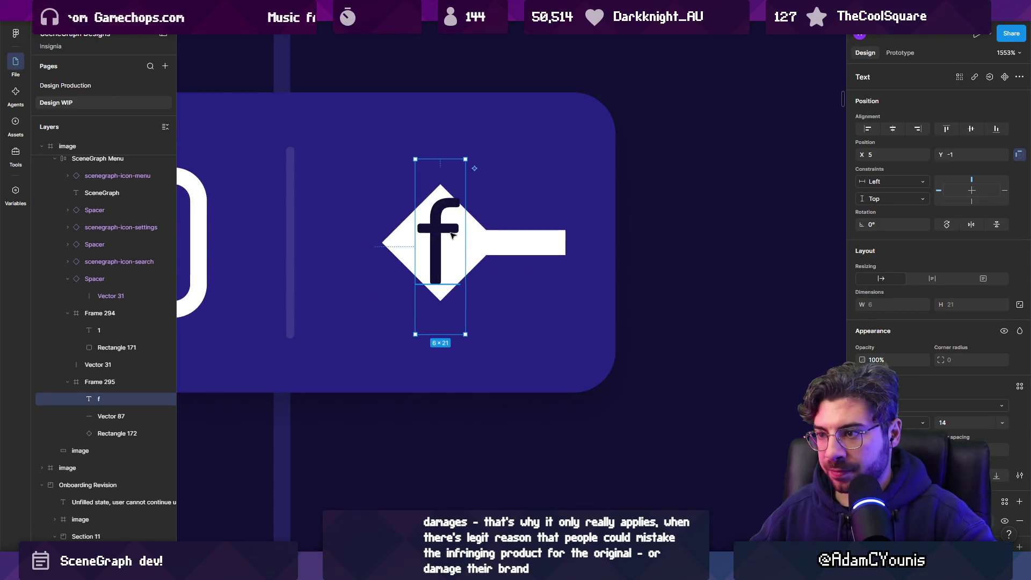
left_click(405, 242)
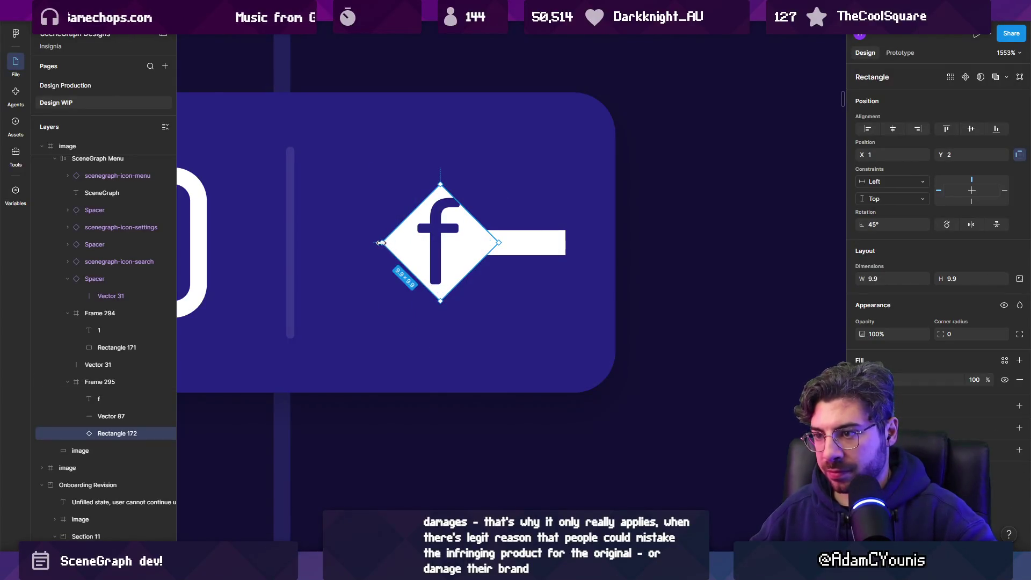
left_click_drag(381, 243, 368, 244)
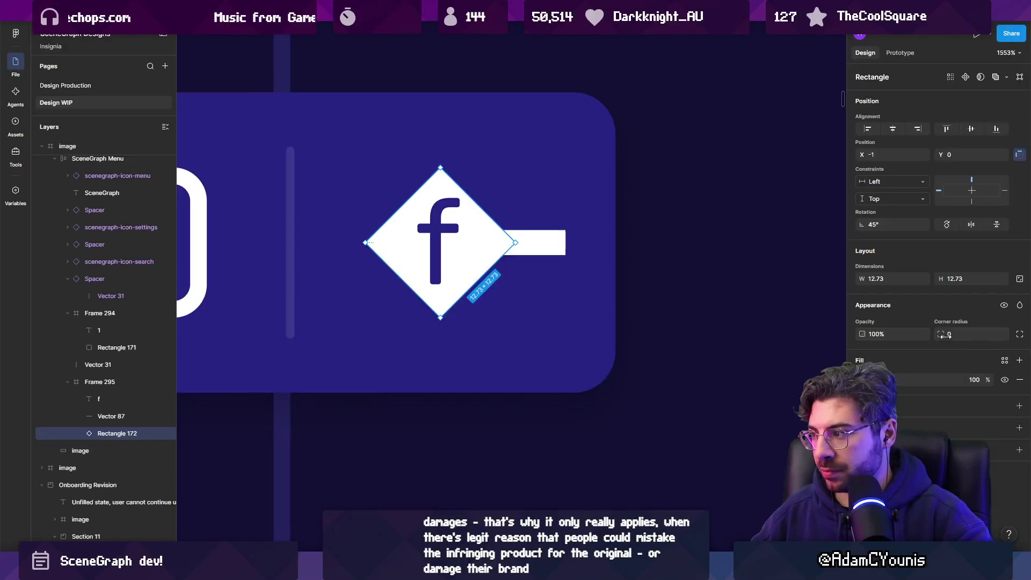
Round the diamond's corners and zoom out to the whole menu
left_click_drag(945, 334, 951, 334)
key("Escape")
scroll(470, 237, "down", 10)
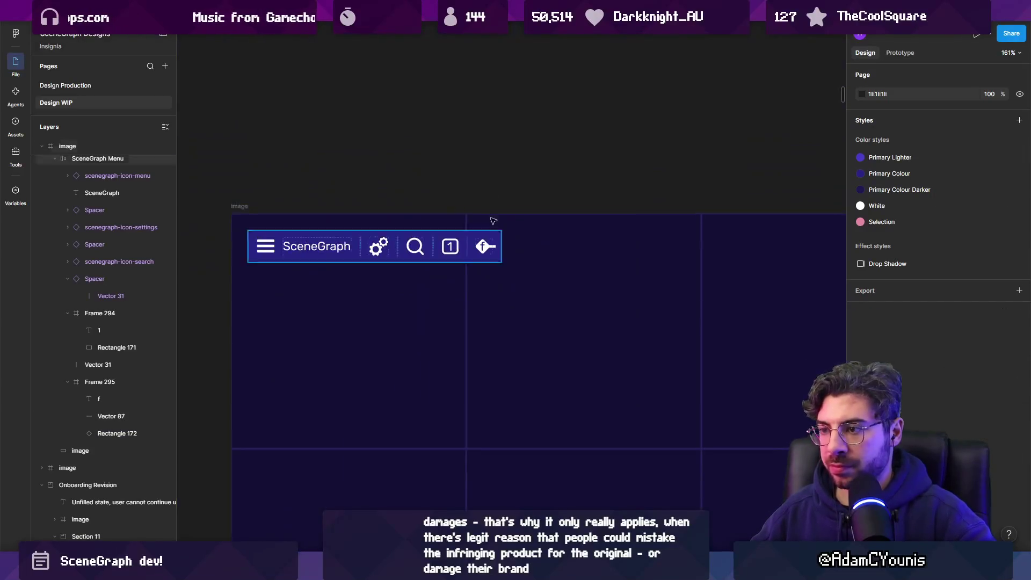
scroll(420, 150, "down", 3)
scroll(401, 164, "up", 5)
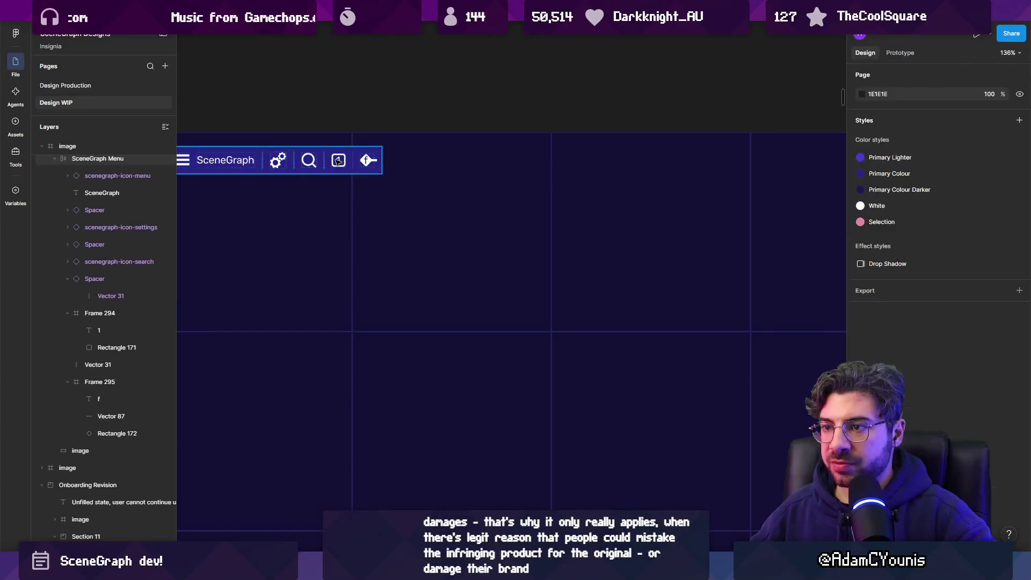
Select the whole SceneGraph Menu bar and place a copy to its right
left_click(338, 161, "ctrl")
scroll(338, 161, "up", 5)
left_click(373, 159, "shift")
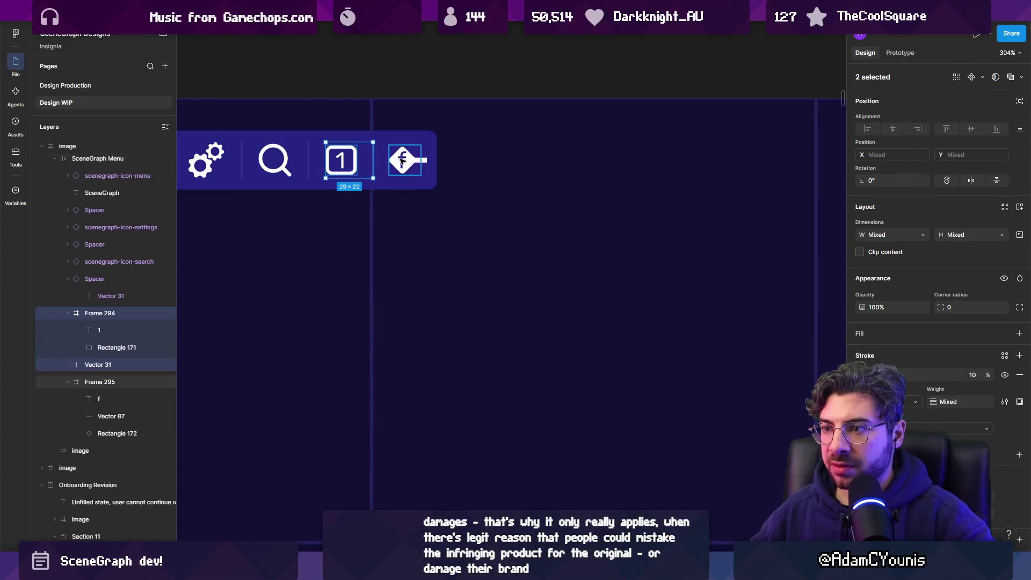
left_click(401, 163, "shift")
scroll(380, 154, "down", 2)
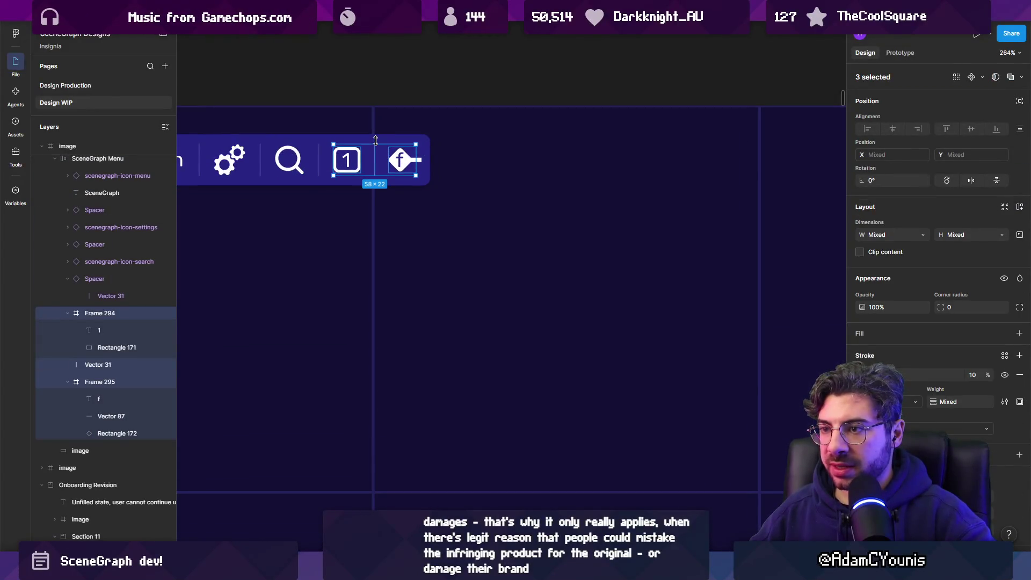
key("Escape")
left_click_drag(324, 161, 815, 160)
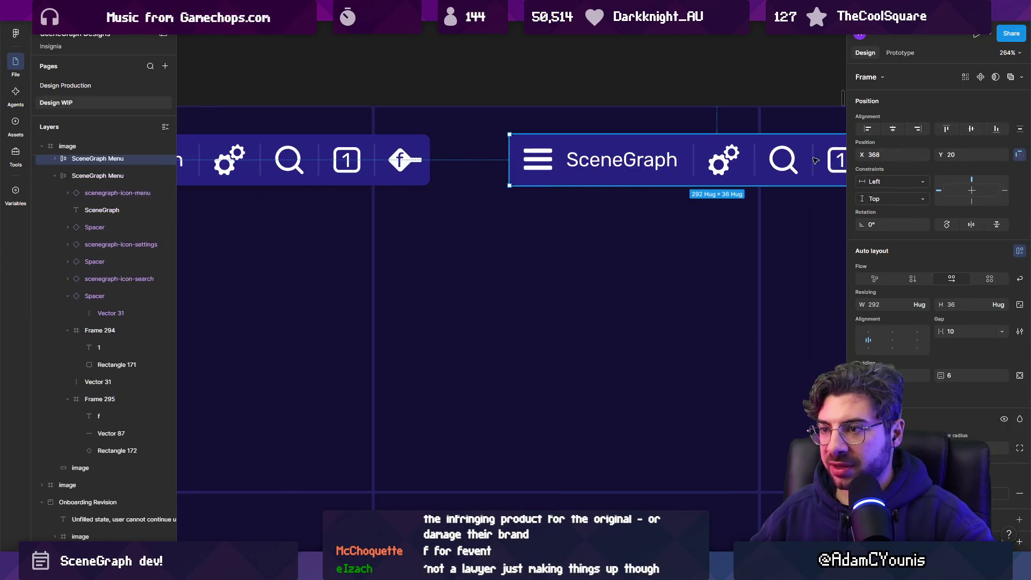
Delete the 1 box, divider and f diamond icons from the original SceneGraph menu bar
left_click(347, 160)
left_click(346, 160)
scroll(346, 159, "up", 3)
key("shift+Tab")
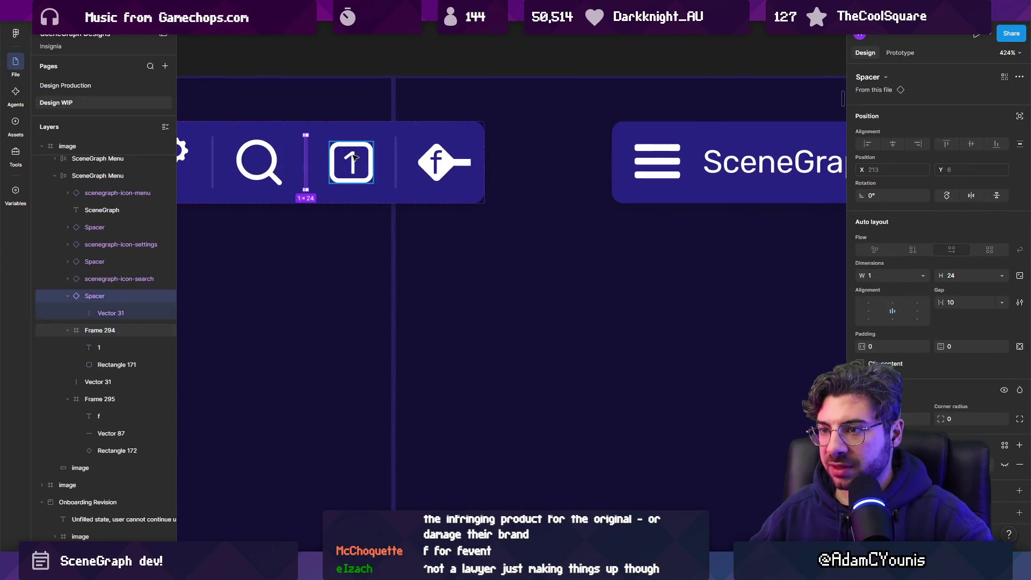
left_click(354, 156, "shift")
left_click(396, 161, "shift")
left_click(443, 161, "shift")
key("Delete")
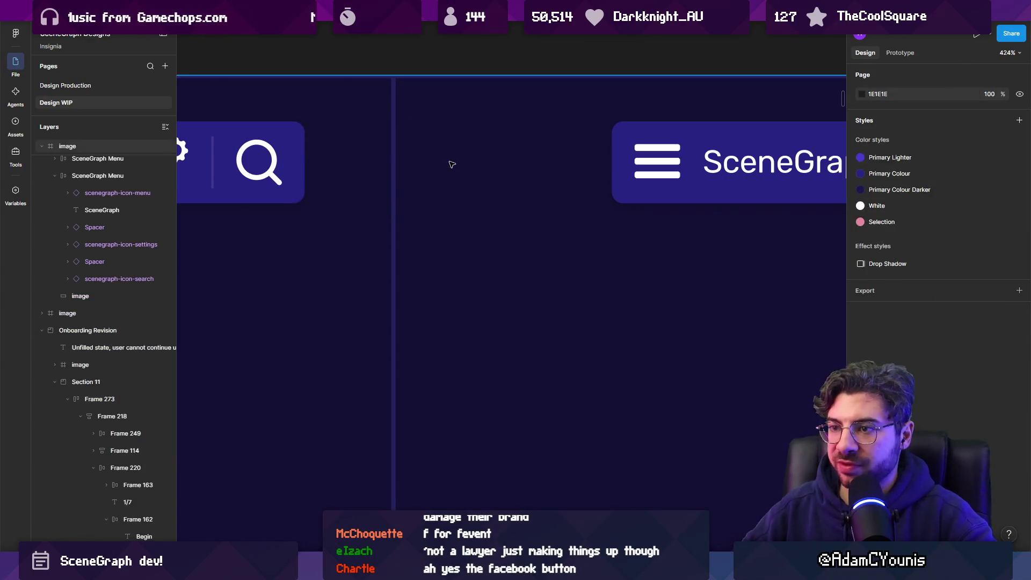
Move the menu copy down in the image frame and delete its SceneGraph title
scroll(451, 164, "down", 10)
mouse_move(477, 141)
left_mouse_down()
mouse_move(617, 350)
mouse_move(610, 372)
left_mouse_up()
scroll(492, 395, "up", 5)
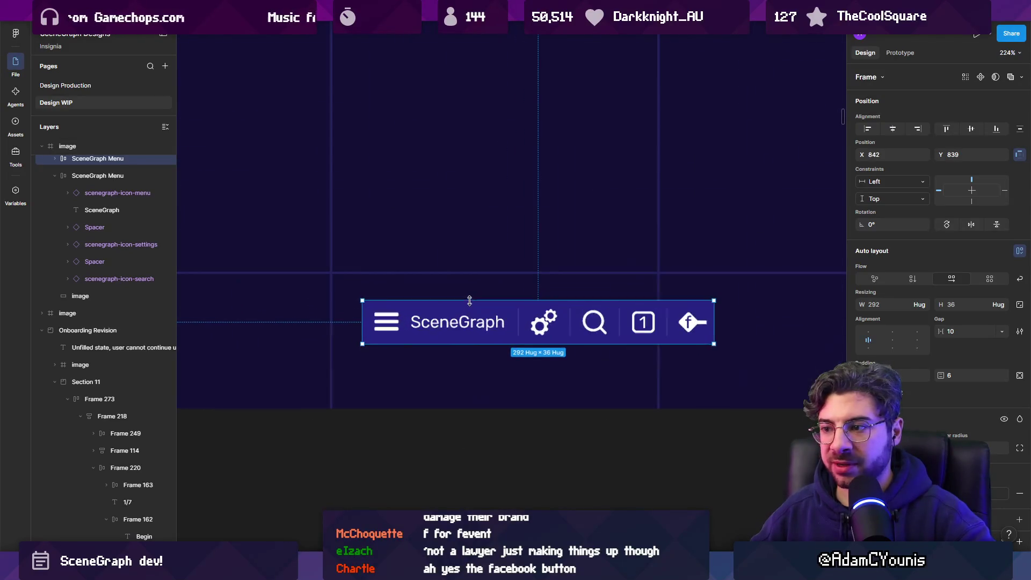
double_click(473, 323)
left_click(593, 321)
key("Escape")
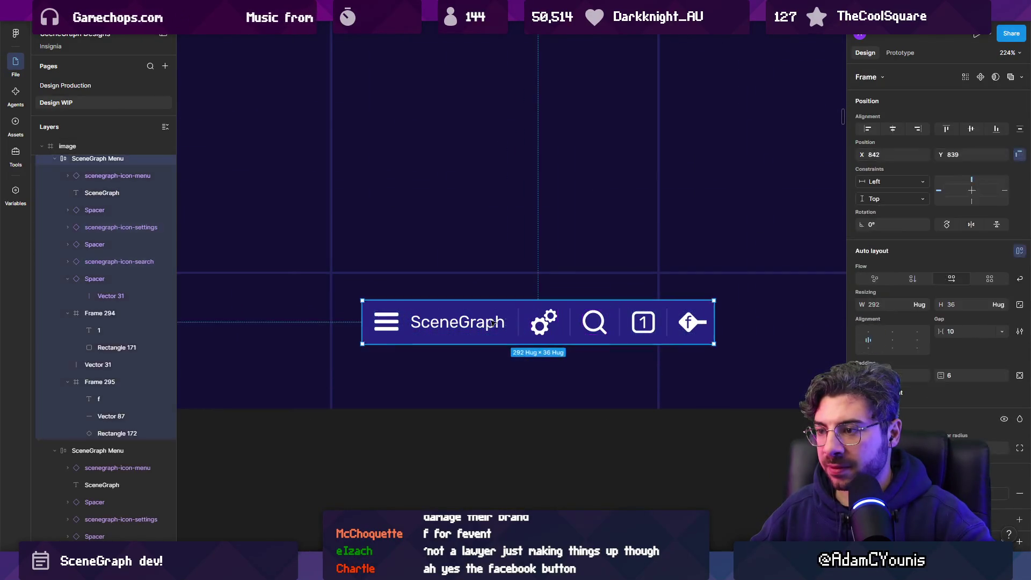
left_click(395, 323)
left_click(484, 324, "shift")
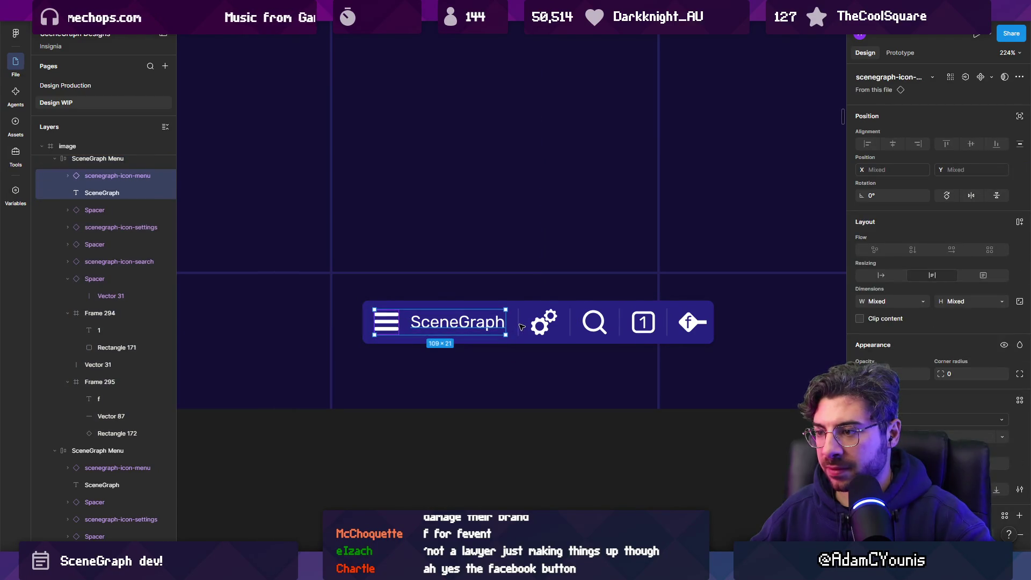
left_click(521, 327)
key("Escape")
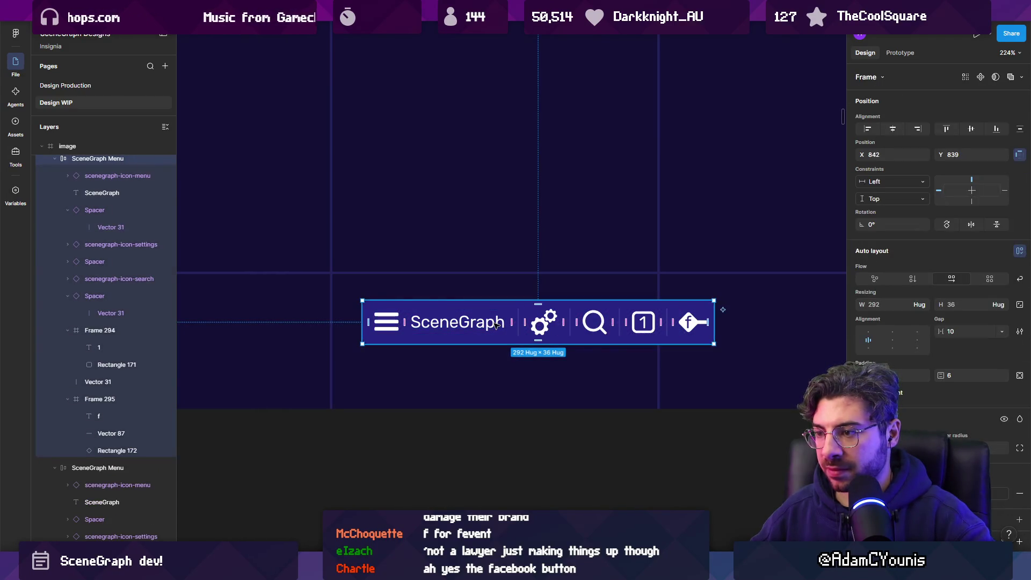
left_click(496, 325)
key("Delete")
Delete the copy's three-line menu icon, leading spacer and settings gear icon
left_click(394, 321)
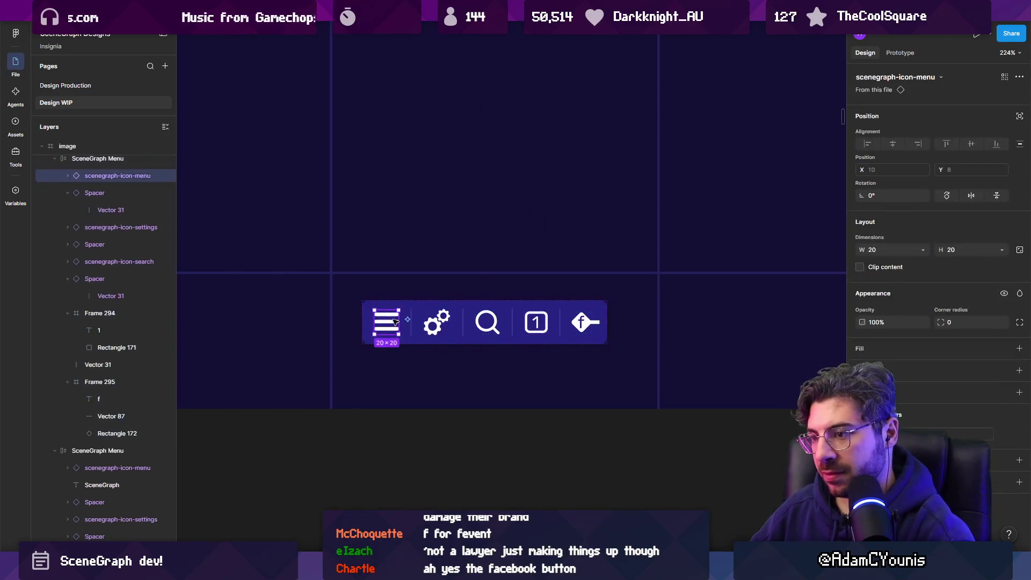
key("Delete")
left_click(379, 329)
key("Delete")
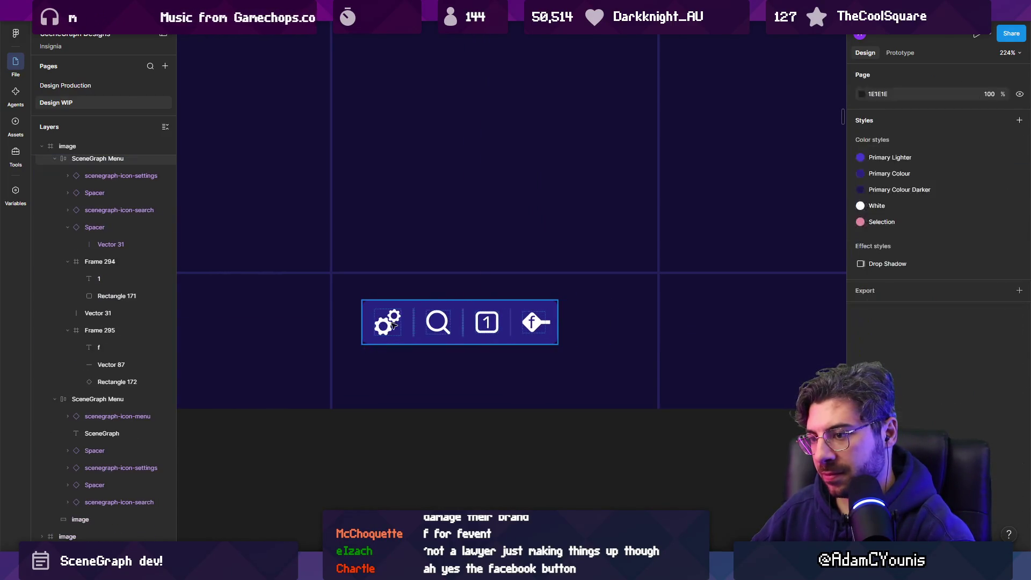
left_click(398, 325)
key("Delete")
Delete the remaining spacers and the search icon, leaving only the 1 box and f diamond
left_click(377, 326)
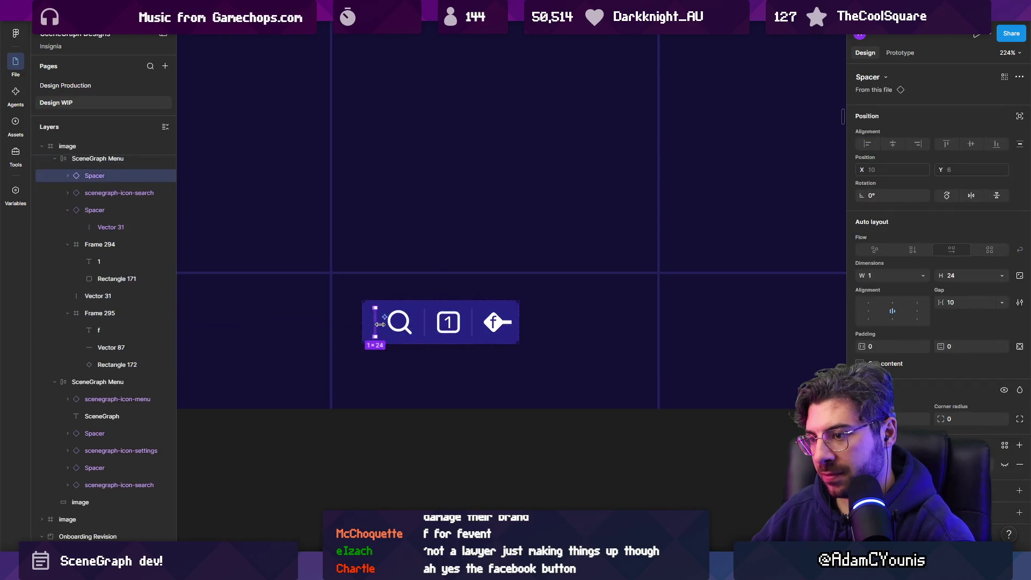
key("Delete")
left_click(393, 327)
key("Delete")
left_click(379, 329)
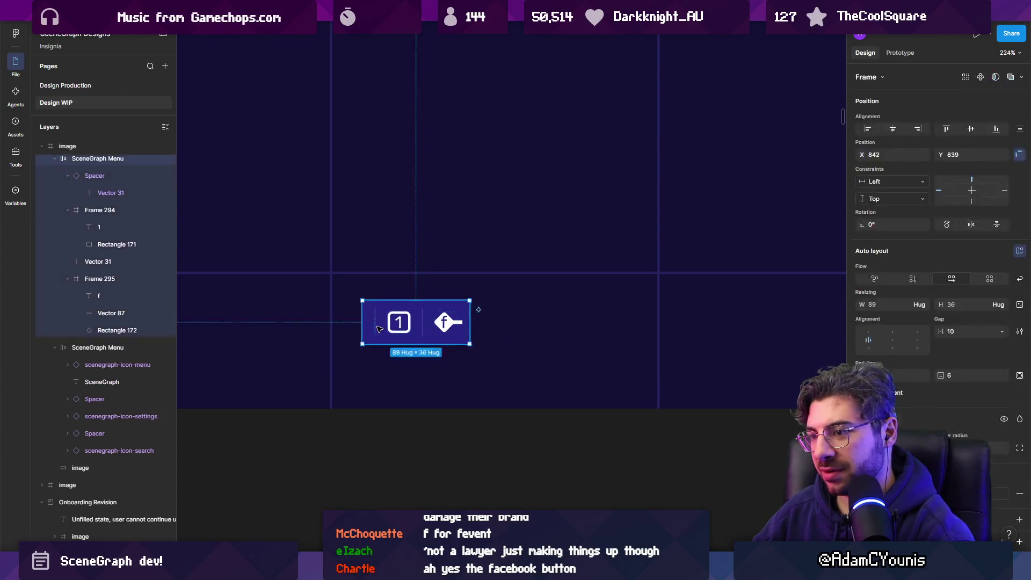
key("Delete")
scroll(439, 300, "down", 5)
scroll(456, 284, "up", 3)
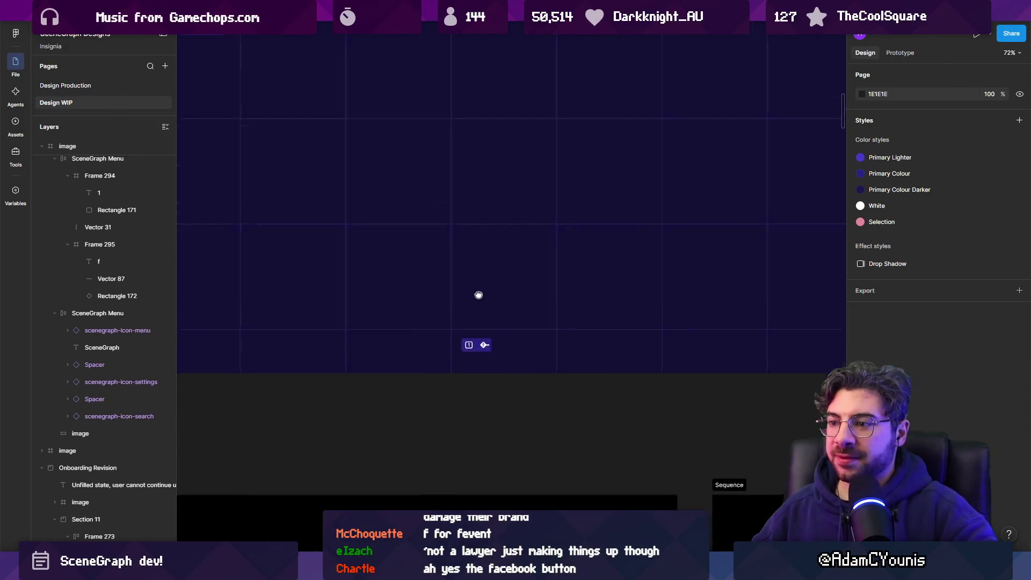
Drag the small 1-and-f menu to the upper right of the image frame at Y 98
mouse_move(458, 385)
left_mouse_down()
mouse_move(458, 401)
mouse_move(479, 386)
left_mouse_up()
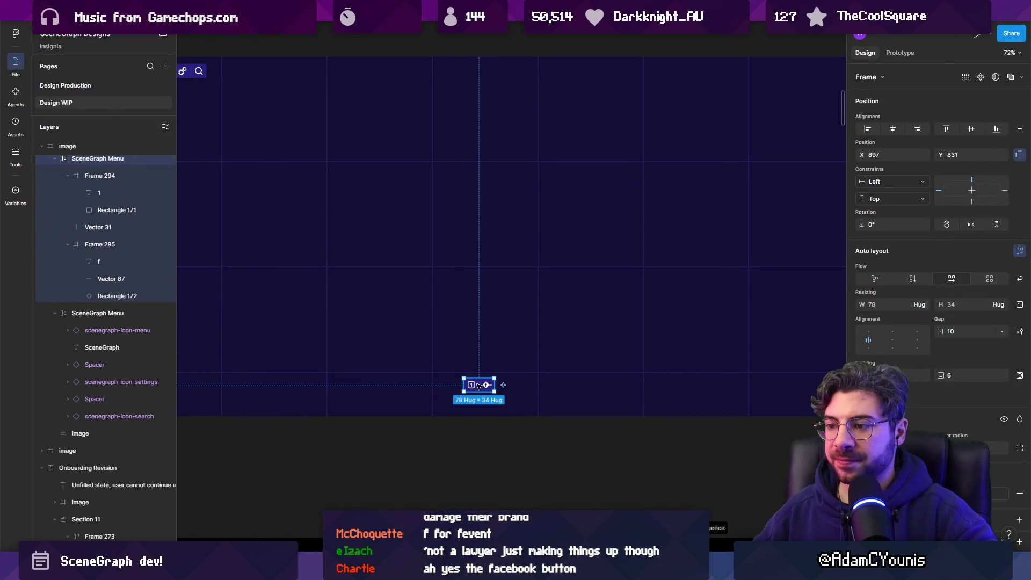
scroll(485, 388, "up", 10)
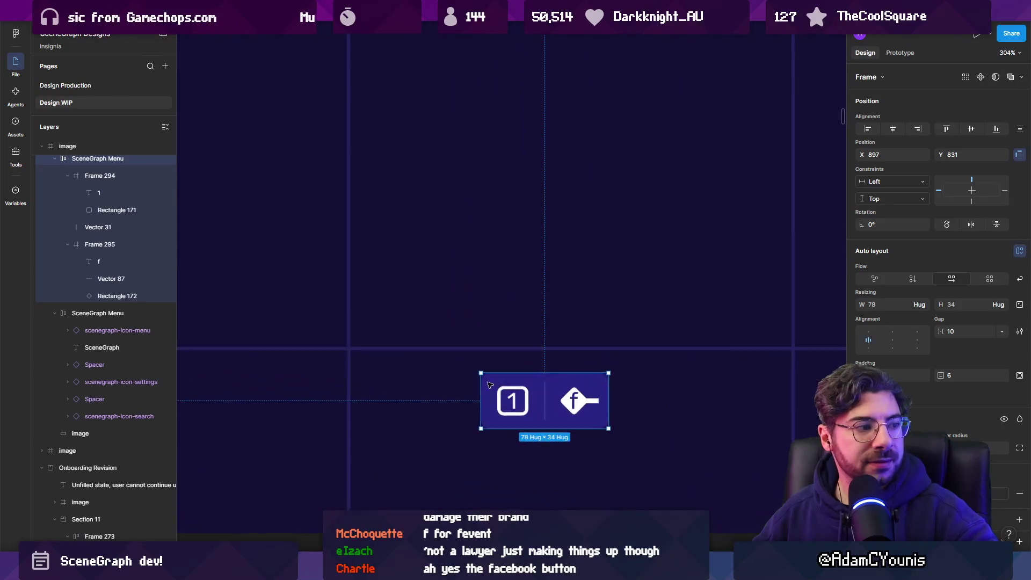
scroll(516, 370, "down", 8)
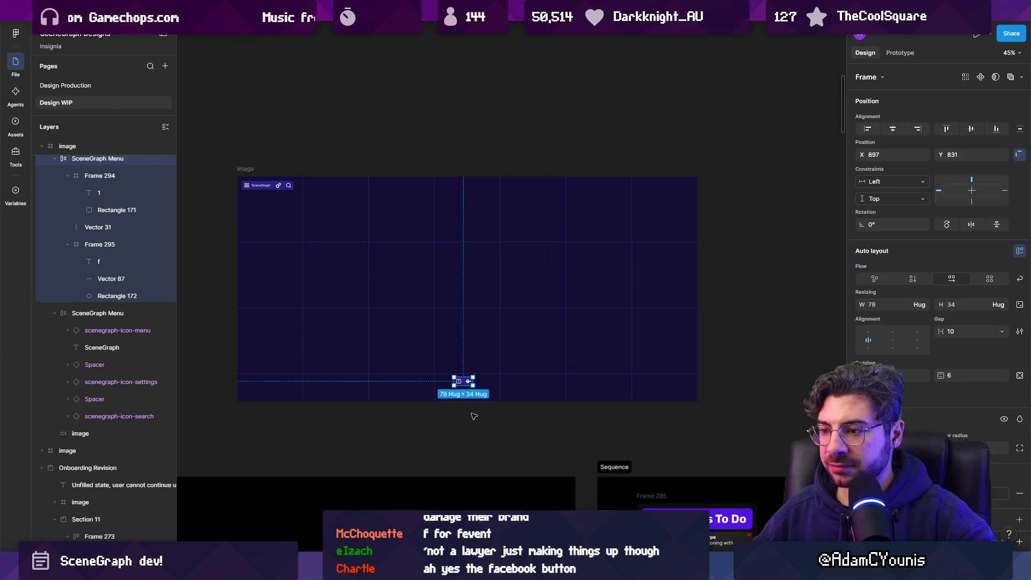
left_click(473, 415)
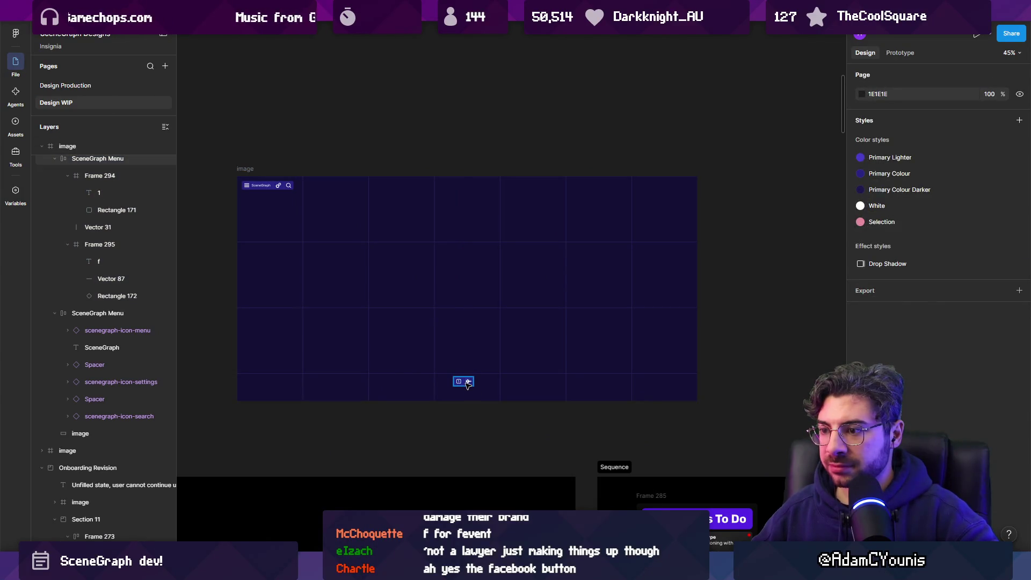
left_click_drag(466, 383, 472, 208)
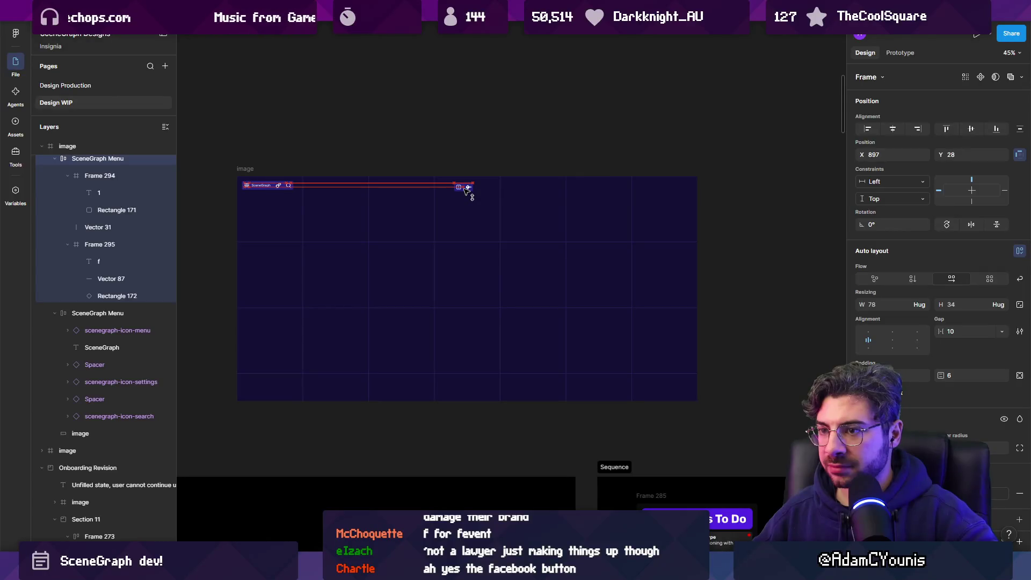
left_click_drag(467, 187, 467, 199)
scroll(467, 199, "up", 5)
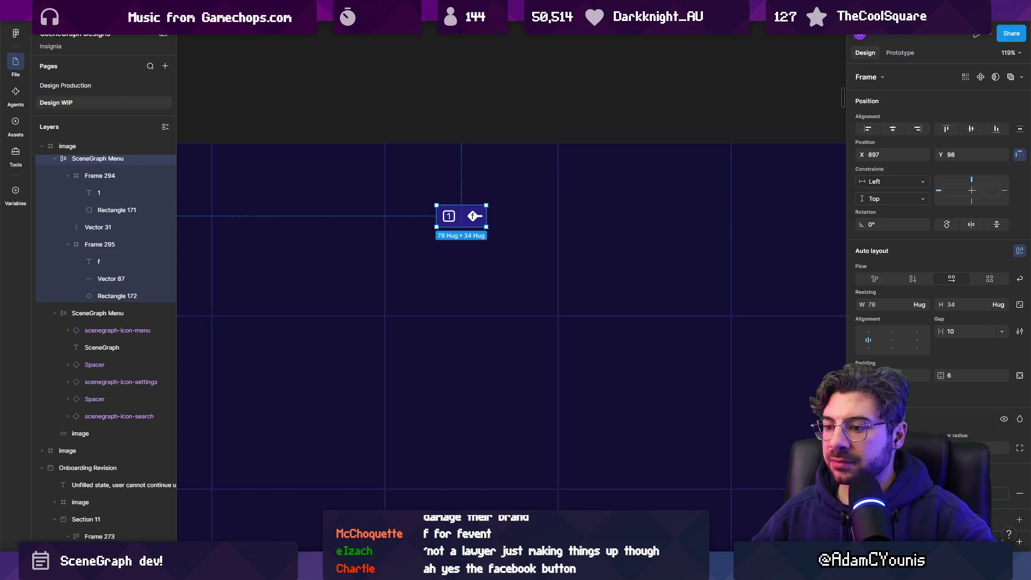
scroll(559, 255, "left", 5)
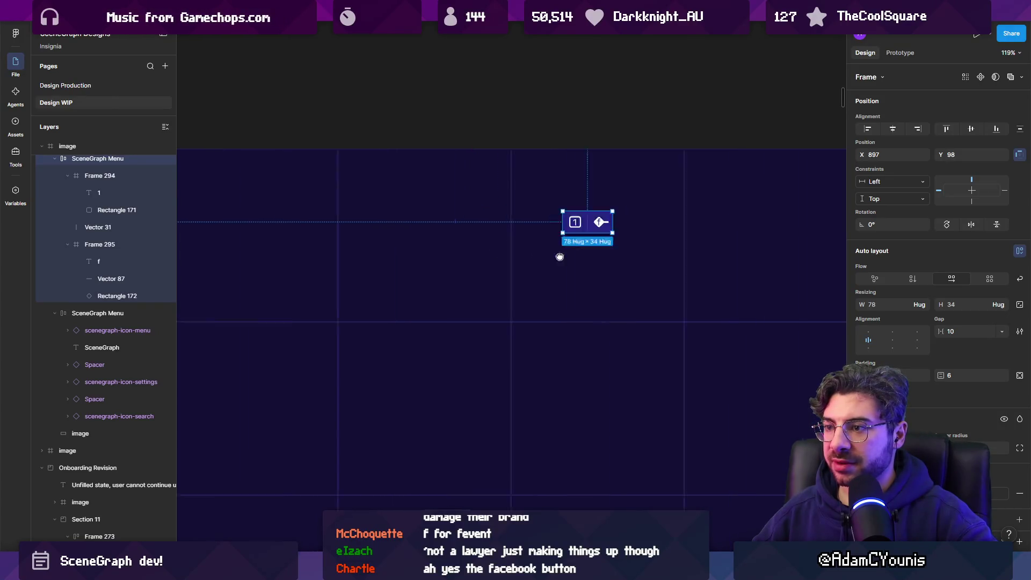
scroll(532, 276, "up", 5)
left_click_drag(526, 241, 526, 160)
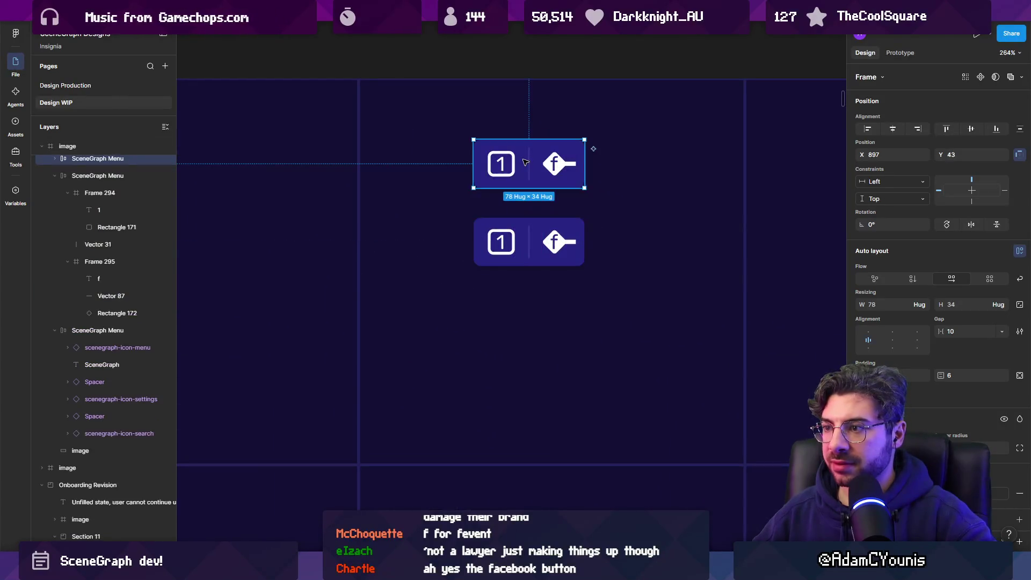
key("ctrl+z")
scroll(548, 216, "down", 5)
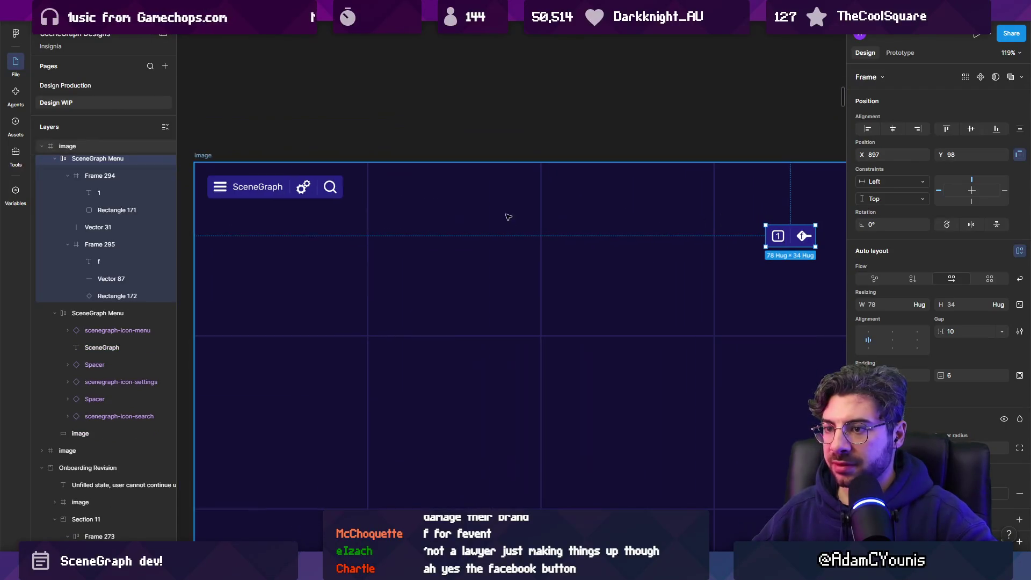
Move the SceneGraph text into the small icon menu and retype it as NameOfCurrentGraph
double_click(258, 187)
left_click_drag(258, 186, 778, 237)
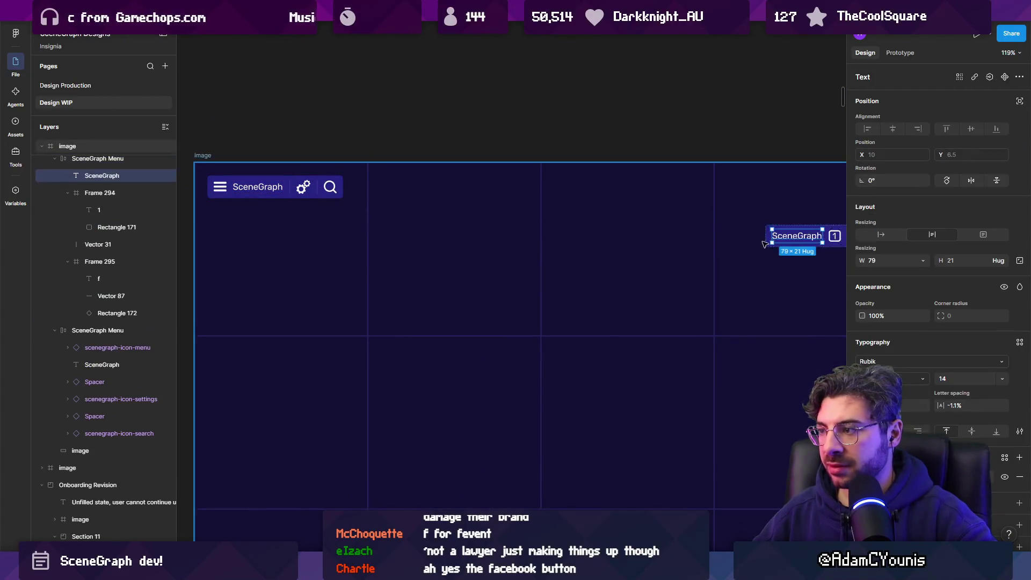
key("shift+2")
double_click(487, 228)
type("Name")
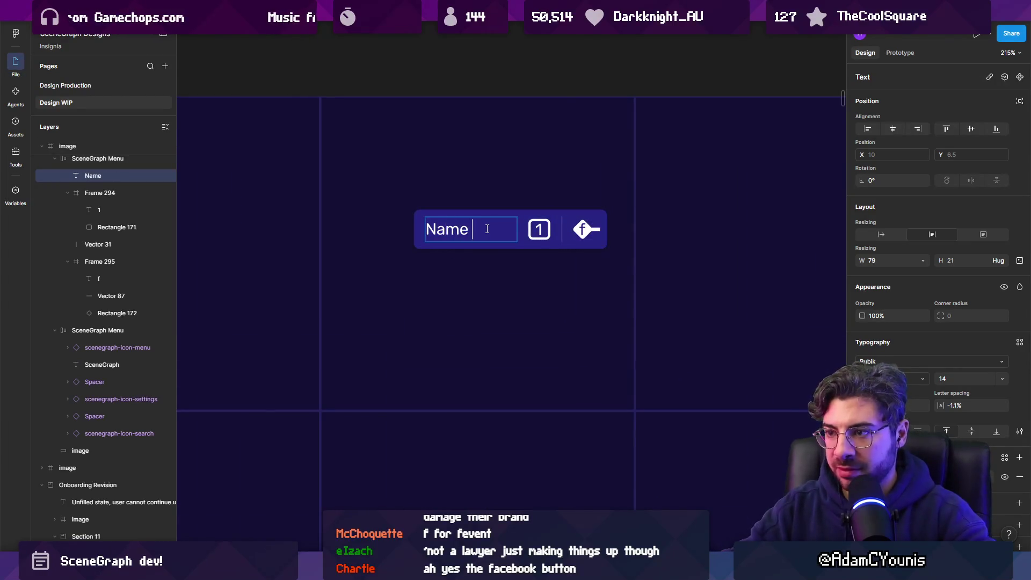
type("OfCurrentGraph")
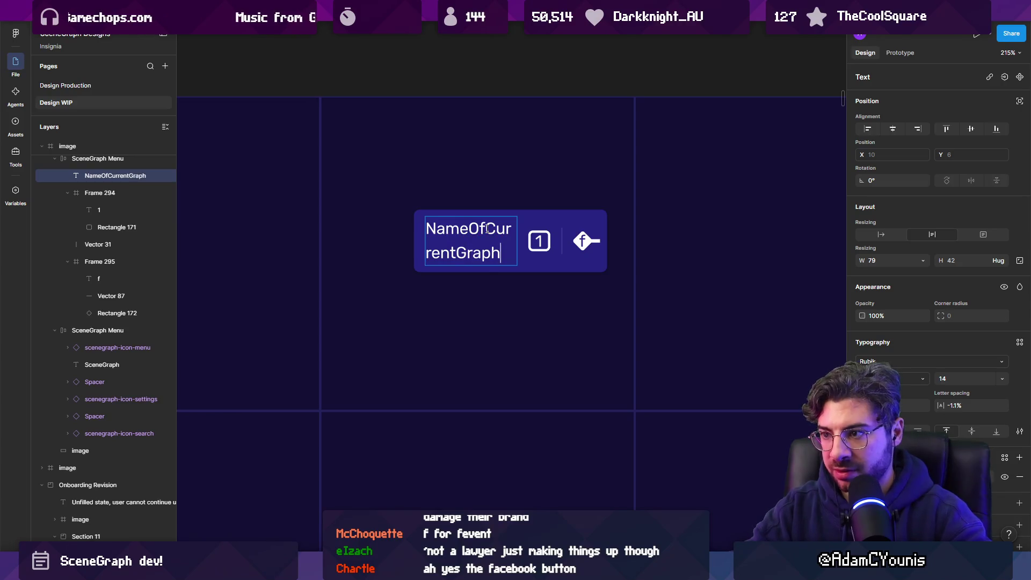
key("Escape")
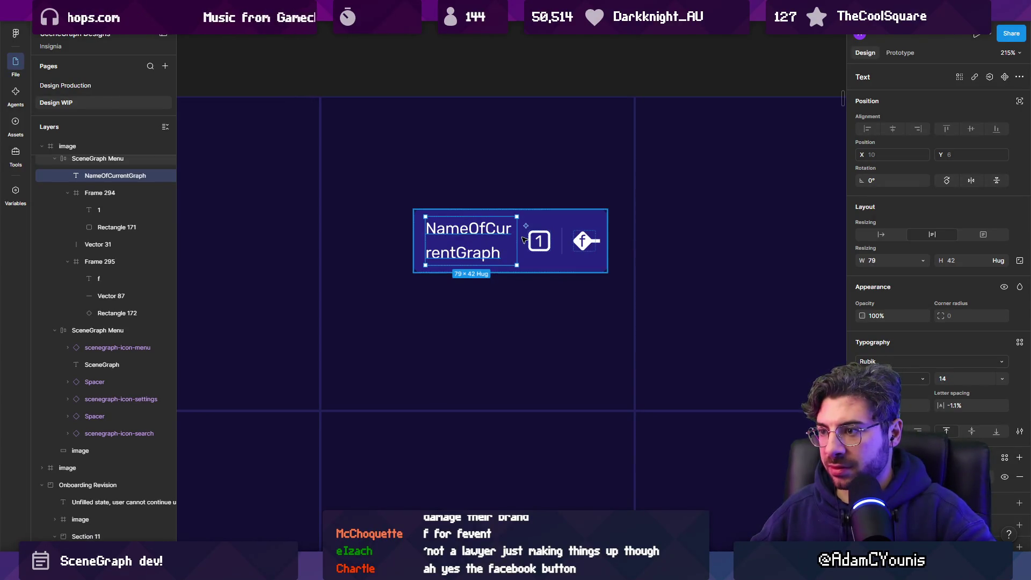
left_click(539, 241)
key("shift+2")
left_click(550, 231, "shift")
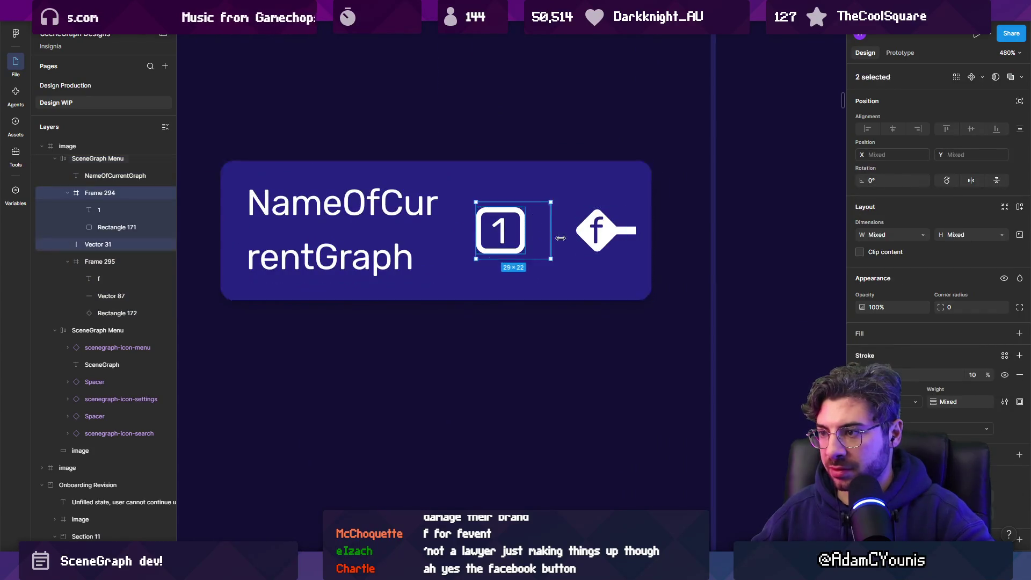
Wrap the 1 and f icons in an auto-layout row, then stack the title above it vertically
left_click(596, 231, "shift")
key("shift+a")
left_click(343, 237)
left_click(537, 231, "shift")
key("shift+a")
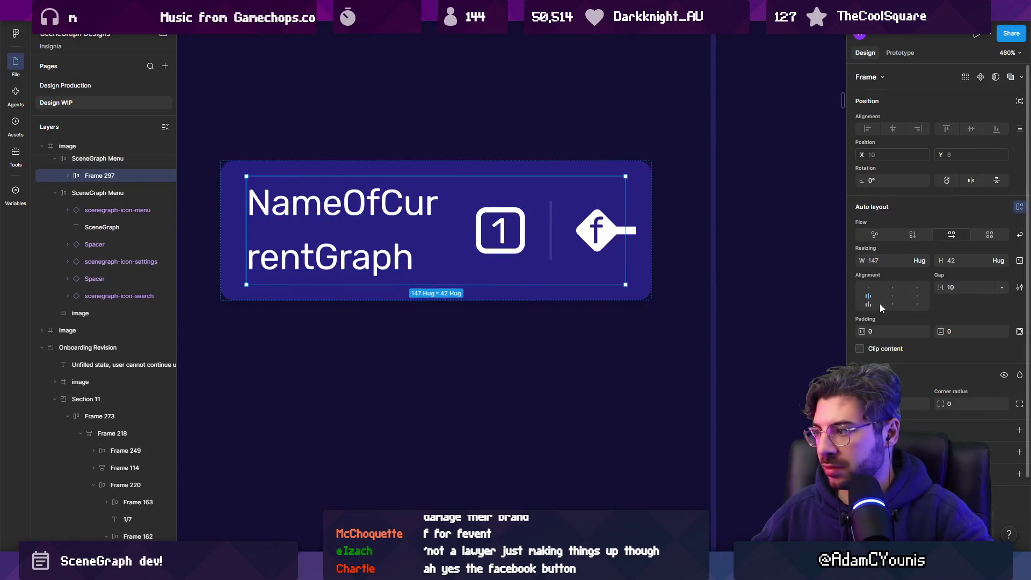
left_click(913, 236)
Set the NameOfCurrentGraph title to auto width so it fits on one line
scroll(522, 232, "down", 3)
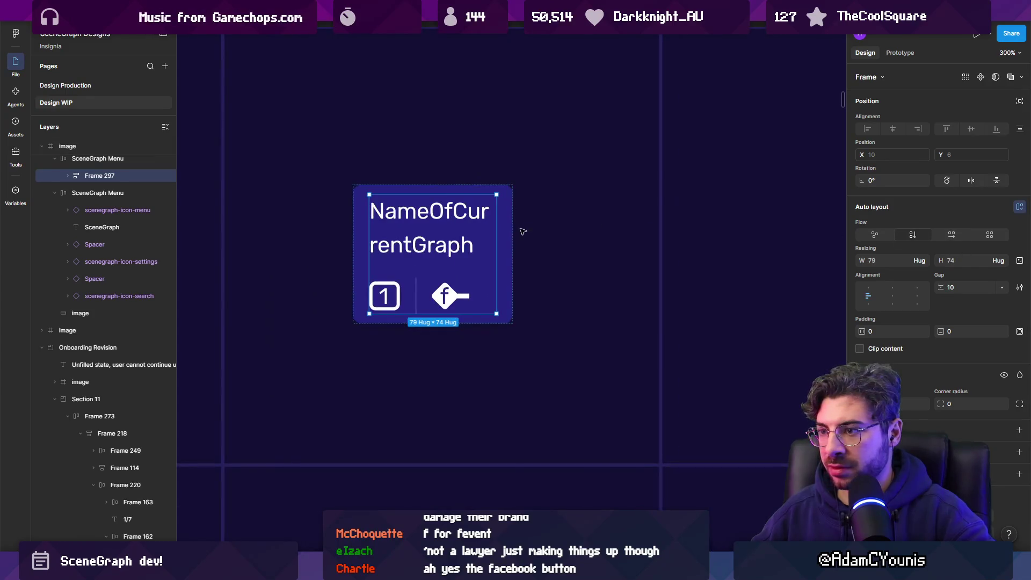
double_click(449, 212)
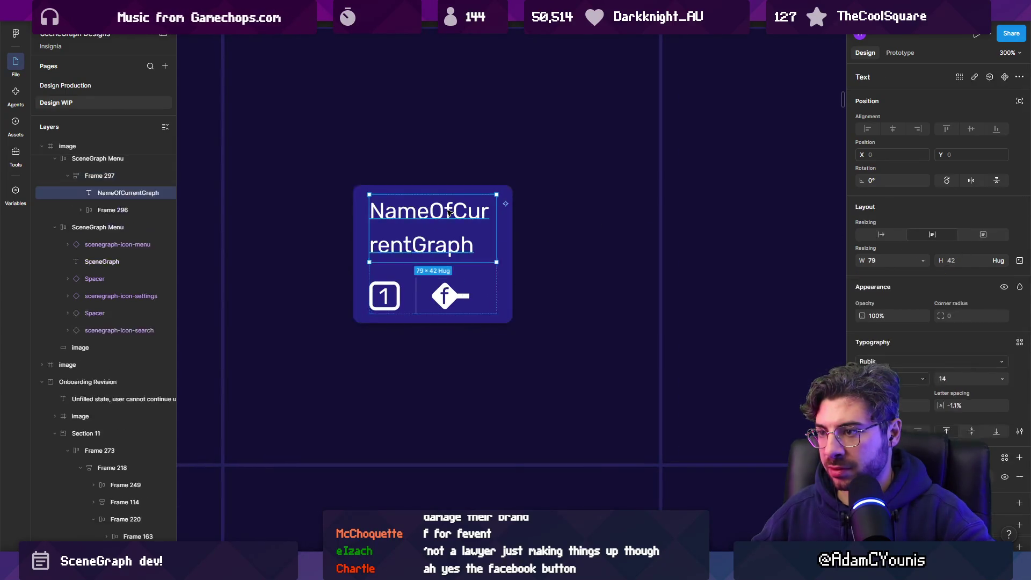
double_click(495, 217)
scroll(502, 218, "down", 3)
key("Escape")
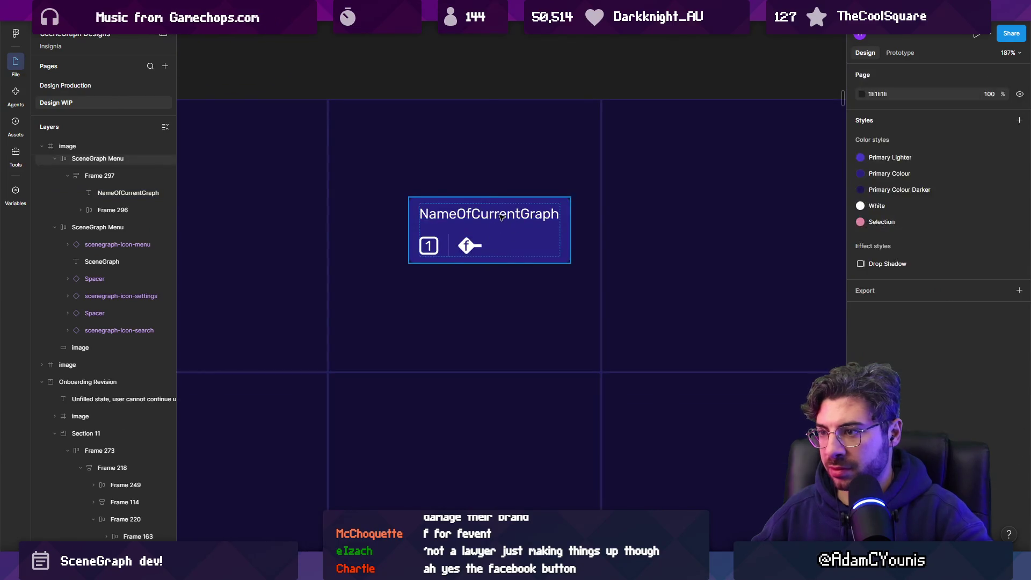
left_click(502, 218)
double_click(496, 248)
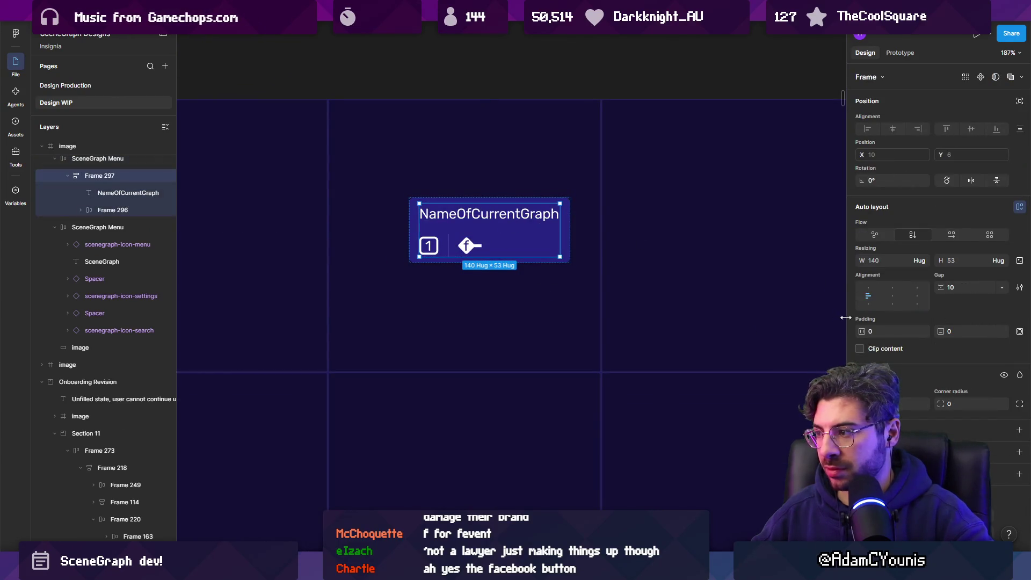
scroll(516, 242, "down", 3)
key("Escape")
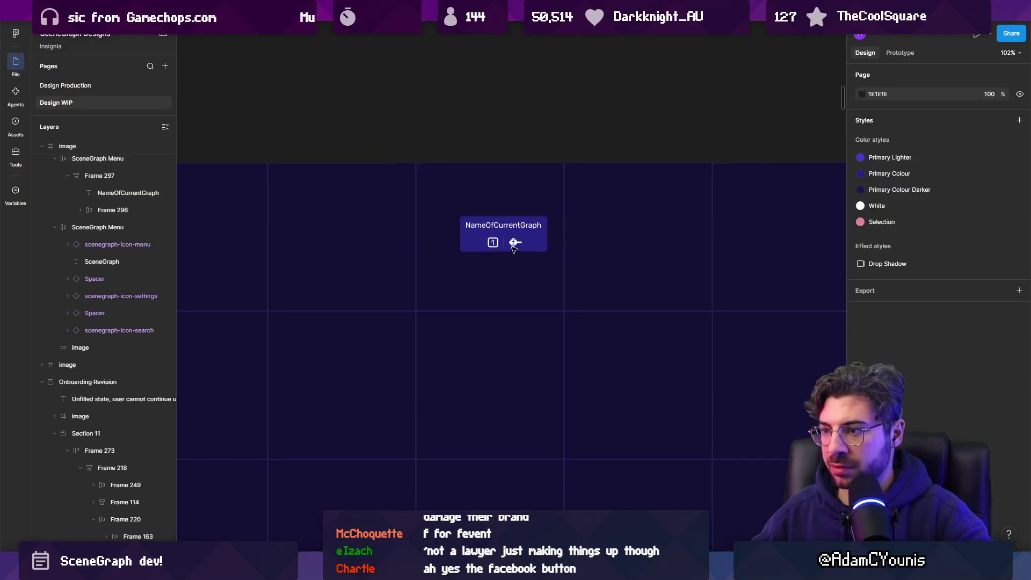
scroll(513, 244, "up", 5)
left_click(515, 188)
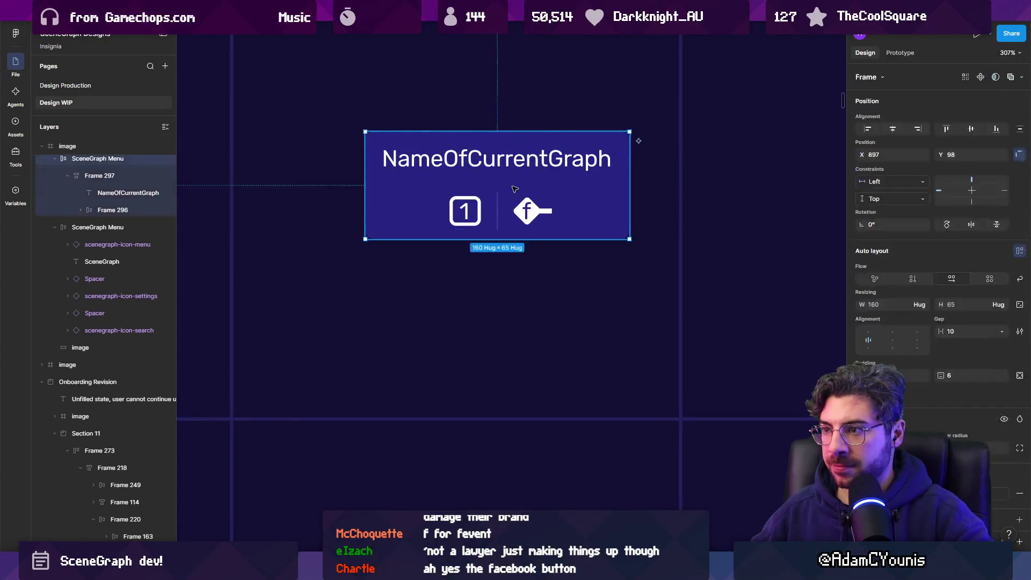
Give the icon row a dark fill, slightly rounded corners and fill-container width
double_click(514, 188)
scroll(494, 206, "up", 3)
double_click(463, 209)
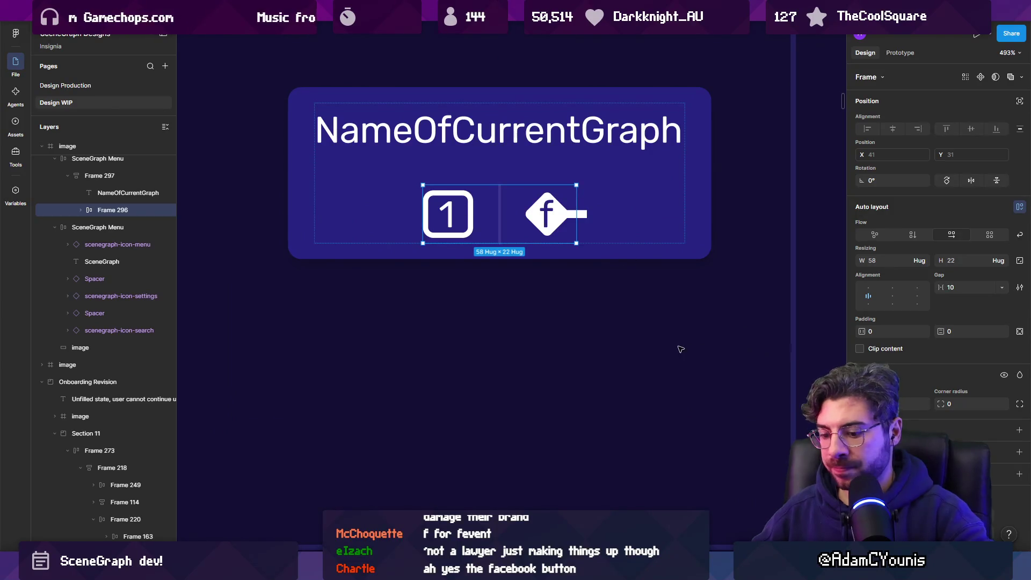
key("ctrl+alt+v")
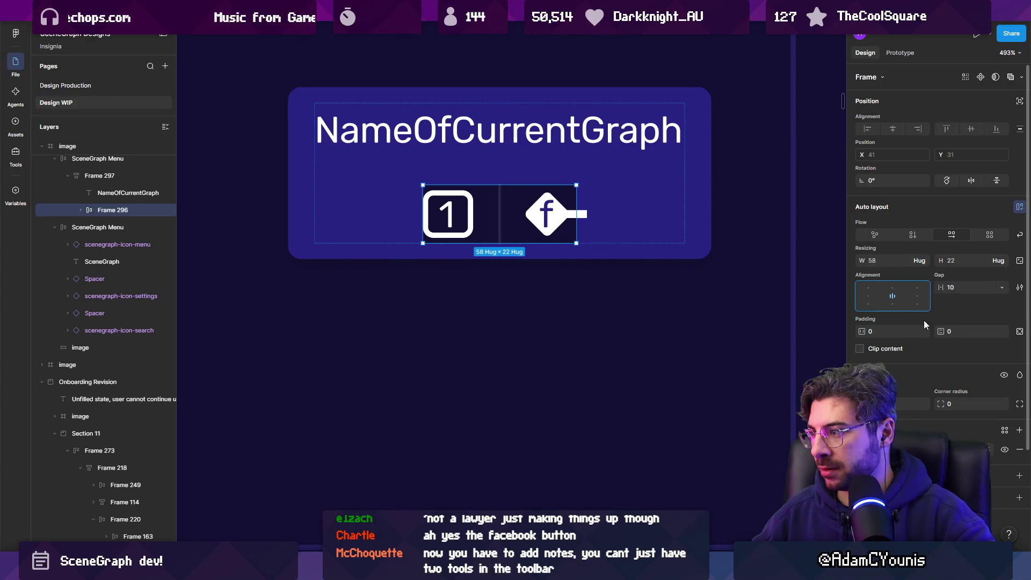
left_click_drag(944, 404, 960, 402)
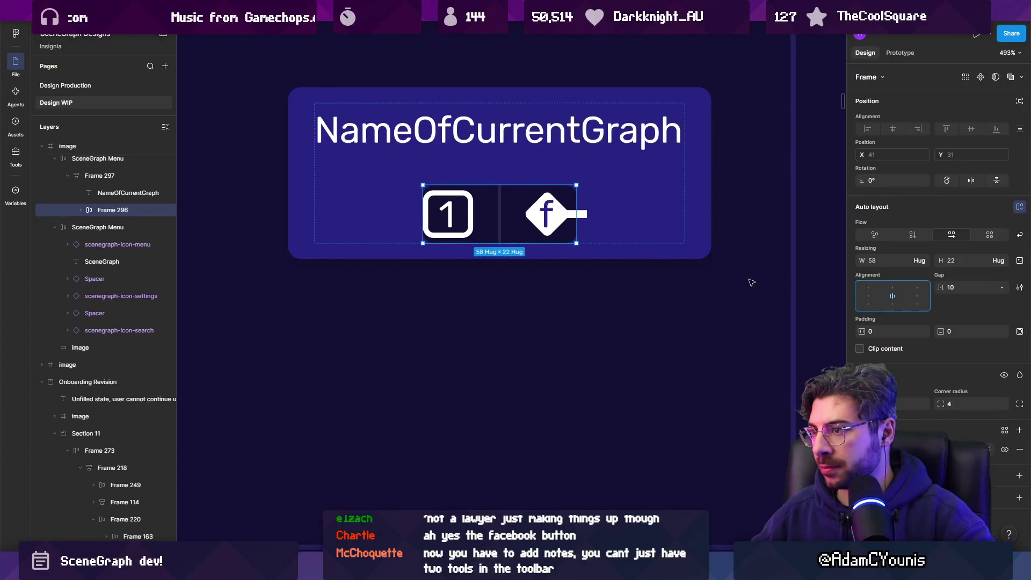
left_click(922, 261)
left_click(894, 273)
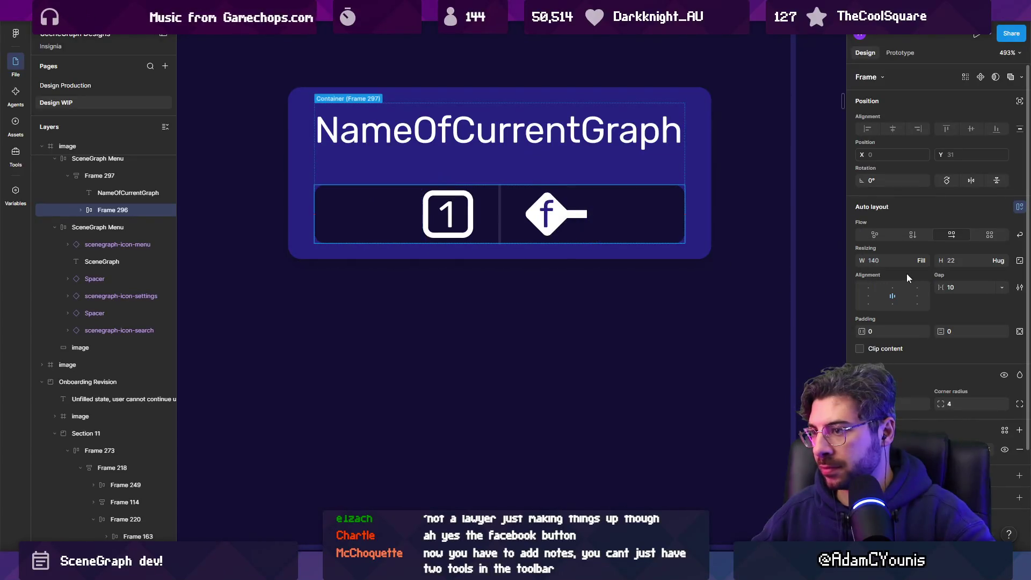
Remove the divider between the 1 box and f diamond and make the icon row 24 tall
scroll(575, 285, "down", 3)
left_click(573, 288)
scroll(548, 232, "up", 3)
left_click(544, 230, "ctrl")
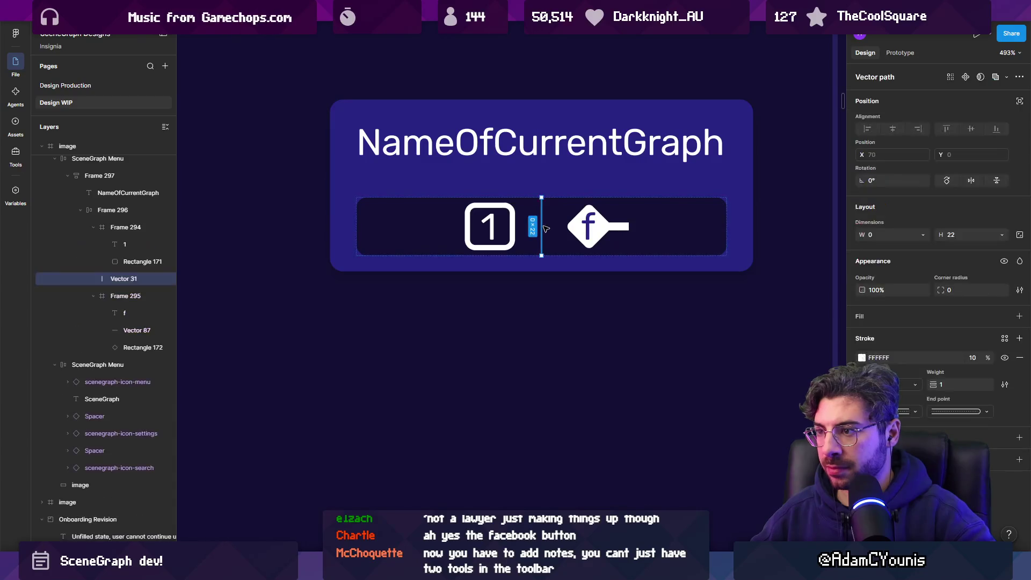
key("Delete")
left_click(426, 204)
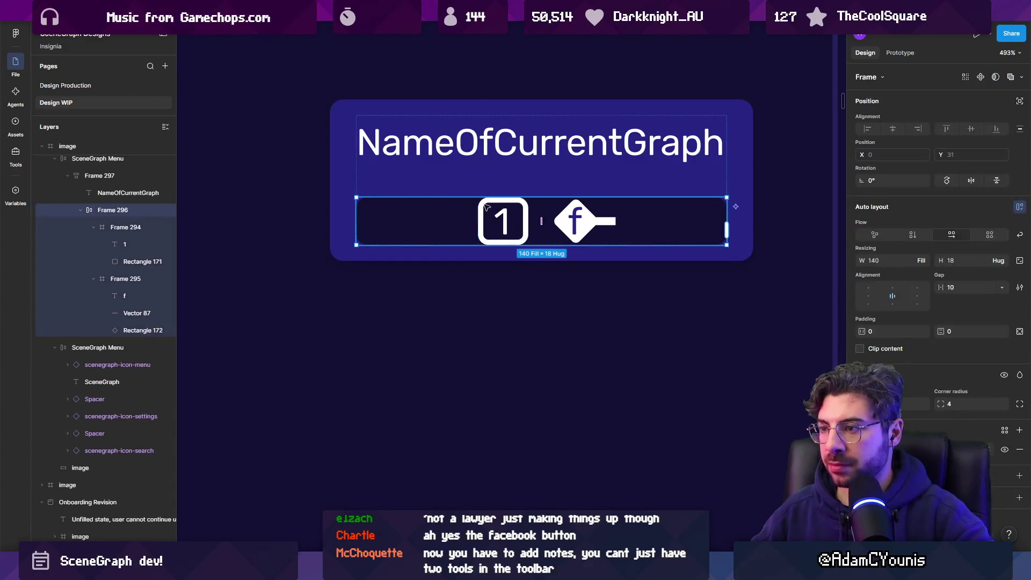
left_click_drag(479, 197, 478, 189)
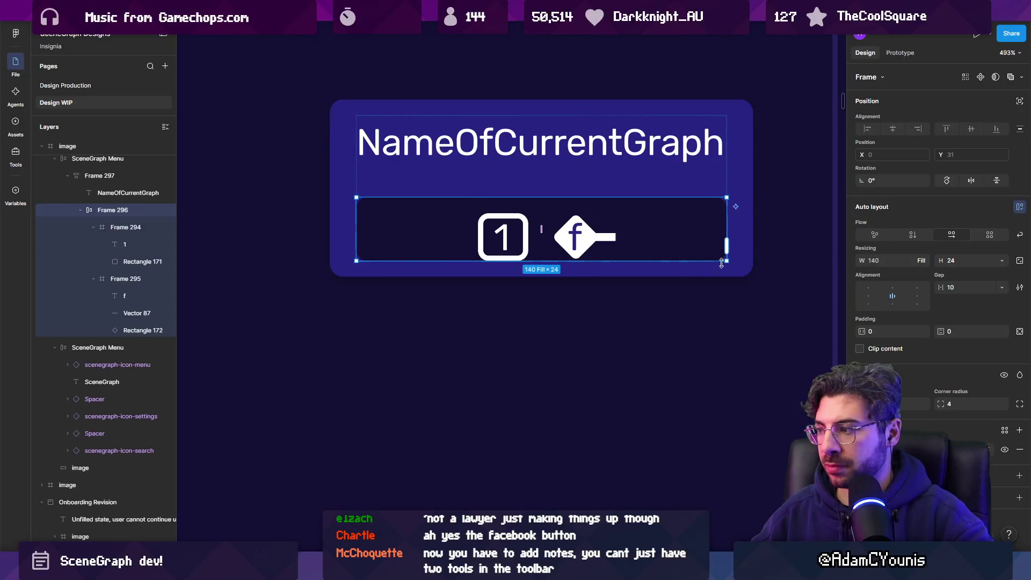
Stretch the 1 box's frame taller and shift the f diamond's letter, line and shape upward
left_click(546, 241)
left_click(509, 232)
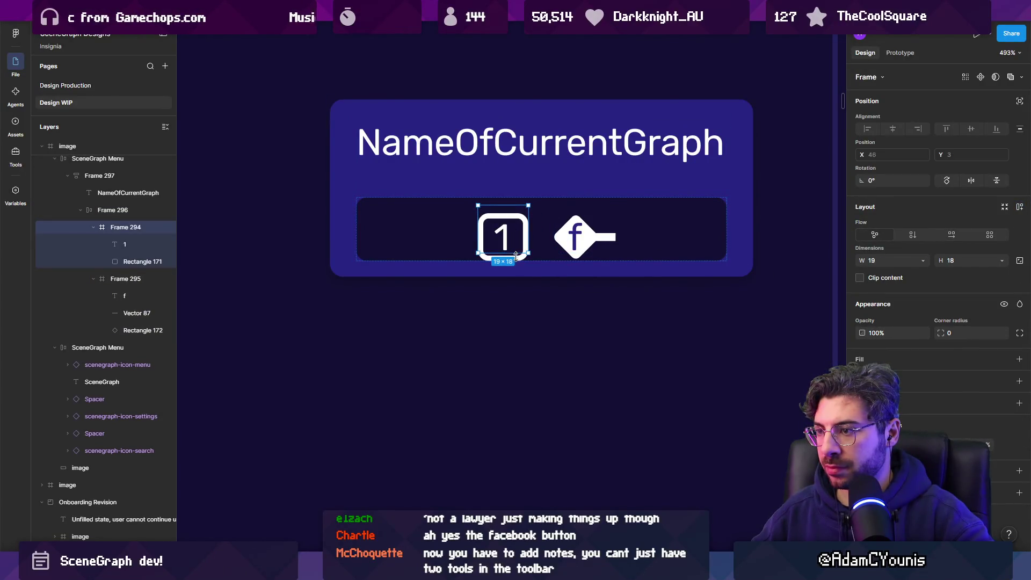
left_click_drag(516, 255, 517, 261)
key("Return")
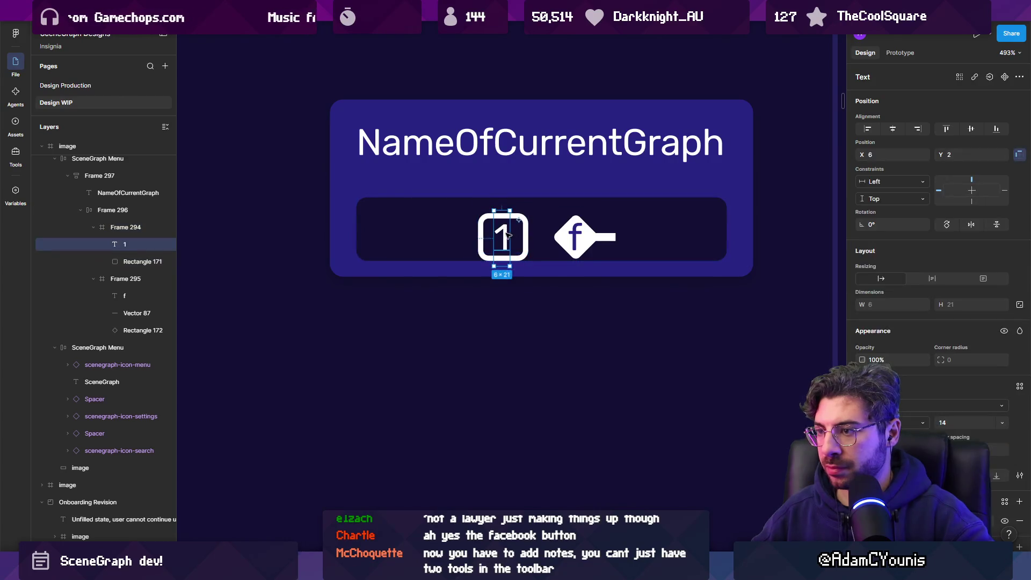
scroll(497, 246, "up", 5)
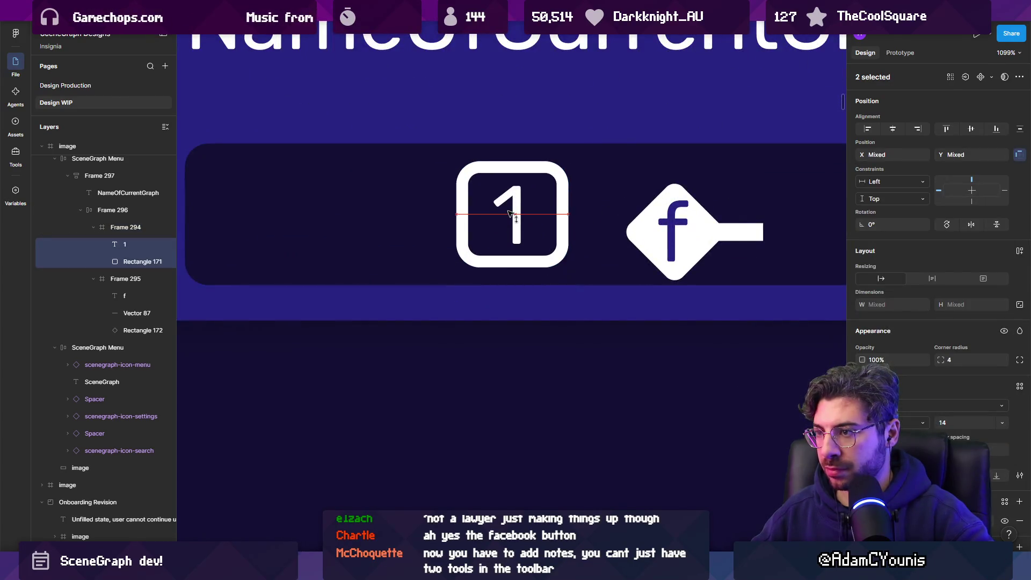
left_click(666, 227)
double_click(672, 228)
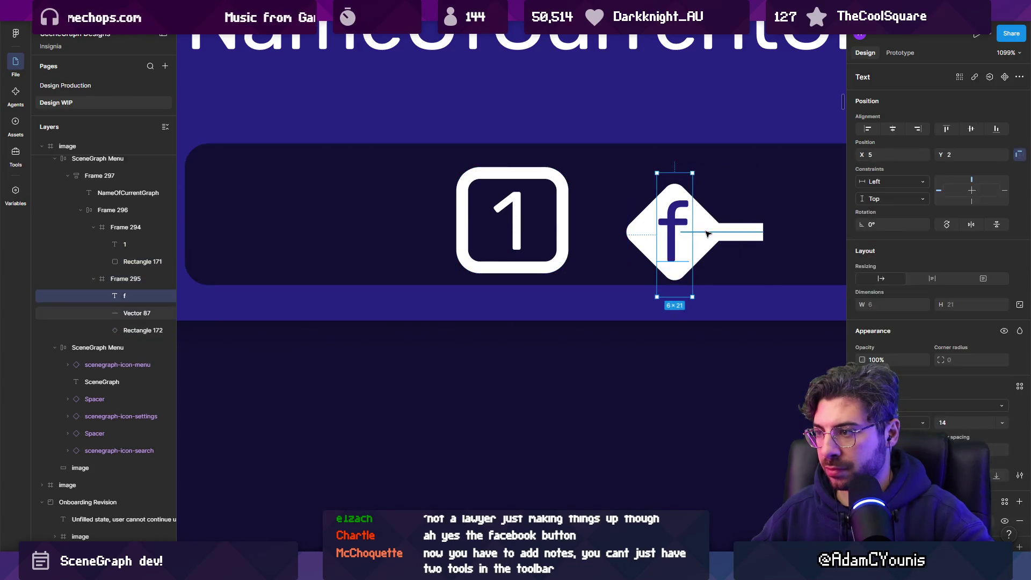
left_click(716, 235, "shift")
left_click(681, 236, "shift")
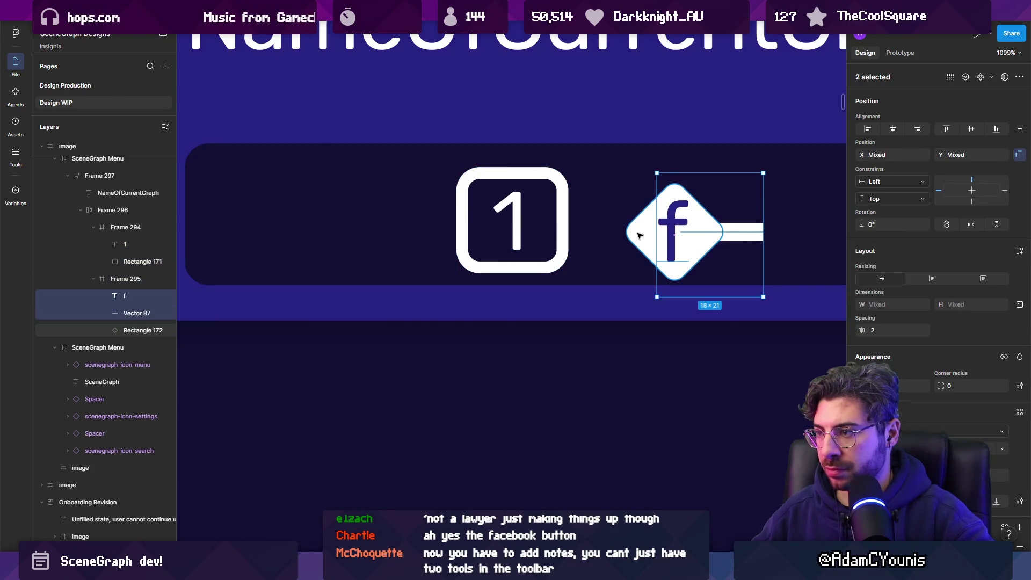
left_click_drag(684, 240, 689, 223)
Step between the 1 box and f icon frames to compare their layers
left_click(542, 265)
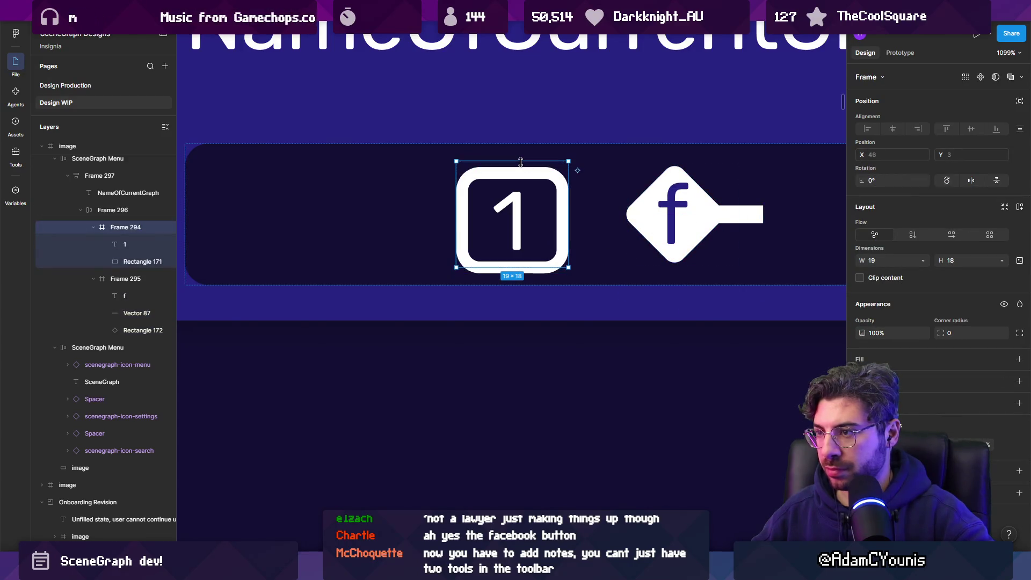
key("c")
key("Escape")
key("Return")
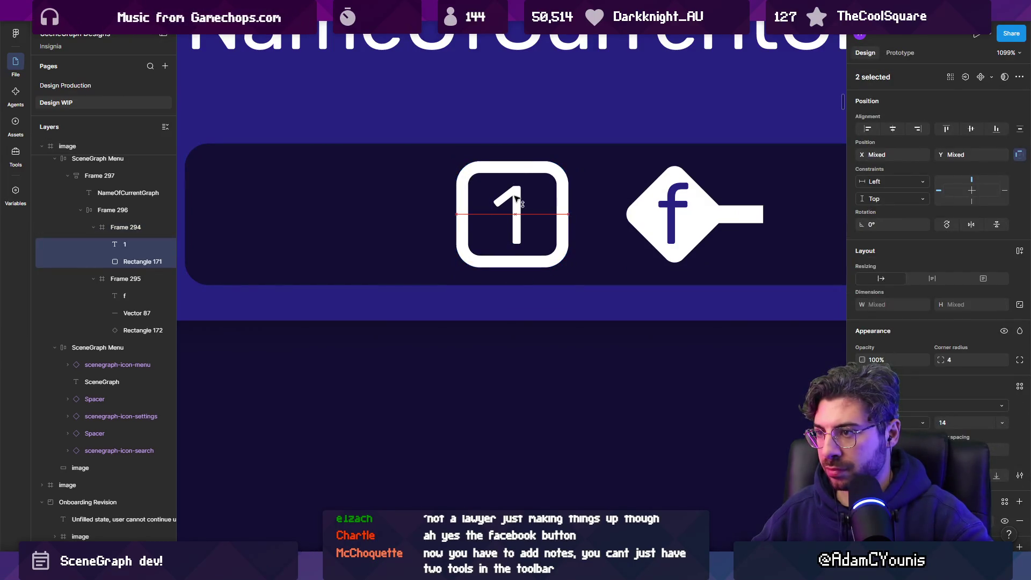
left_click(668, 209)
scroll(598, 192, "right", 3)
key("shift+Tab")
key("Tab")
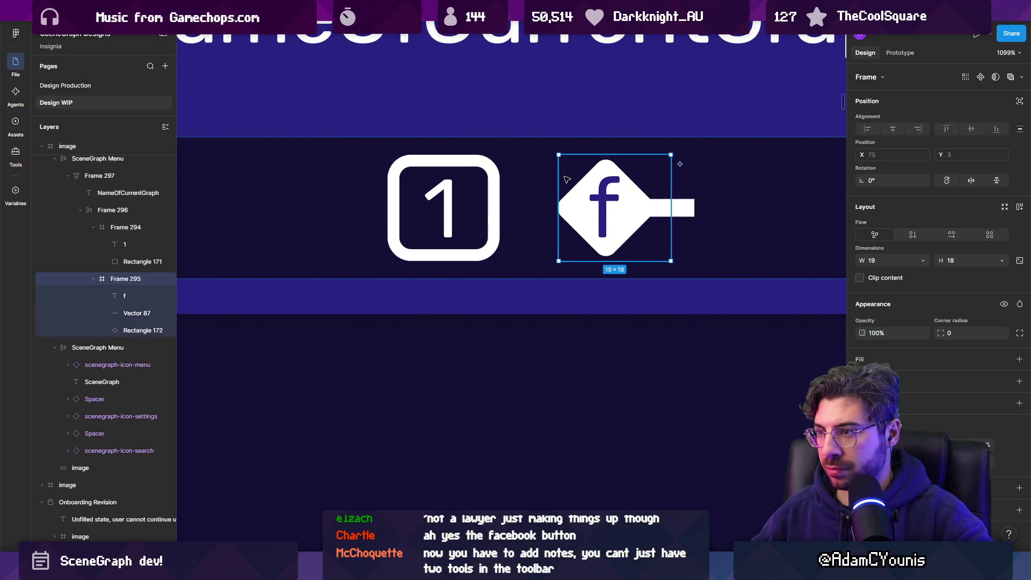
key("shift+Tab")
key("Tab")
Widen the f diamond's frame to 23×18 so it sits evenly beside the 1 box
double_click(569, 201)
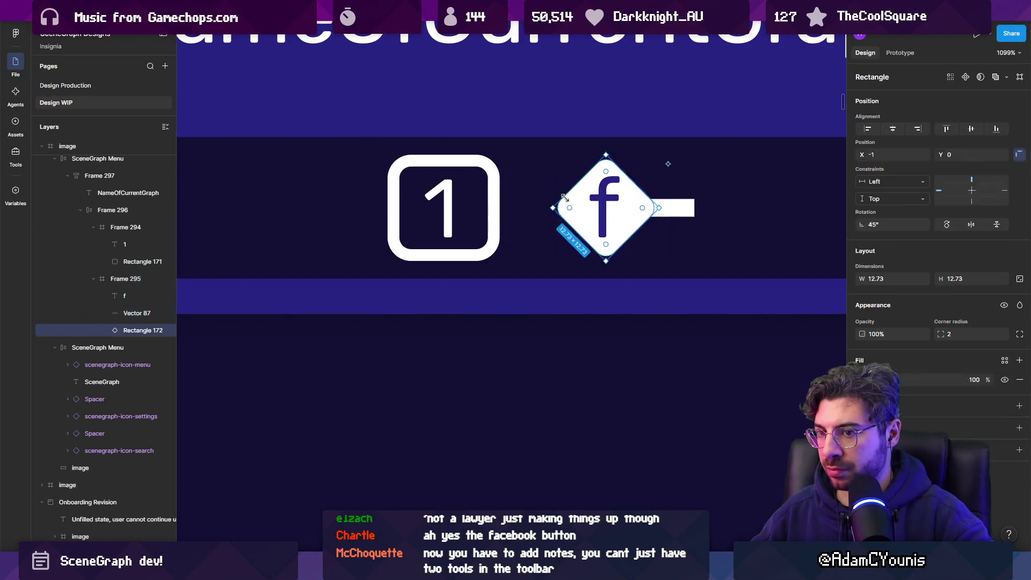
key("Escape")
left_click(670, 209)
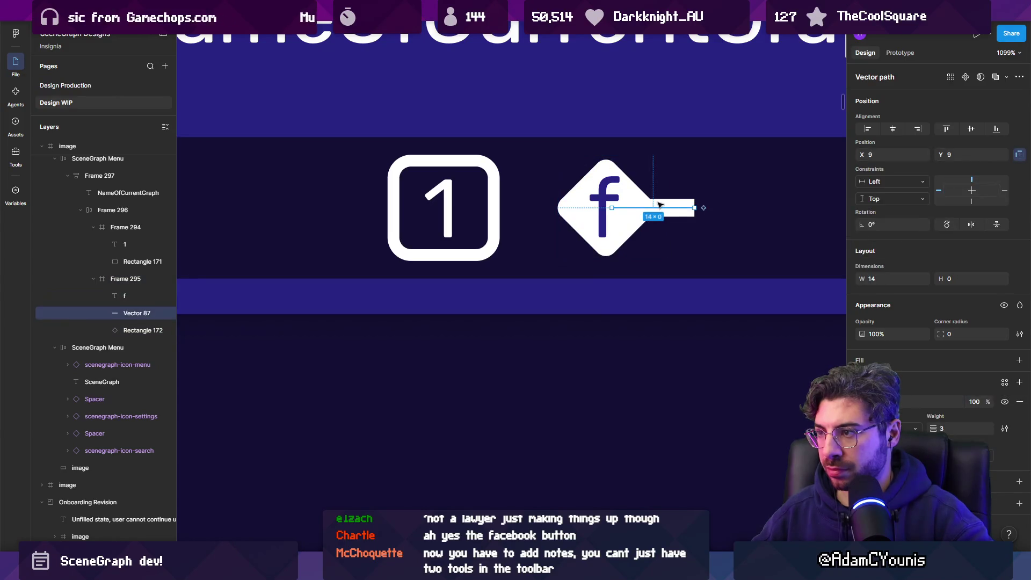
key("Tab")
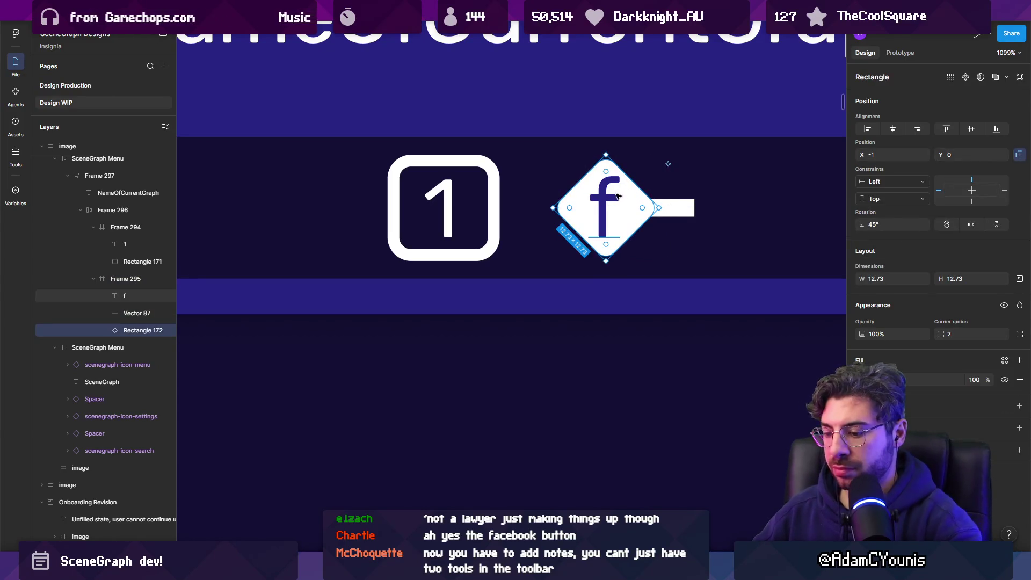
key("Escape")
left_click_drag(674, 180, 695, 180)
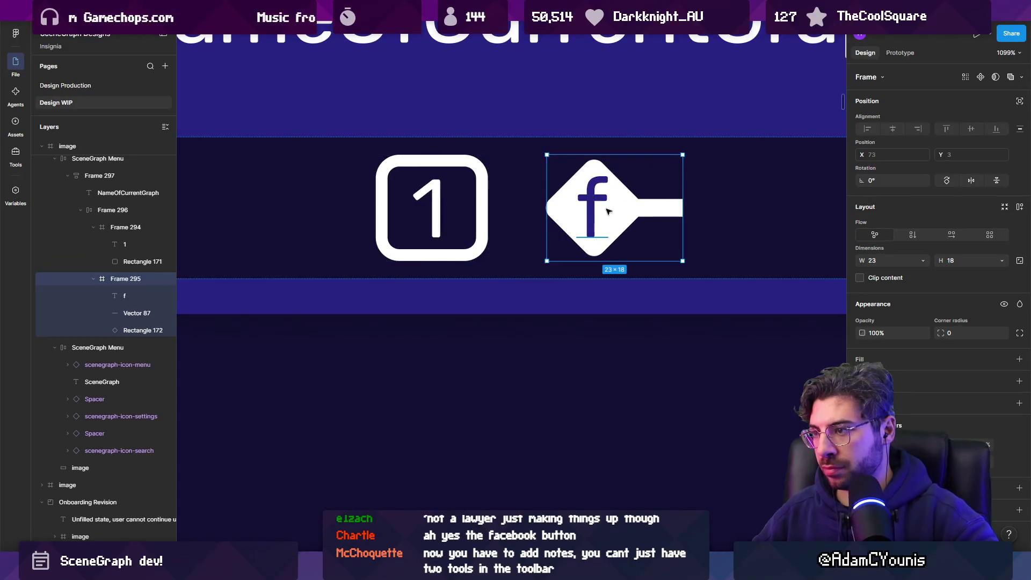
left_click(609, 211)
scroll(458, 208, "down", 5)
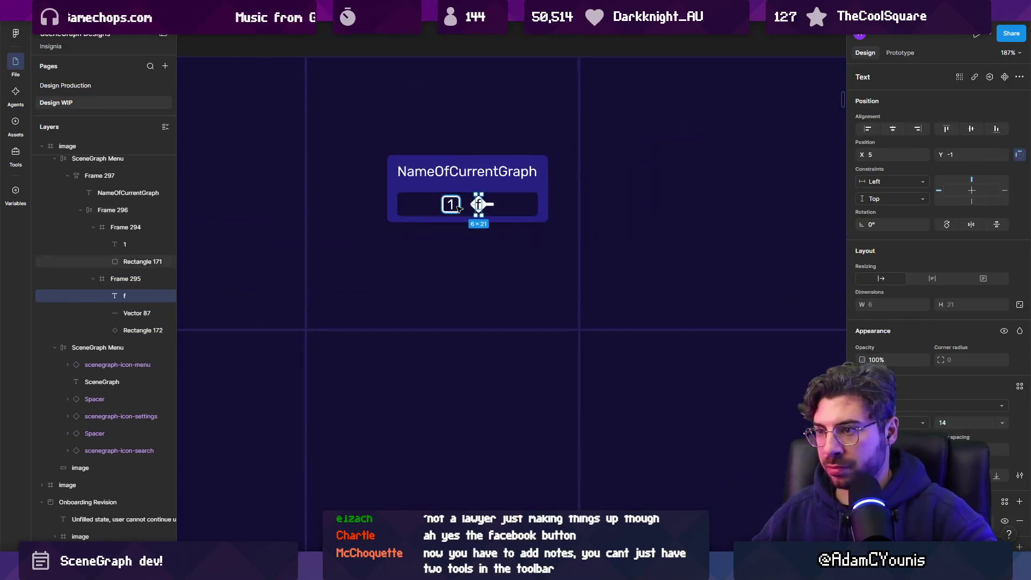
Reposition the menu panel in the image frame at X 897, Y 98
left_click(479, 257)
scroll(465, 230, "down", 3)
scroll(407, 215, "up", 8)
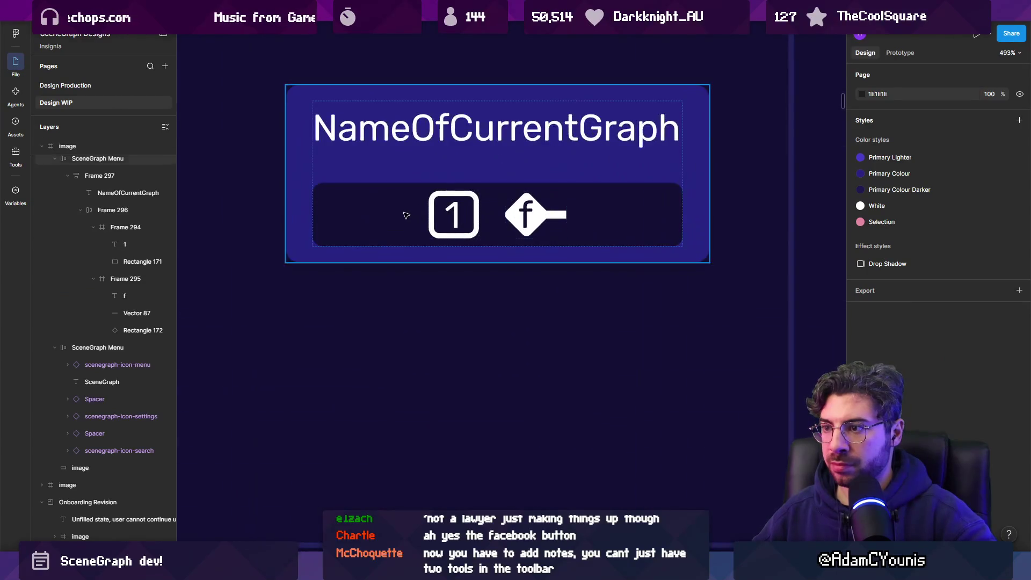
scroll(407, 216, "down", 15)
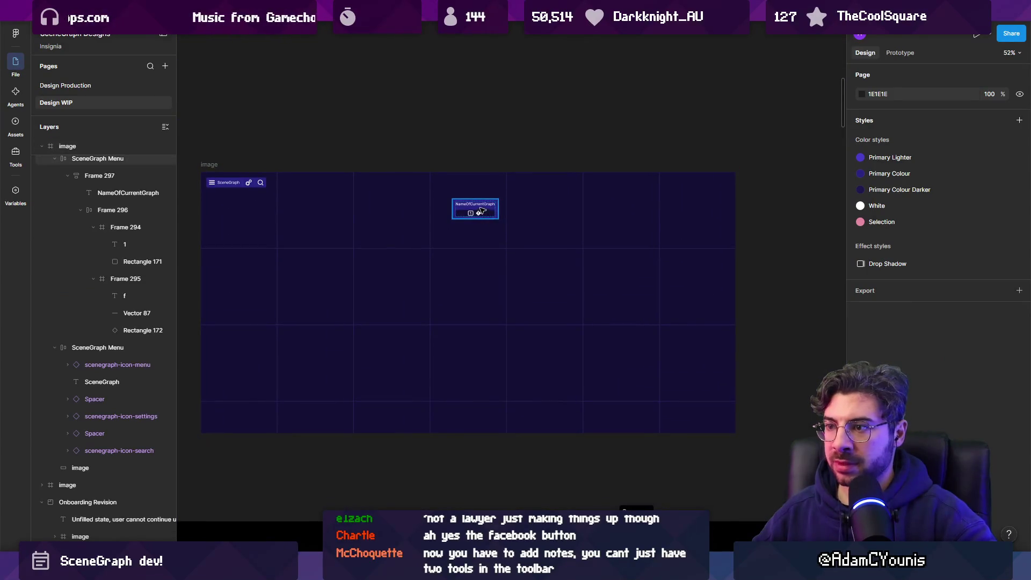
mouse_move(482, 211)
left_mouse_down()
mouse_move(463, 393)
mouse_move(471, 411)
mouse_move(467, 185)
left_mouse_up()
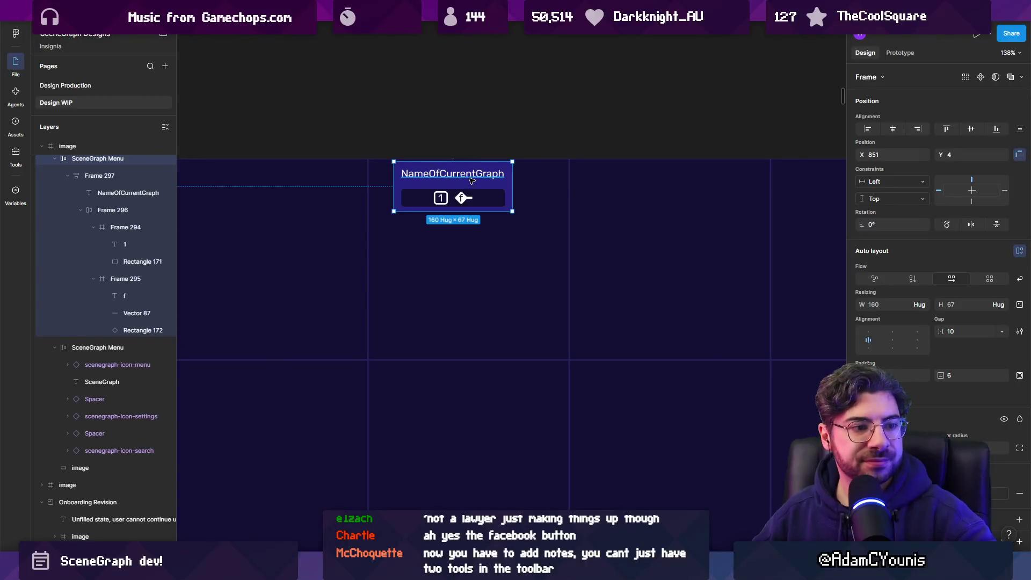
key("ctrl+z")
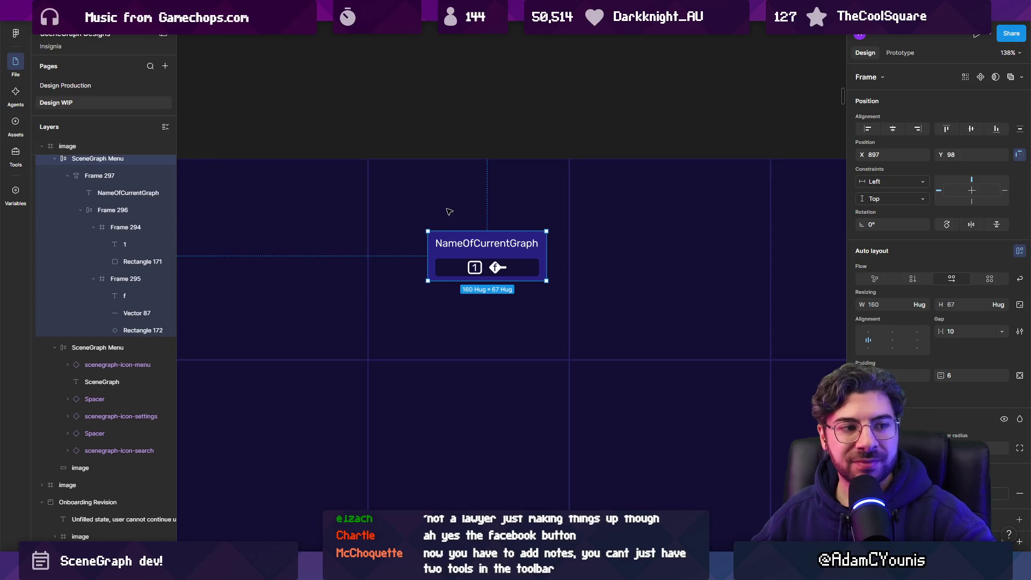
scroll(489, 274, "up", 5)
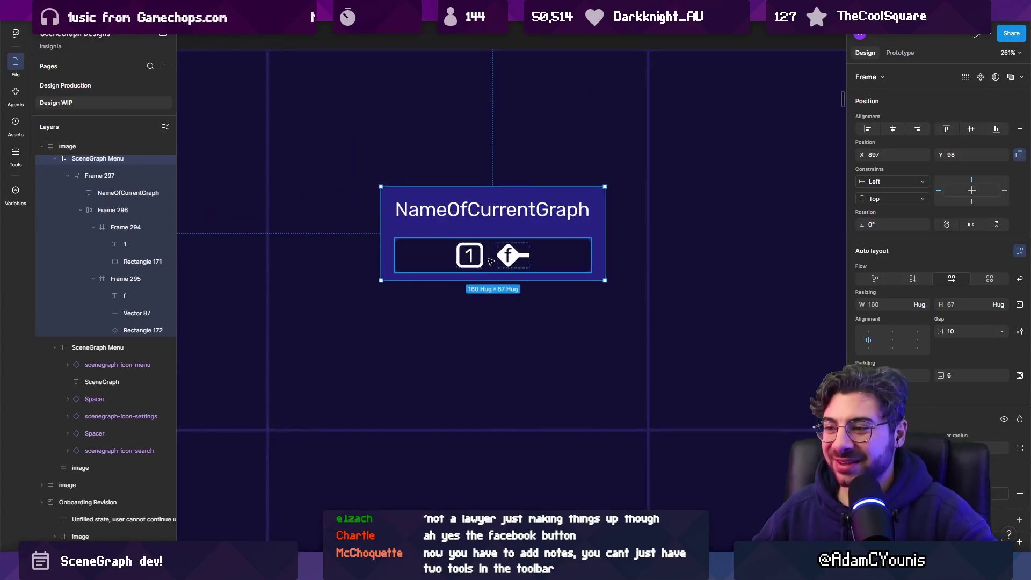
Zoom in and select the rounded box around the 1, then the f letter
left_click(460, 246, "ctrl")
scroll(459, 239, "up", 3)
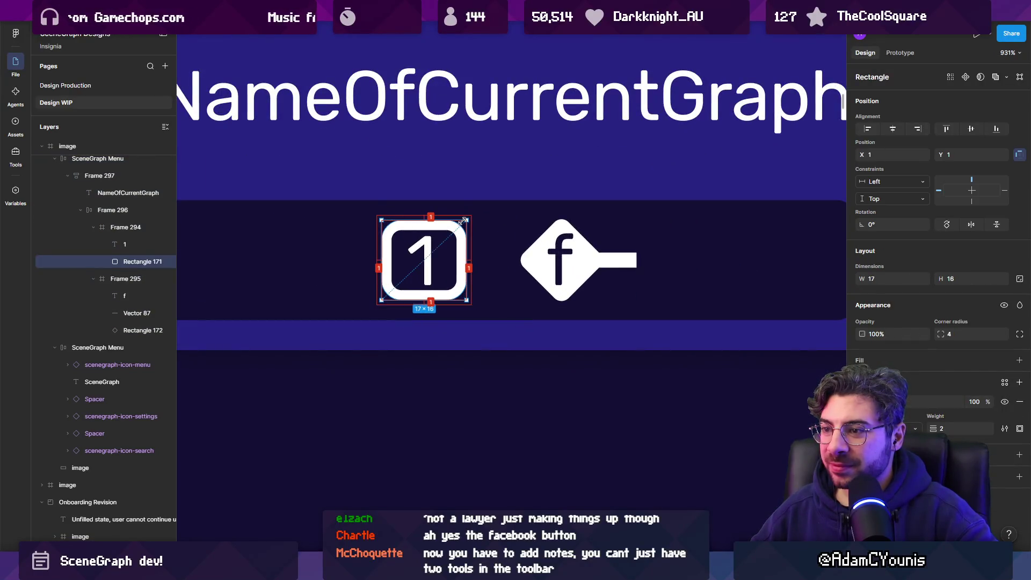
scroll(557, 252, "down", 2)
left_click(555, 249, "ctrl")
scroll(556, 250, "up", 3)
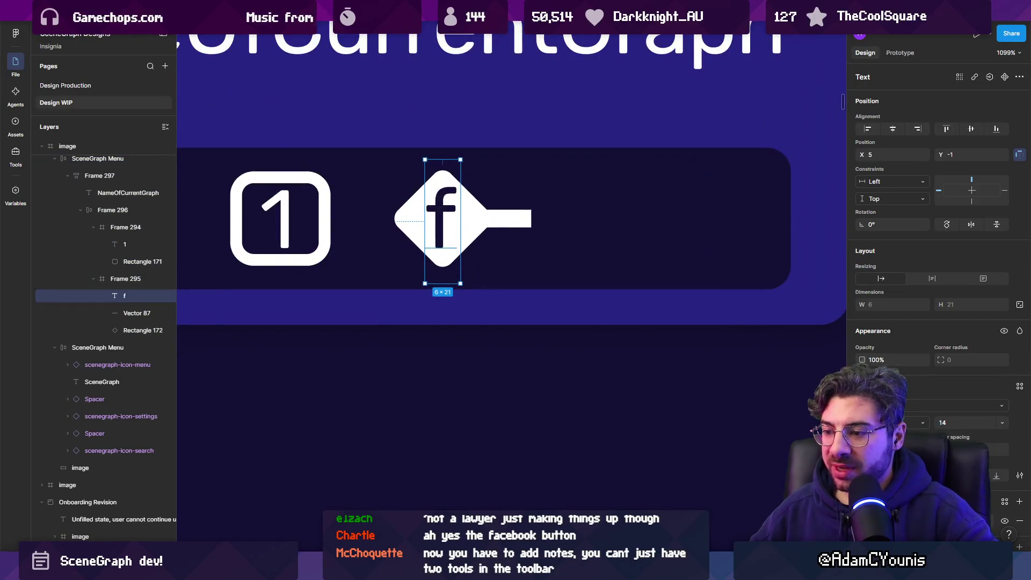
scroll(453, 457, "down", 3)
Draw a three-point lightning path with a stroke of 2 and a square start cap
left_click(492, 291)
left_click(469, 315)
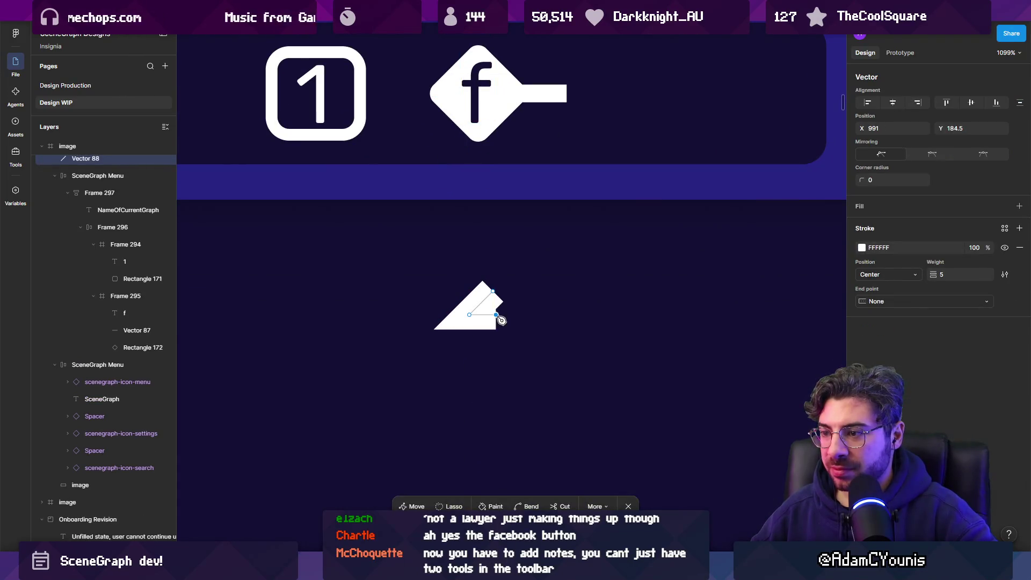
left_click(463, 347)
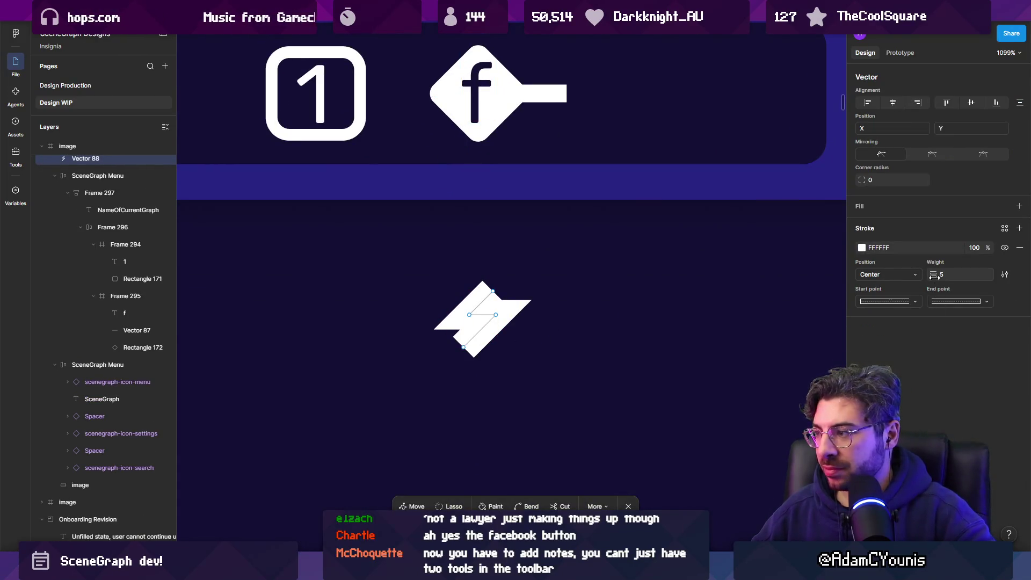
left_click_drag(933, 276, 931, 274)
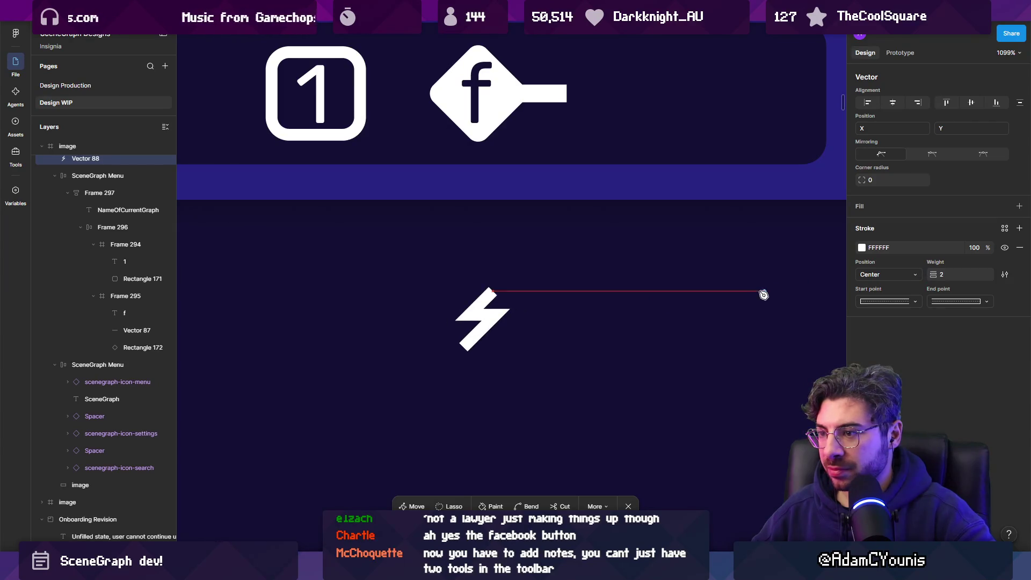
left_click(912, 301)
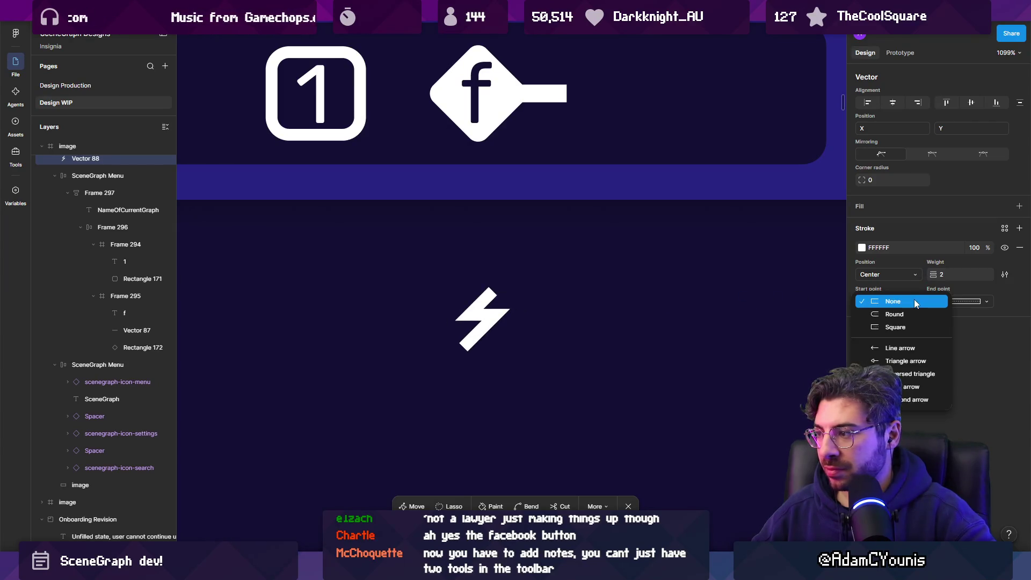
left_click(895, 327)
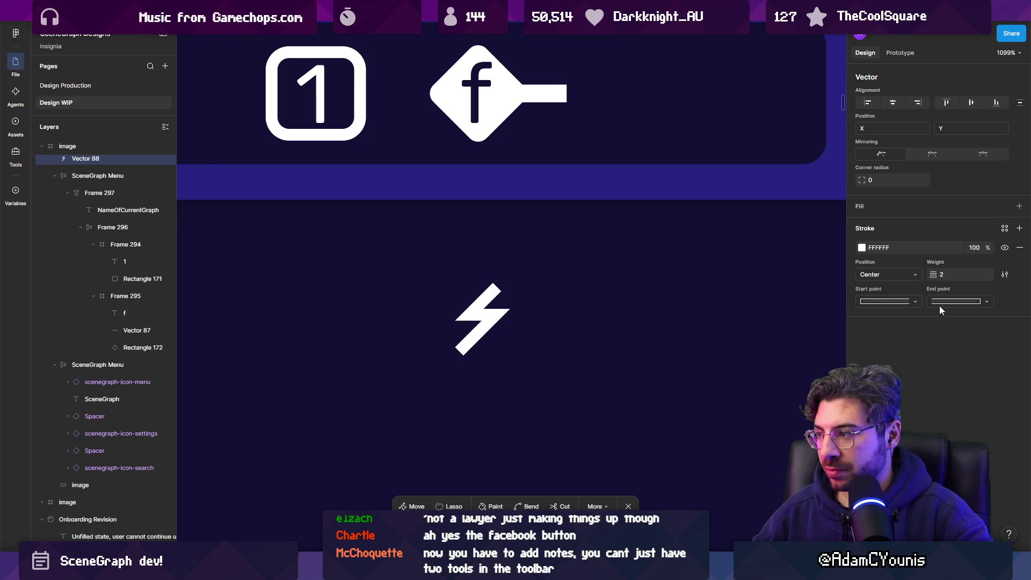
left_click(939, 305)
left_click(940, 307)
key("Escape")
Add bolt nodes to the left and middle, and convert the stroke into a solid fill
scroll(482, 316, "up", 5)
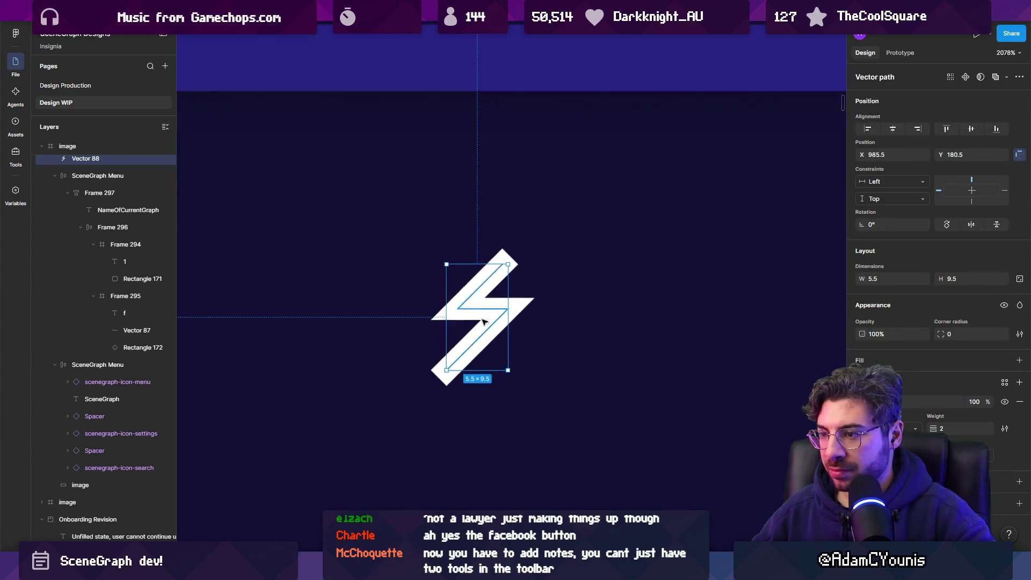
double_click(459, 306)
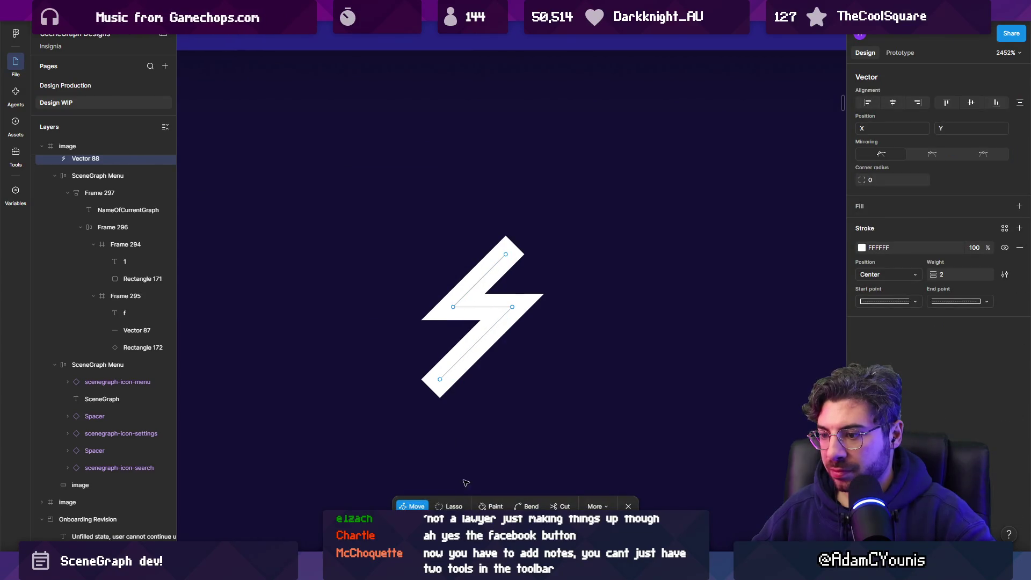
left_click(507, 252)
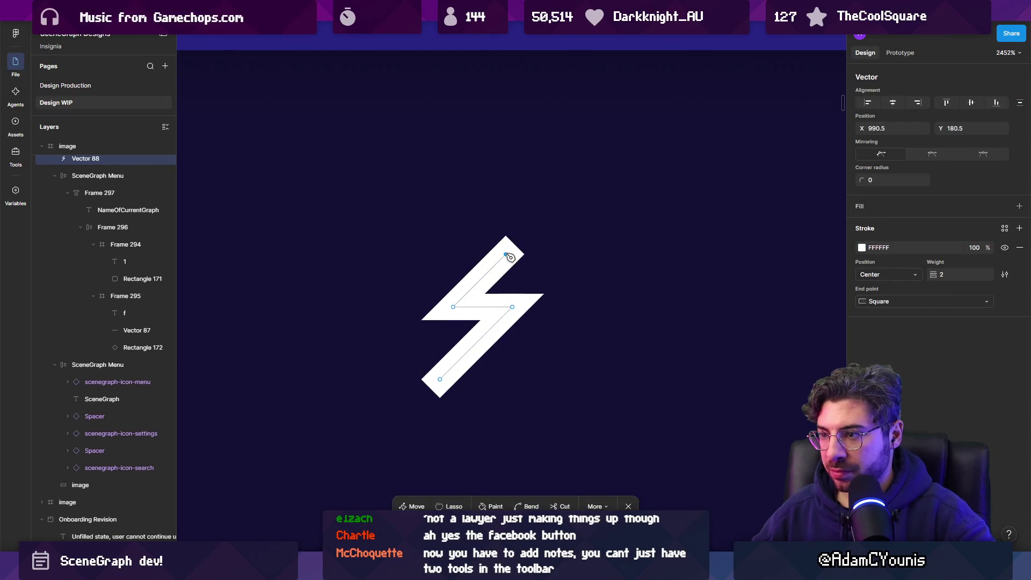
left_click(388, 314)
left_click(453, 327)
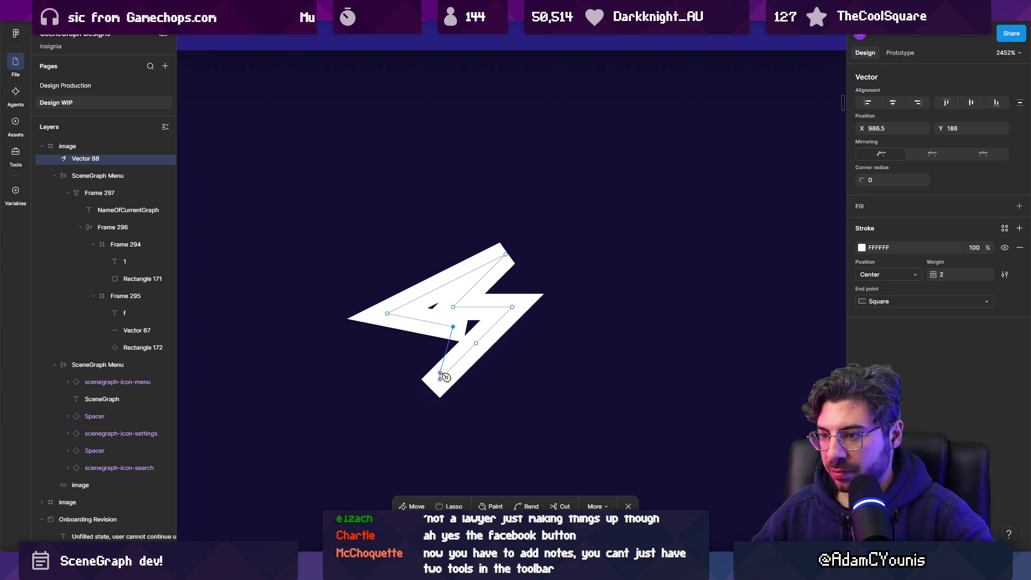
left_click(441, 380)
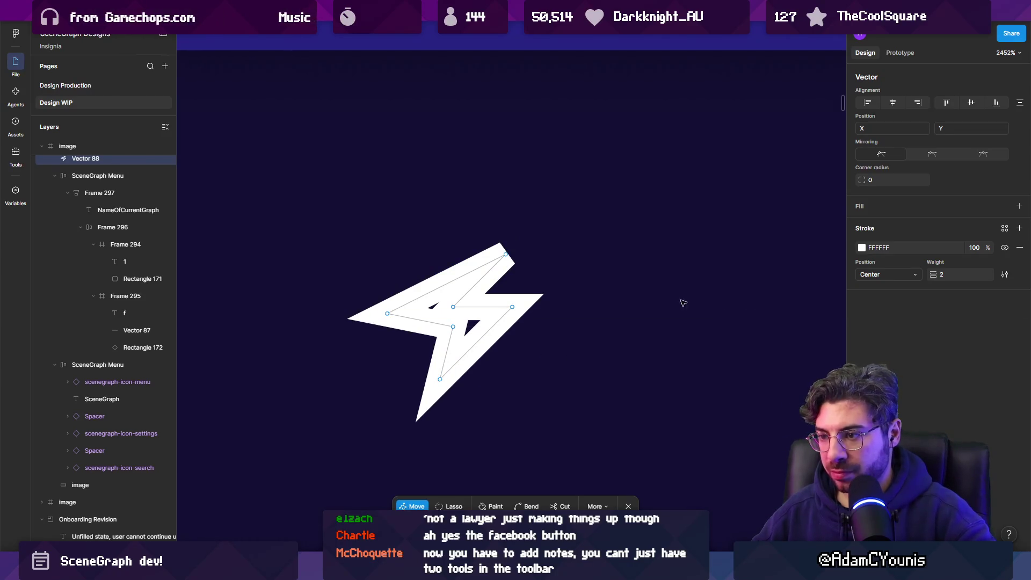
key("shift+x")
key("Escape")
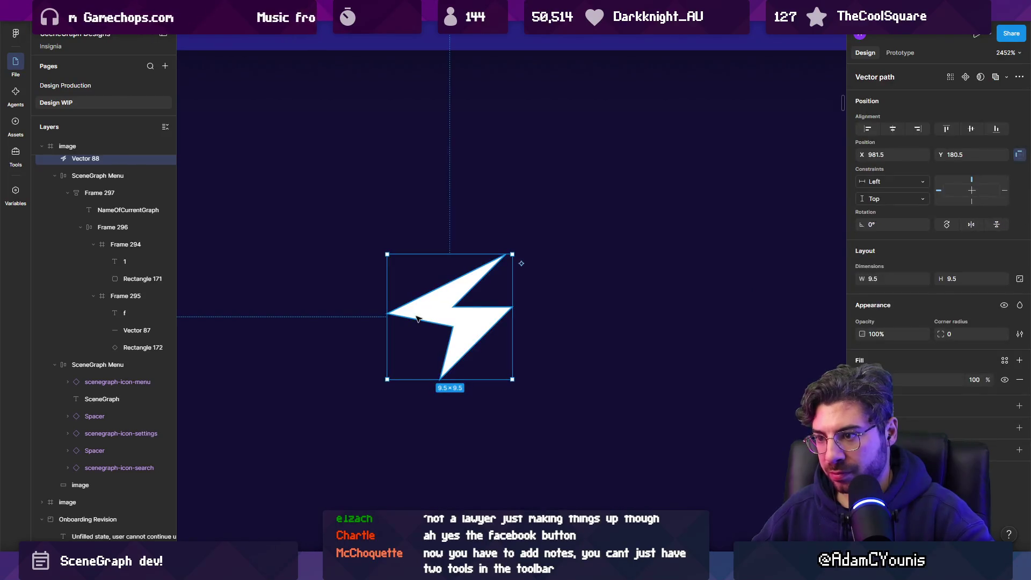
Make the bolt narrower and move its left vertex down and to the left
double_click(454, 314)
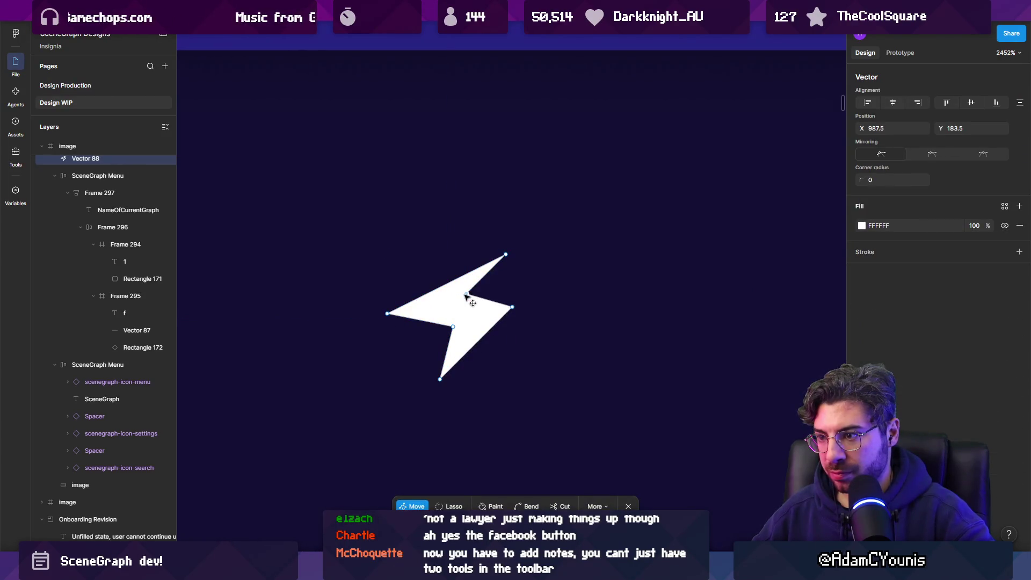
key("Escape")
left_click_drag(387, 301, 413, 300)
scroll(457, 299, "up", 2)
double_click(457, 298)
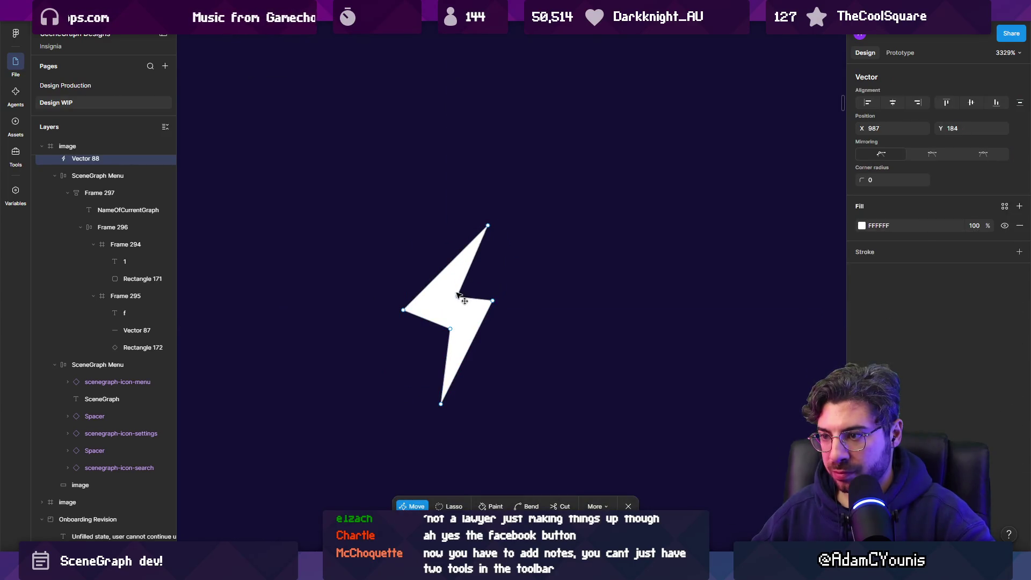
left_click_drag(410, 310, 400, 328)
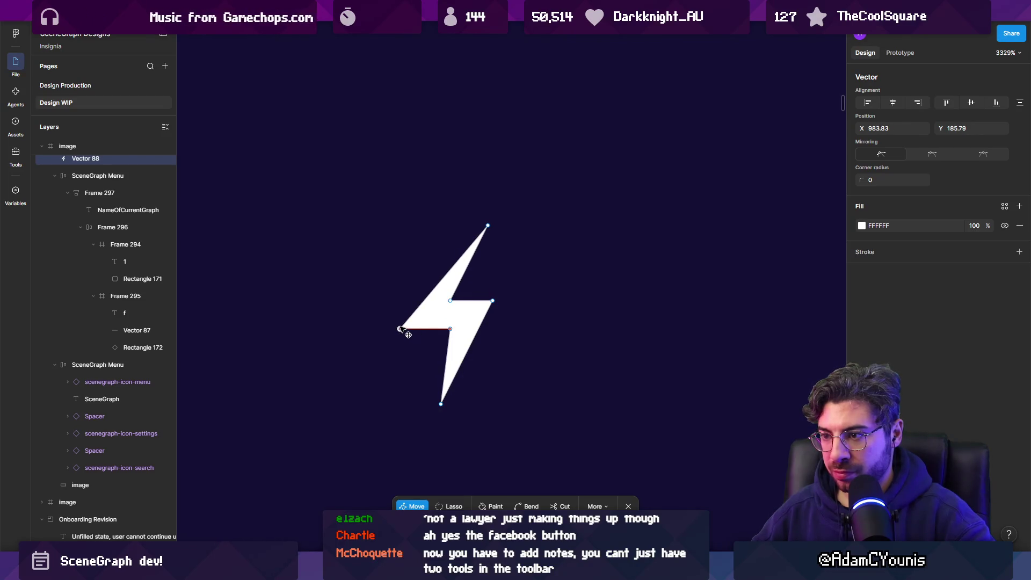
scroll(439, 310, "down", 4)
key("Escape")
key("Escape")
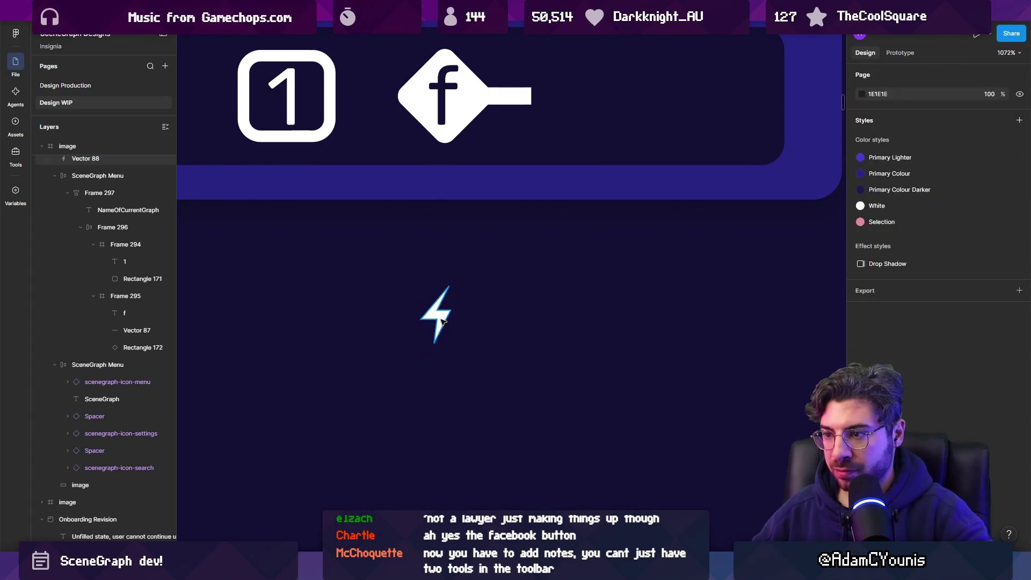
Delete the 'f' letter from the diamond and bring the lightning bolt into it
left_click(439, 311)
key("Delete")
left_click(454, 107)
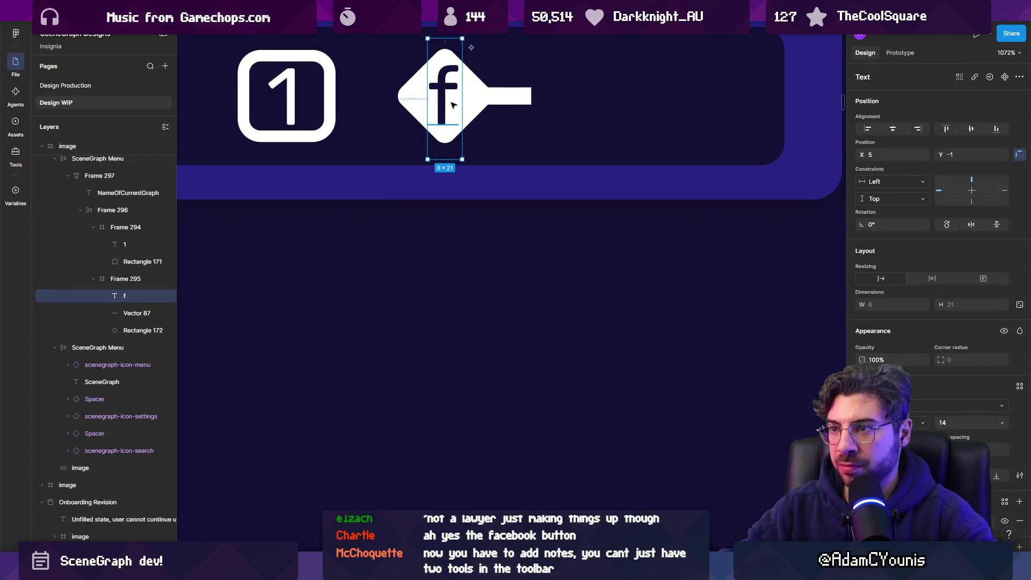
key("Delete")
left_click(451, 100)
key("ctrl+z")
scroll(451, 102, "up", 3)
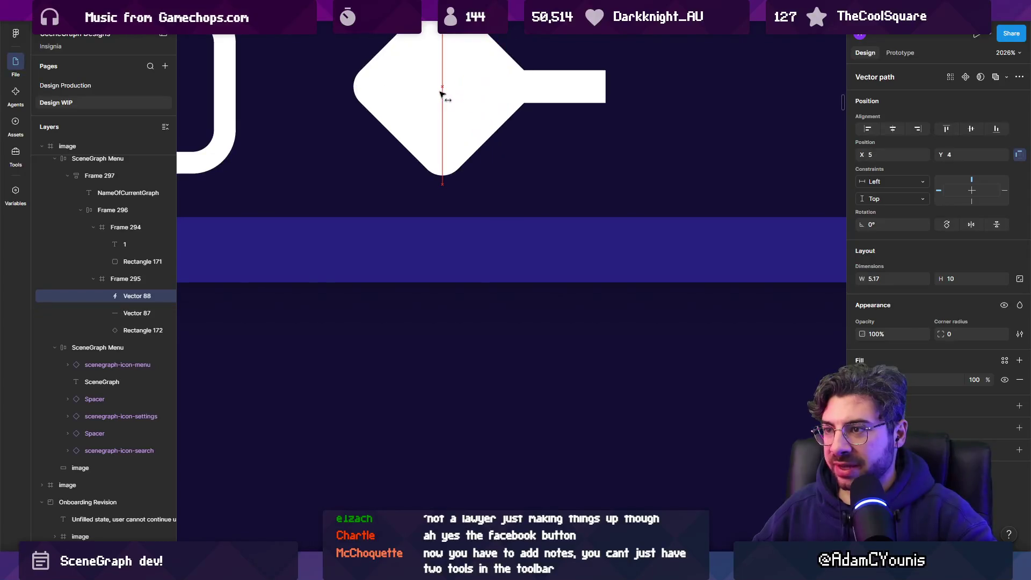
Shift the bolt's top and bottom vertices left so it fits the diamond
key("i")
key("Escape")
scroll(494, 242, "down", 5)
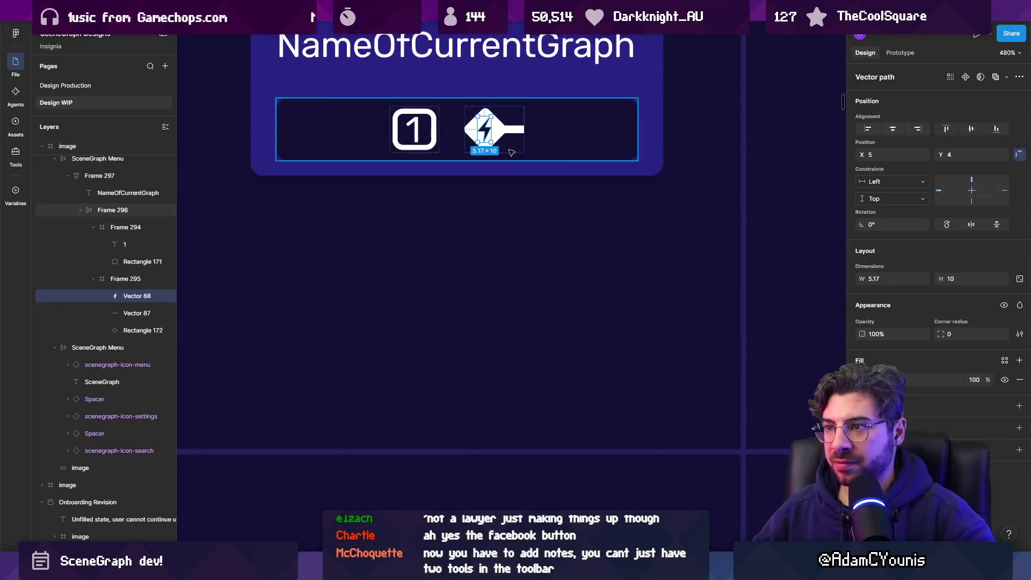
key("Escape")
scroll(475, 218, "up", 6)
double_click(497, 156)
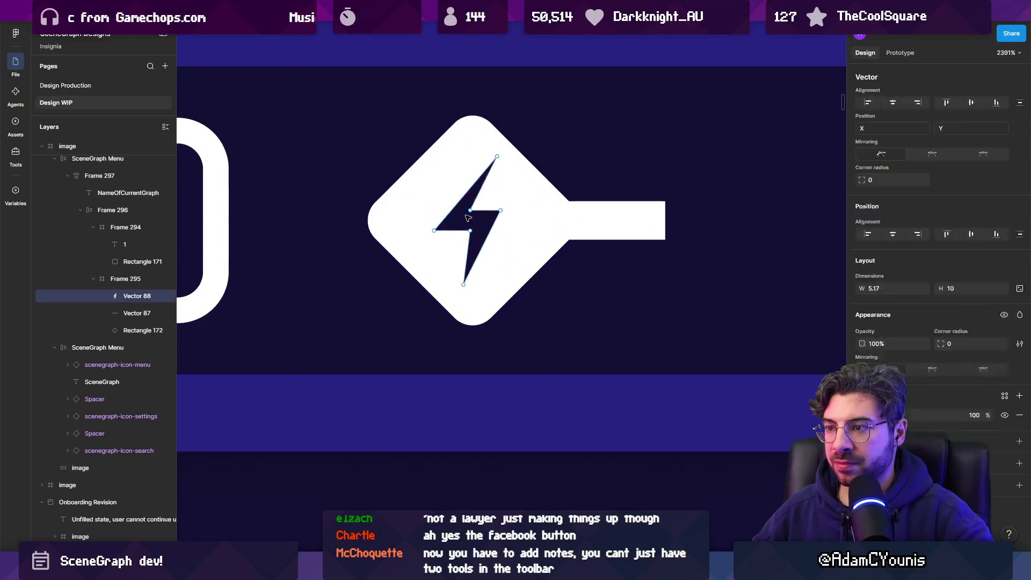
mouse_move(463, 284)
left_mouse_down()
mouse_move(442, 285)
mouse_move(461, 284)
left_mouse_up()
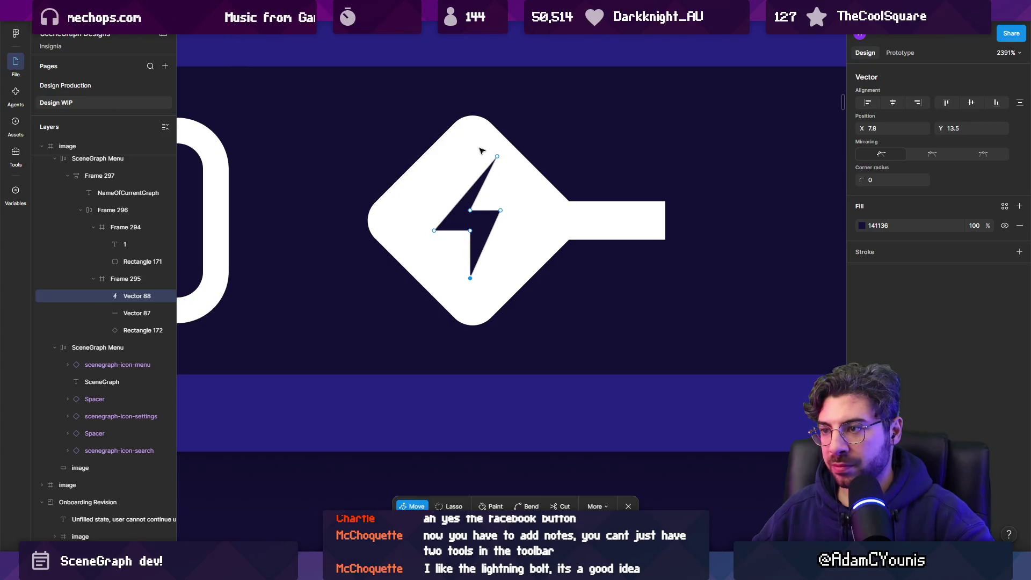
left_click_drag(497, 157, 478, 159)
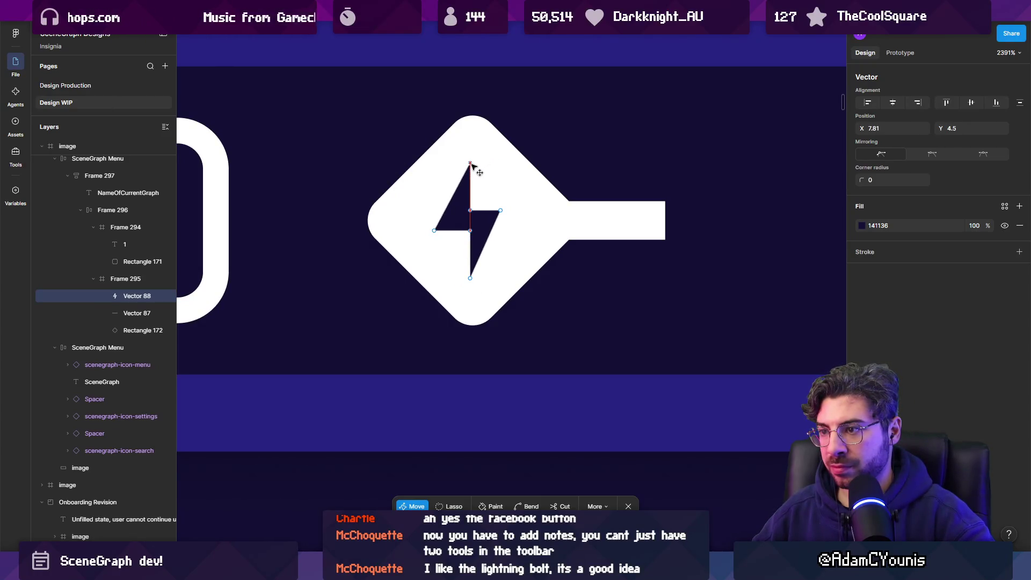
key("Escape")
scroll(511, 171, "down", 10)
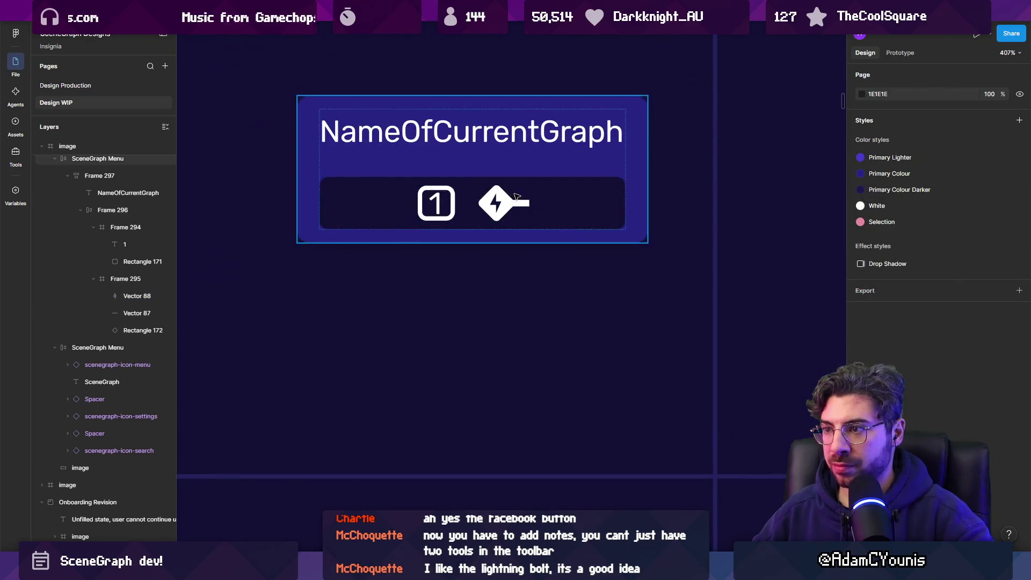
Nudge the bolt down inside the diamond and pull its bottom point left
scroll(518, 165, "up", 10)
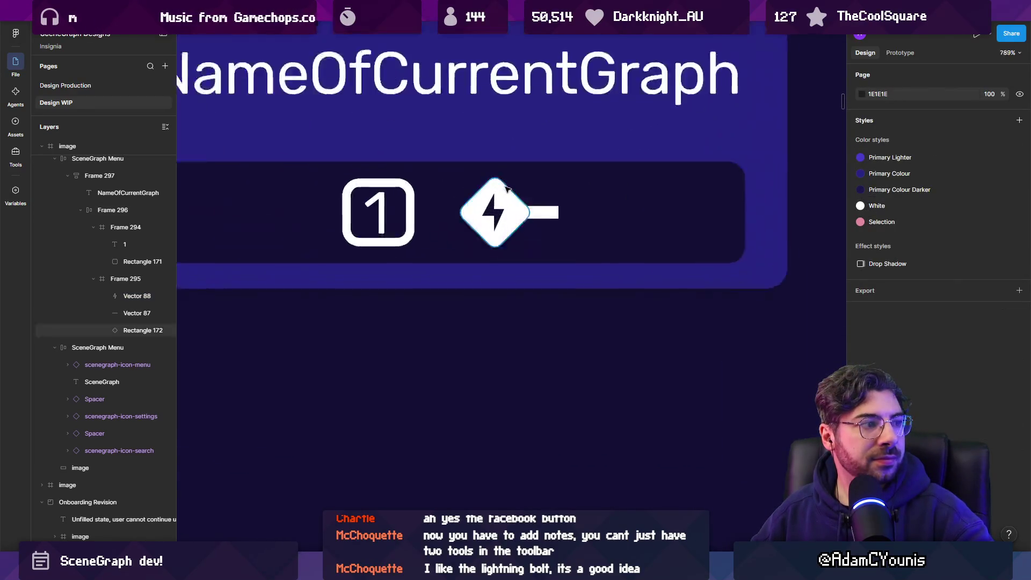
left_click(505, 225, "ctrl")
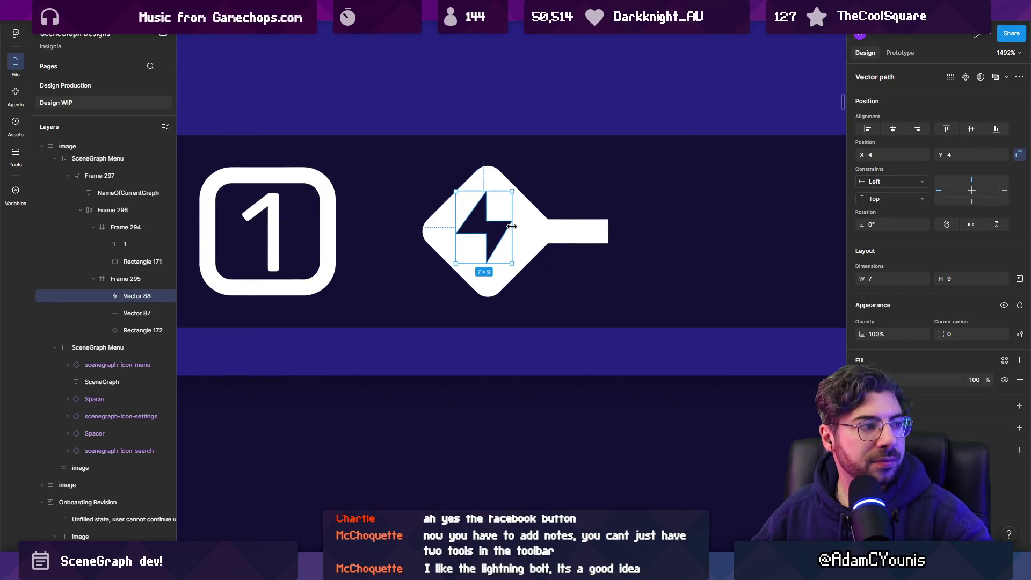
mouse_move(511, 226)
left_mouse_down()
mouse_move(503, 232)
mouse_move(512, 231)
left_mouse_up()
scroll(537, 177, "down", 10)
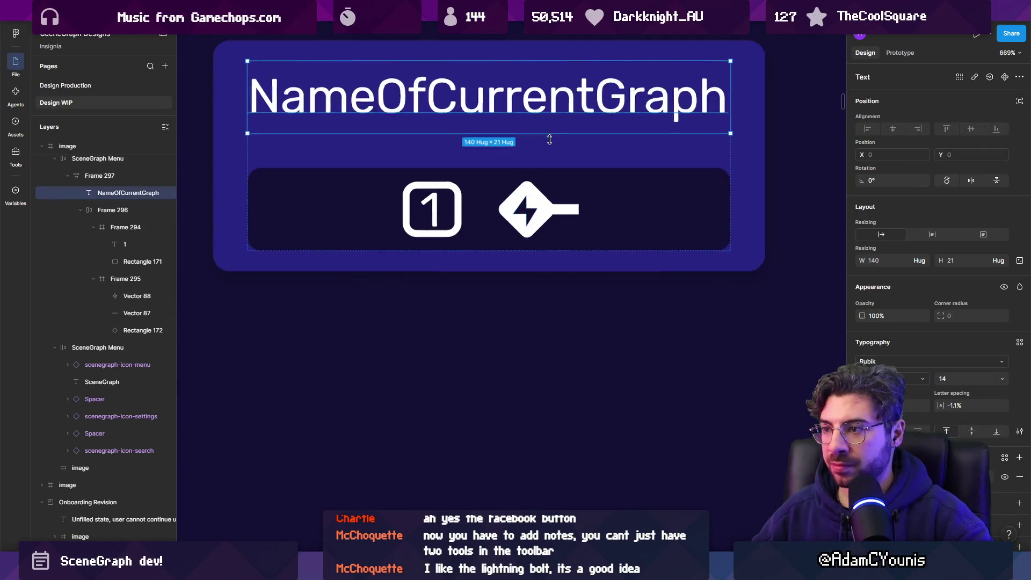
scroll(539, 172, "up", 10)
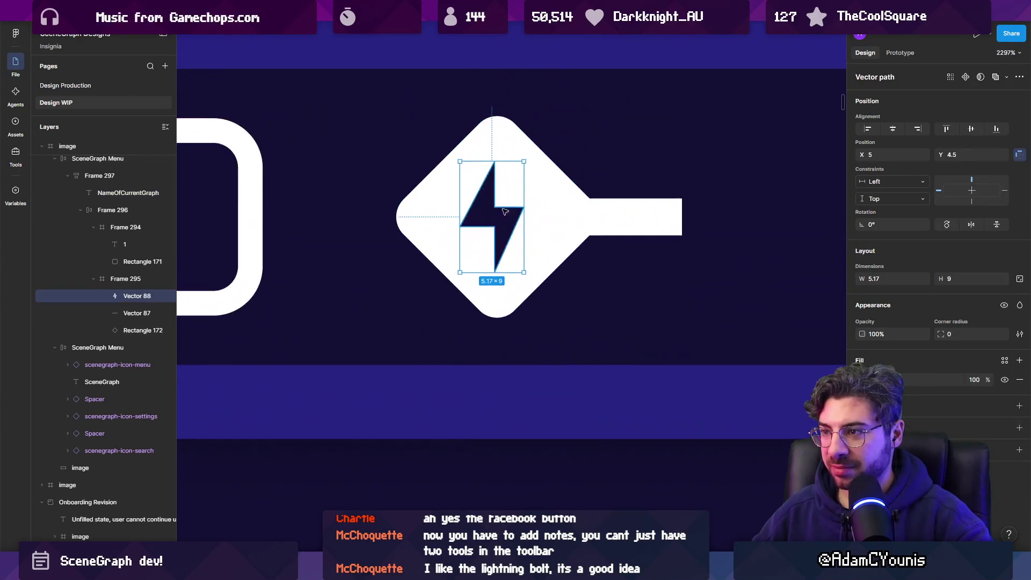
double_click(504, 238)
left_click_drag(497, 275, 476, 277)
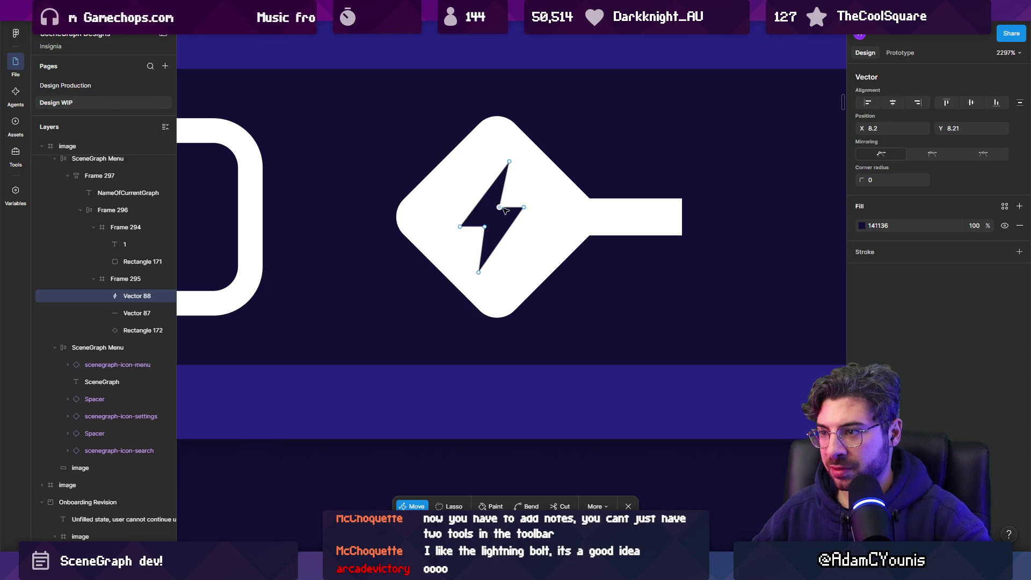
key("Escape")
Raise the bolt's upper-left point and shift the bolt left to centre it
scroll(505, 221, "down", 3)
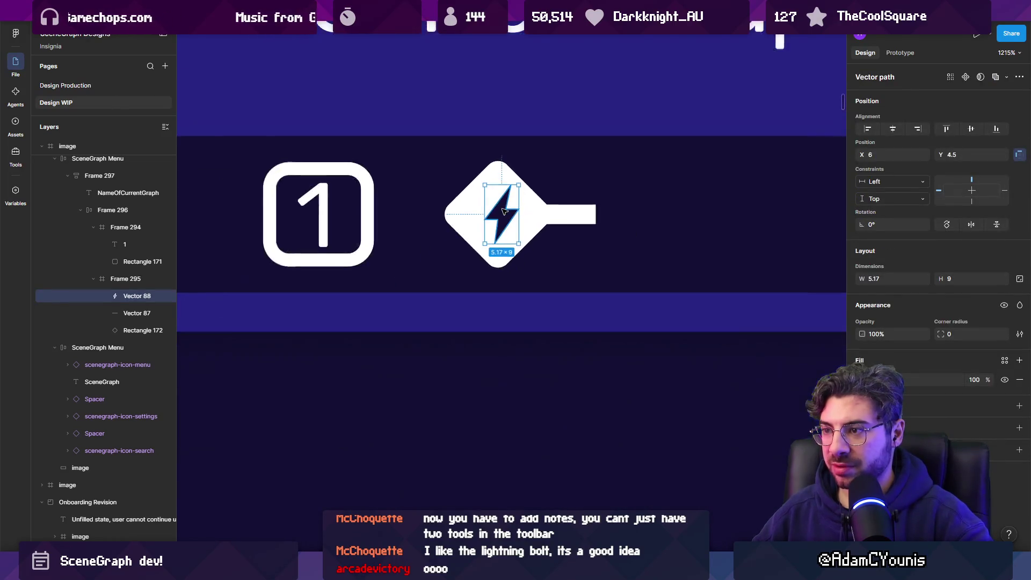
scroll(505, 221, "up", 4)
double_click(509, 188)
left_click_drag(487, 198, 492, 176)
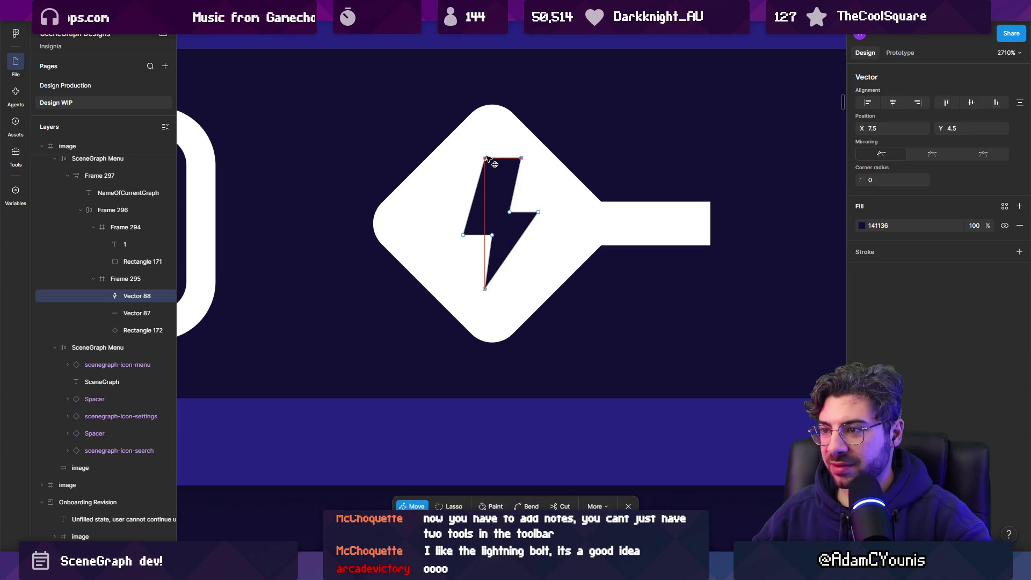
key("Escape")
key("Escape")
scroll(494, 201, "down", 5)
scroll(495, 201, "up", 2)
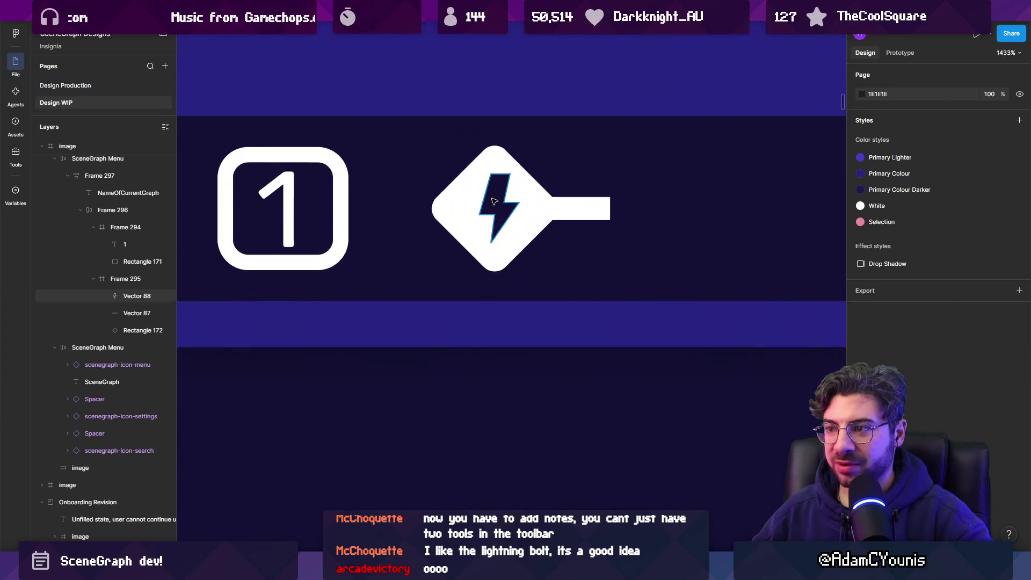
left_click_drag(494, 201, 498, 209)
key("Left")
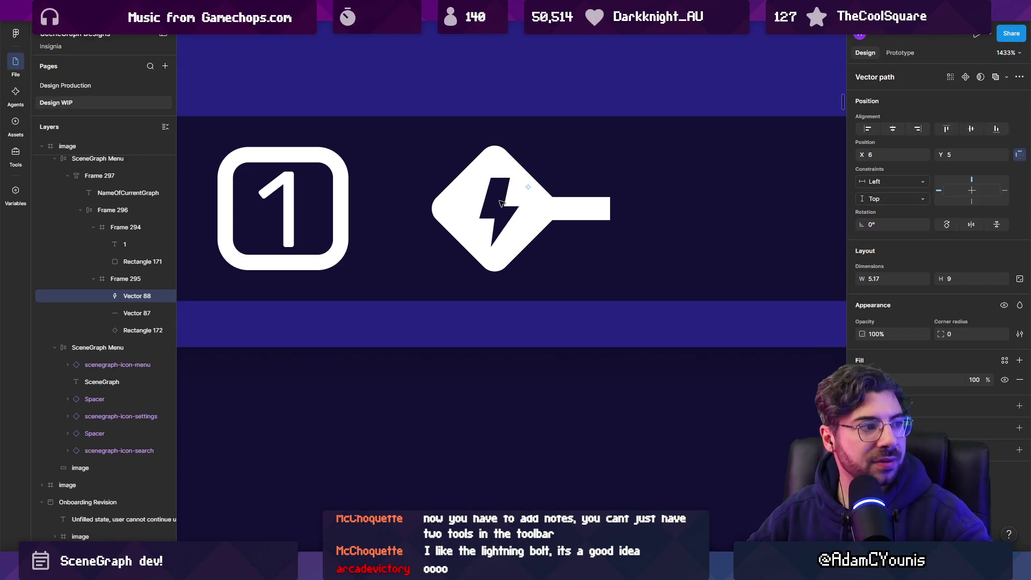
key("Escape")
Resize the diamond, Rectangle 172, to 12.02 and set its corner radius to 1
scroll(500, 203, "down", 5)
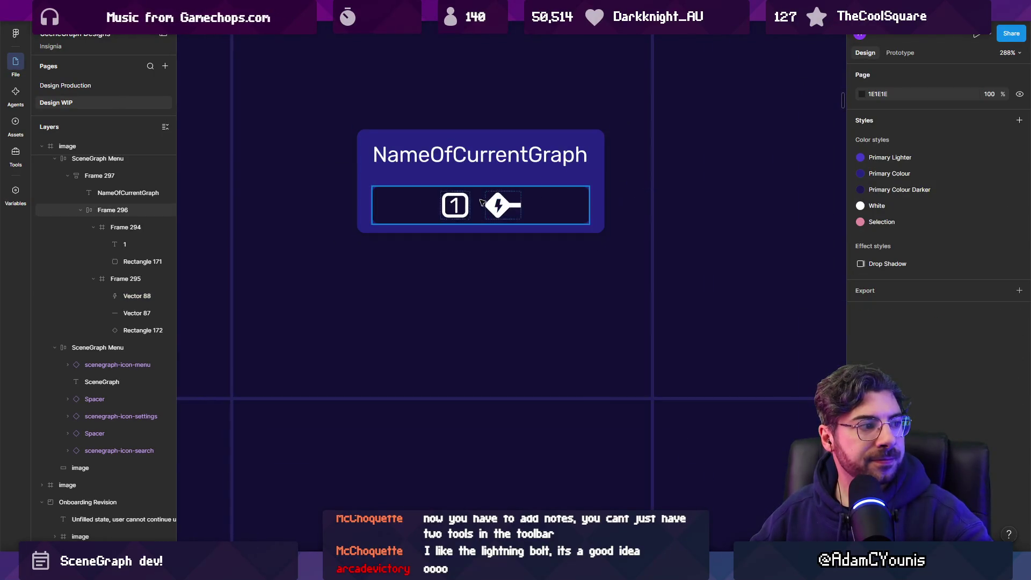
scroll(482, 202, "up", 5)
left_click(510, 192)
key("Escape")
key("Escape")
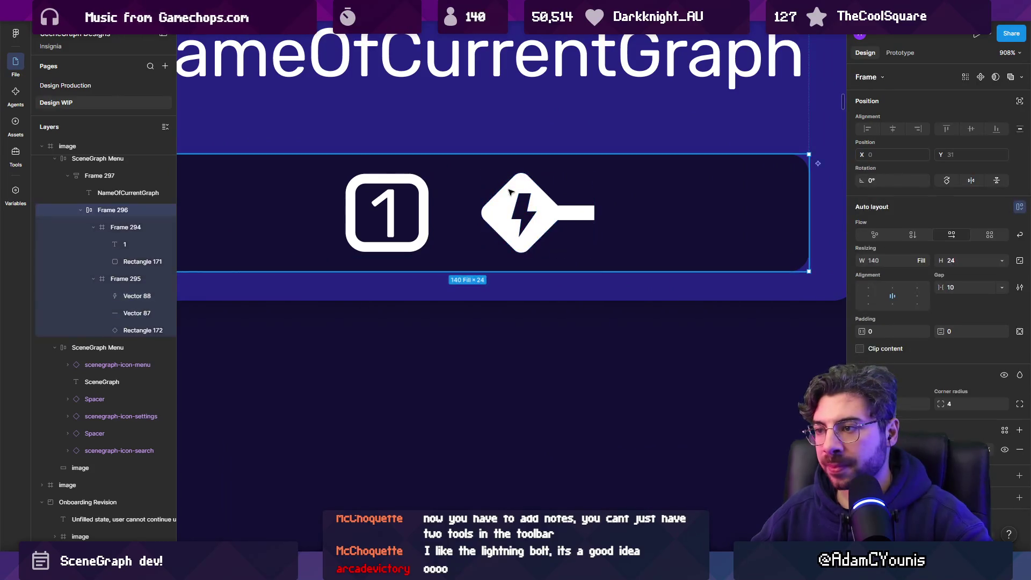
left_click(511, 192)
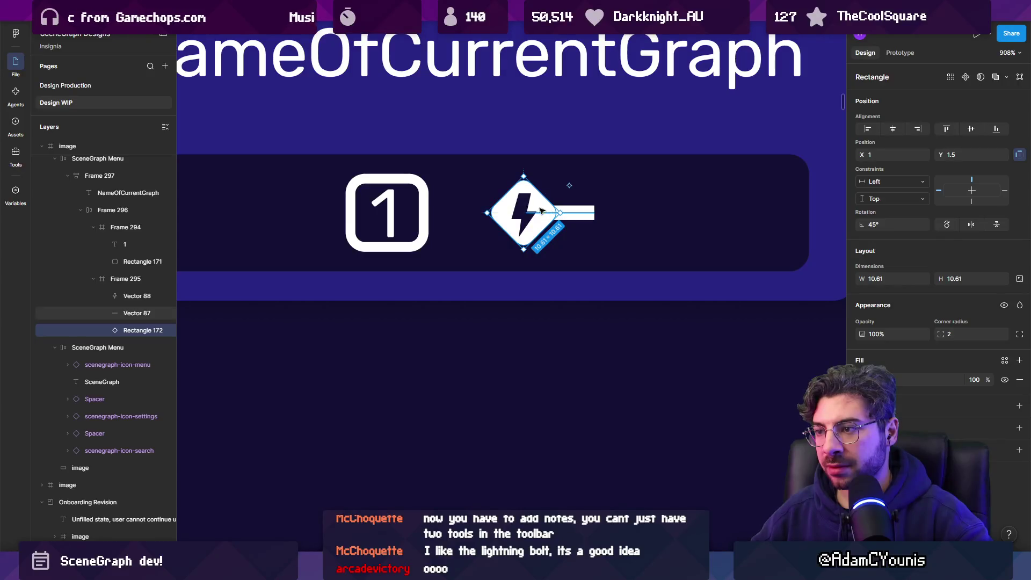
left_click_drag(562, 212, 559, 212)
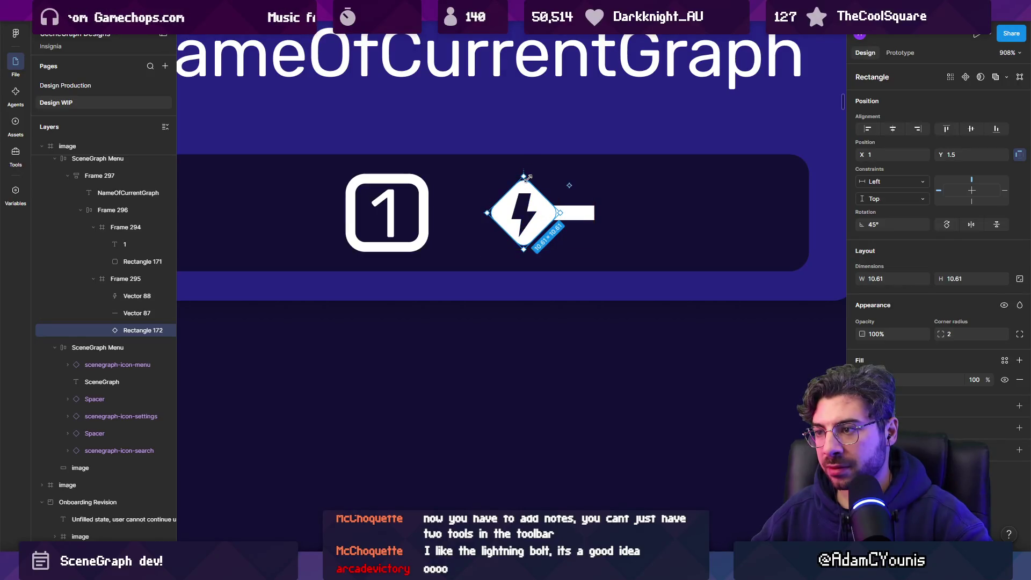
left_click_drag(525, 172, 524, 166)
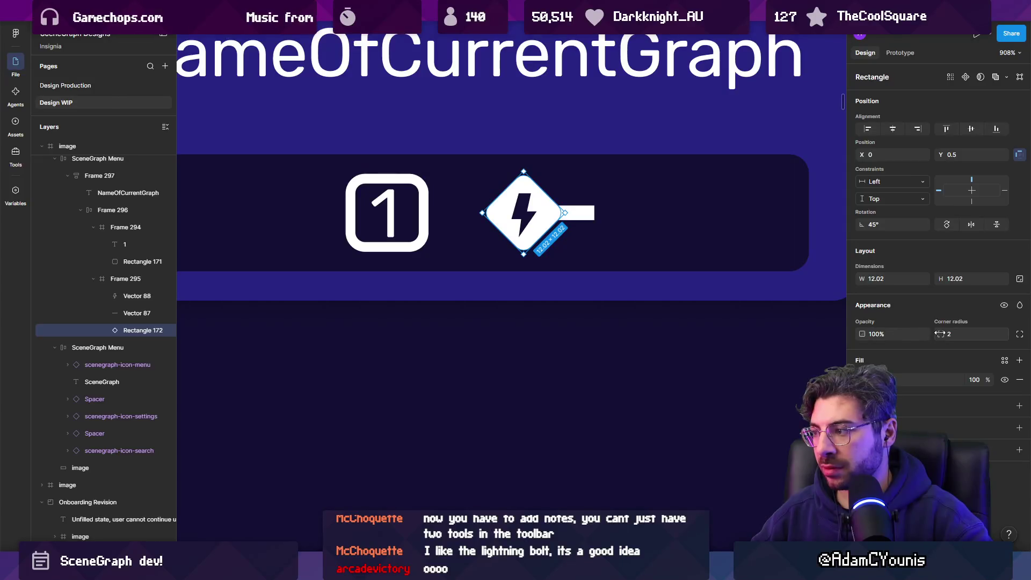
left_click_drag(938, 334, 933, 333)
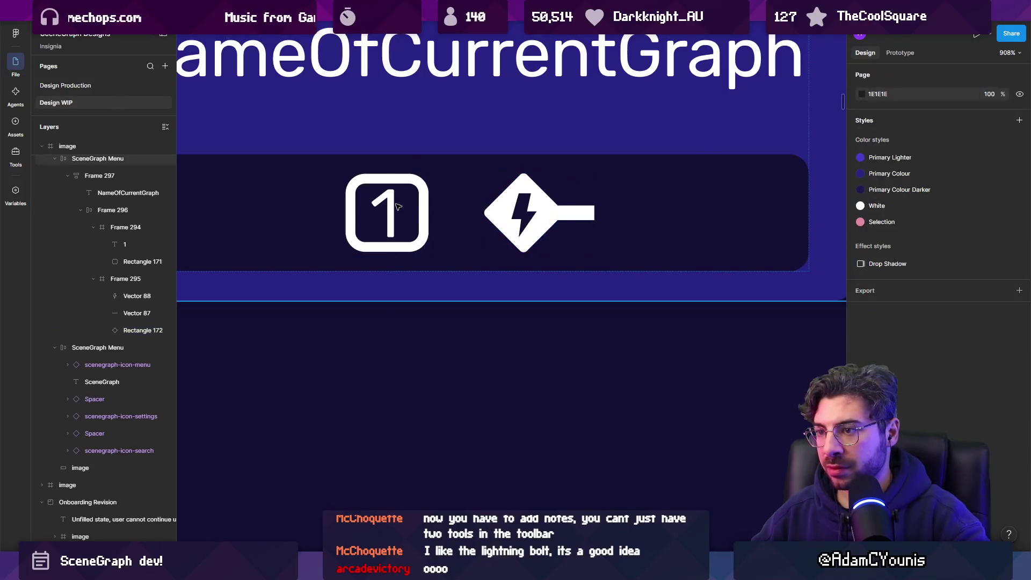
scroll(384, 206, "down", 5)
left_click(396, 205, "ctrl")
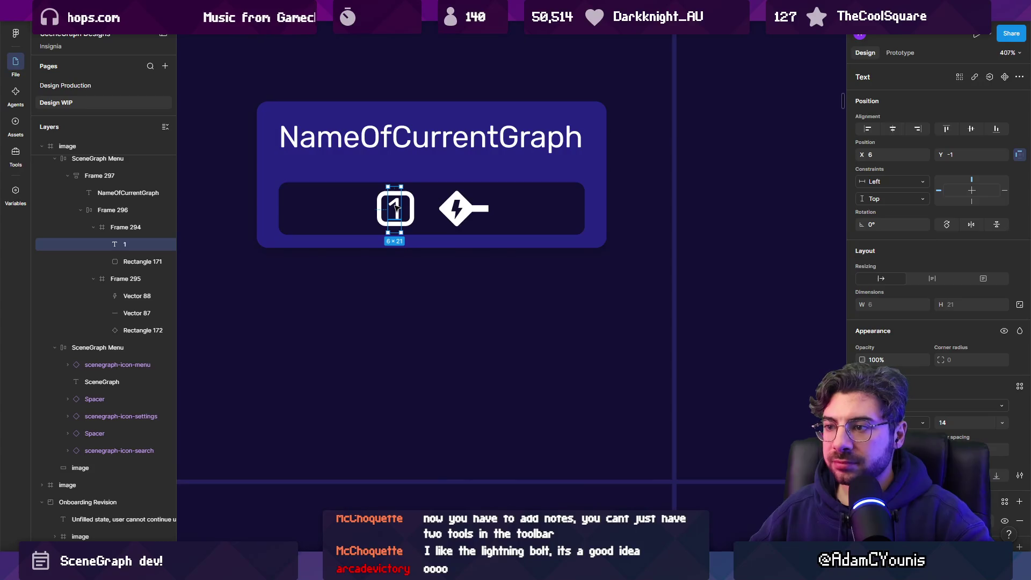
Widen the rounded box and change its label from '1' to '1,2,3'
scroll(396, 207, "up", 5)
left_click(353, 207)
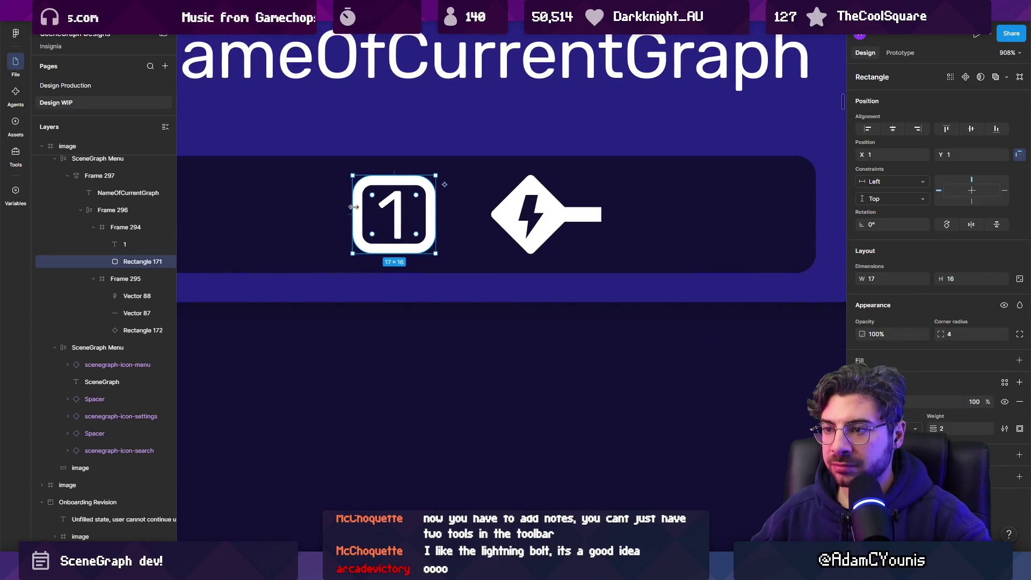
left_click_drag(354, 207, 323, 207)
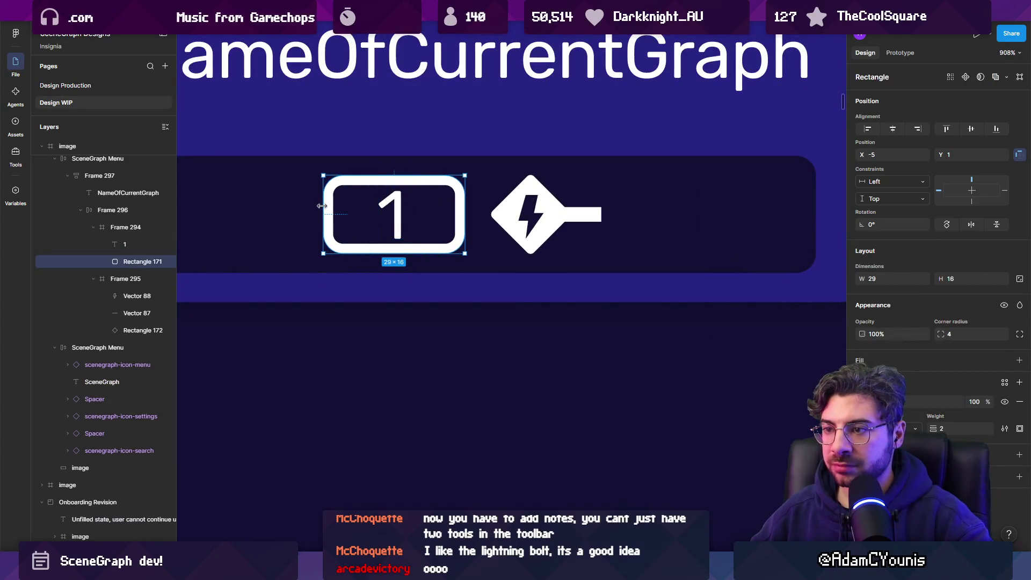
double_click(406, 213)
type("1 2 3")
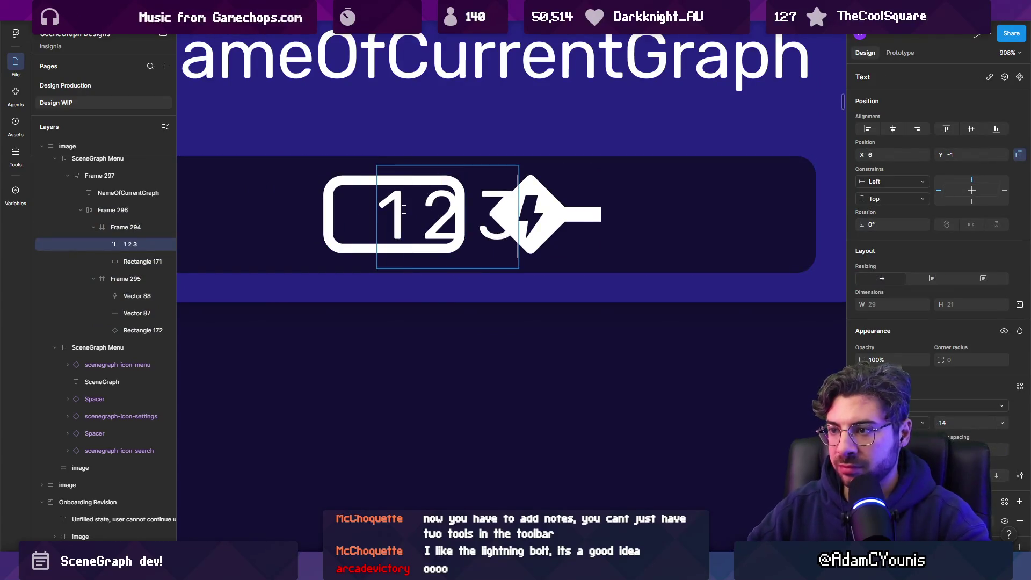
left_click(422, 213)
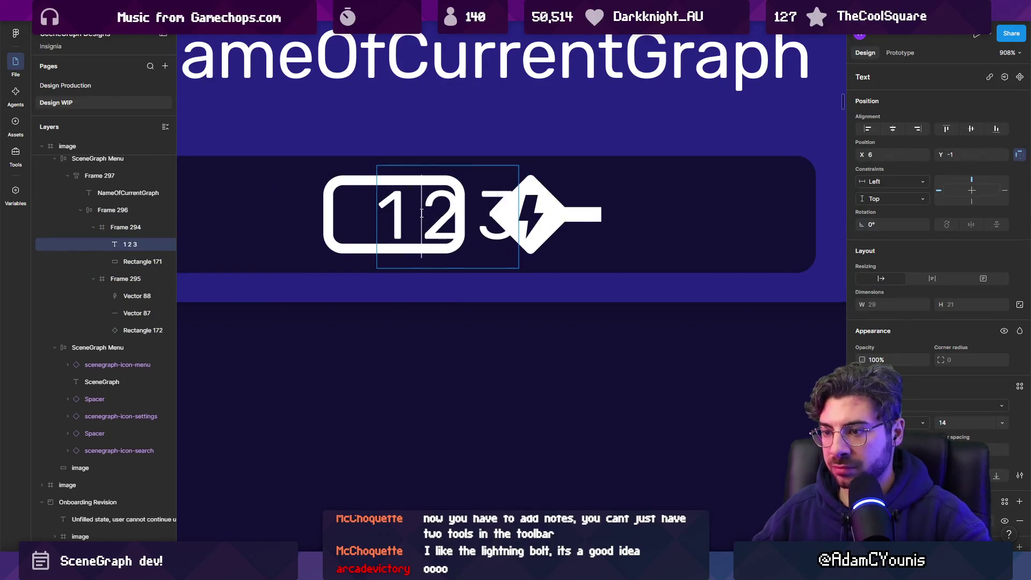
key("BackSpace")
type(",")
key("Right")
key("Delete")
type(",")
key("Escape")
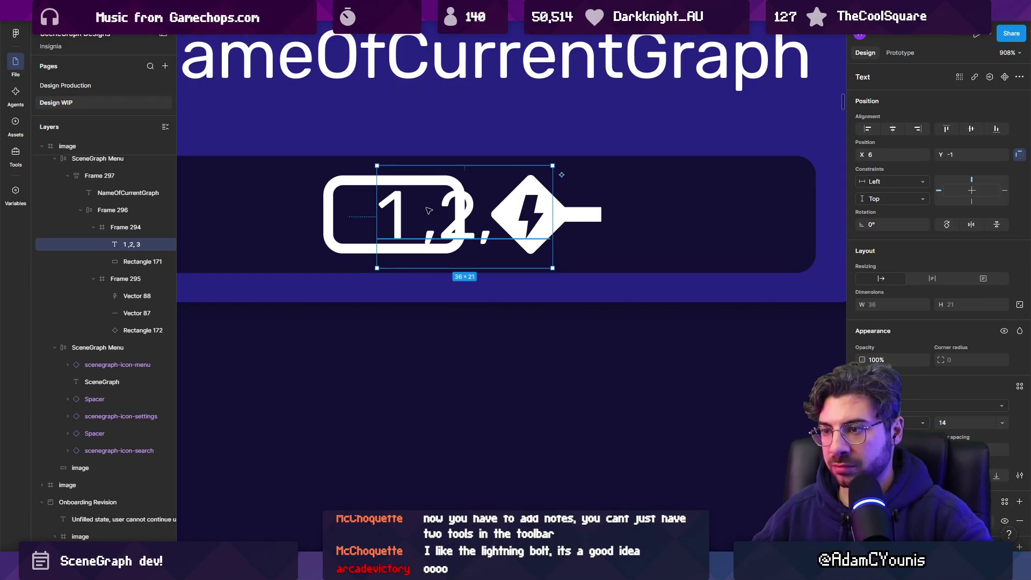
Move the '1,2,3' text left into the box and scale it down proportionally
left_click_drag(456, 213, 392, 213)
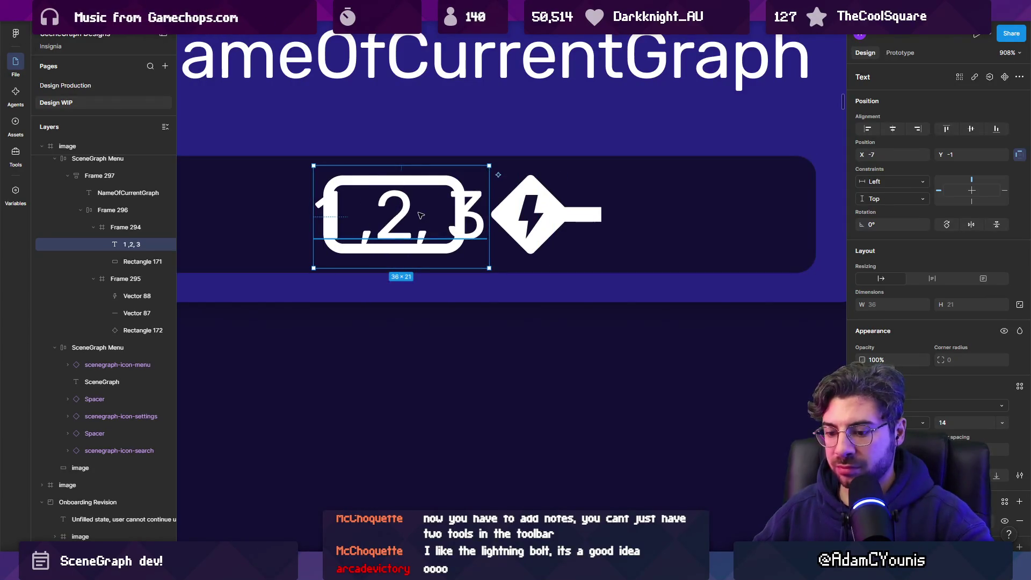
key("k")
mouse_move(488, 167)
left_mouse_down()
mouse_move(430, 188)
mouse_move(450, 185)
left_mouse_up()
left_click_drag(351, 214, 348, 214)
scroll(348, 215, "down", 5)
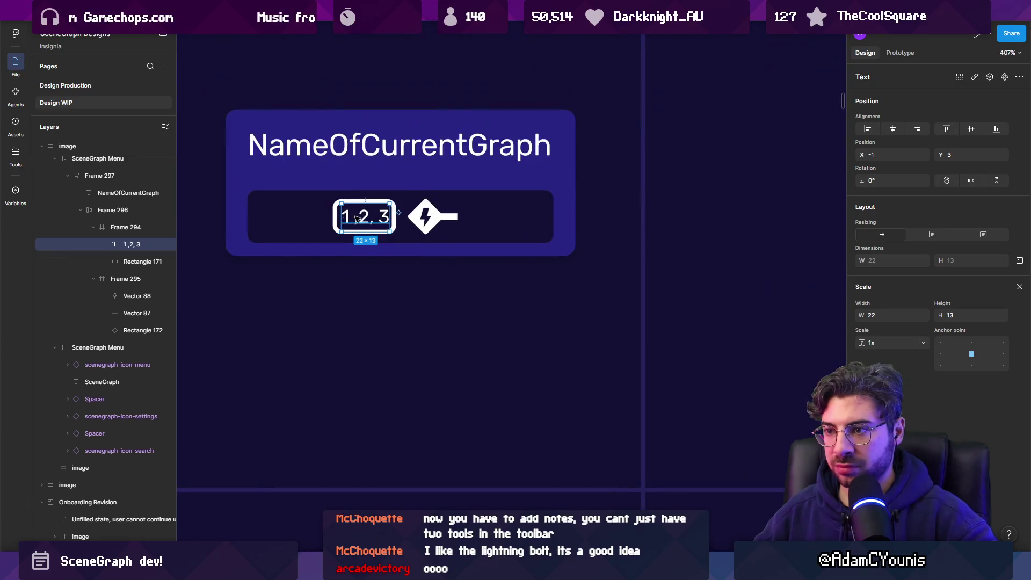
Widen the rounded Frame 294 box to fit the '1,2,3' text
left_click(349, 213)
double_click(349, 212)
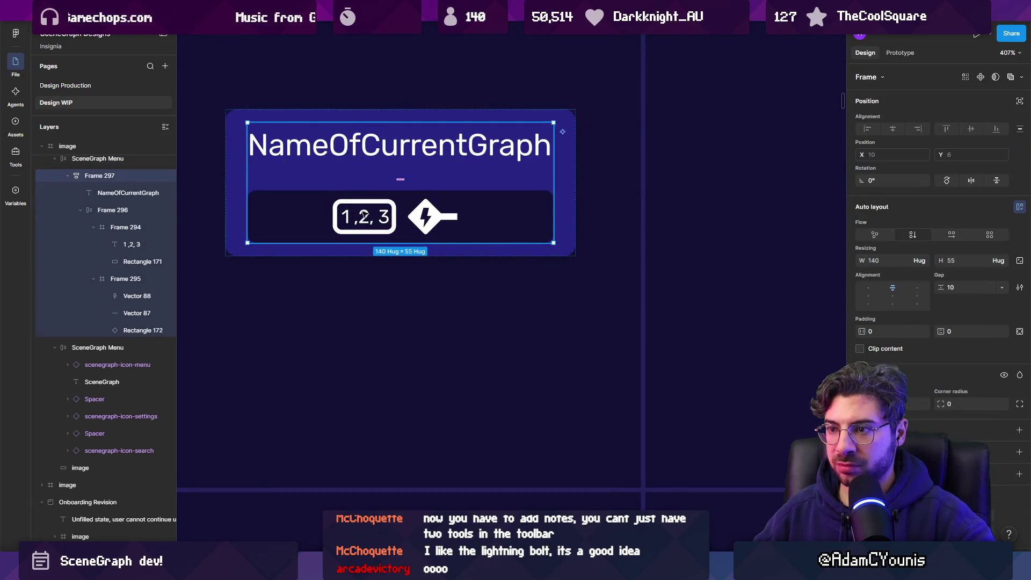
double_click(349, 213)
scroll(350, 213, "up", 3)
double_click(332, 214)
left_click_drag(332, 215, 311, 214)
scroll(357, 214, "down", 3)
key("Escape")
scroll(398, 221, "down", 3)
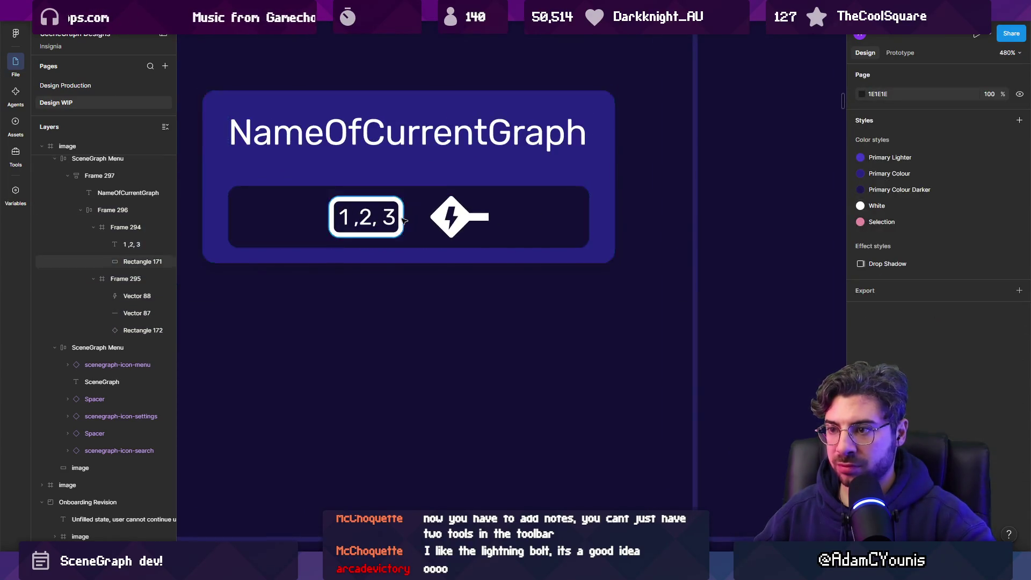
scroll(392, 221, "up", 3)
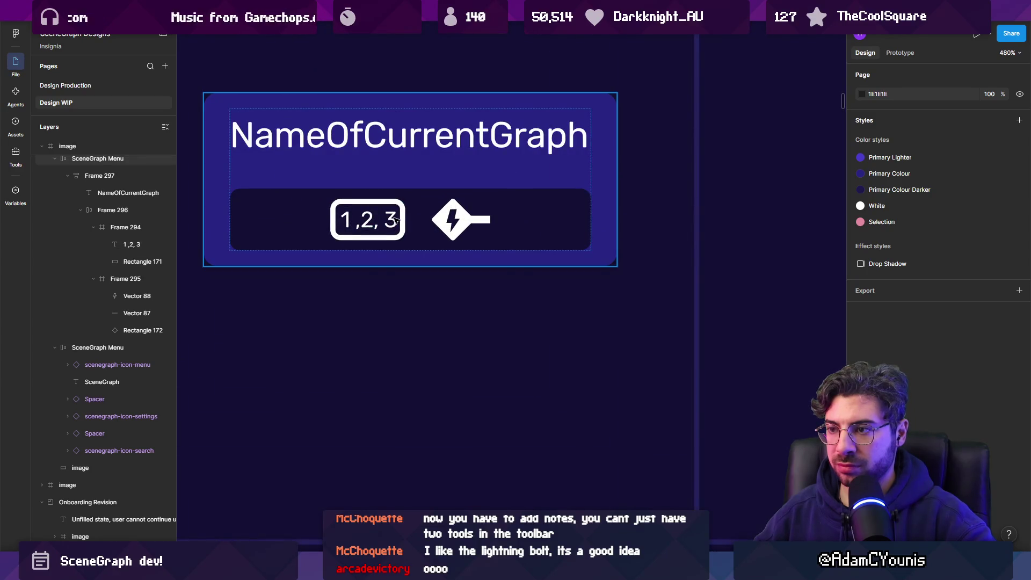
left_click(457, 219)
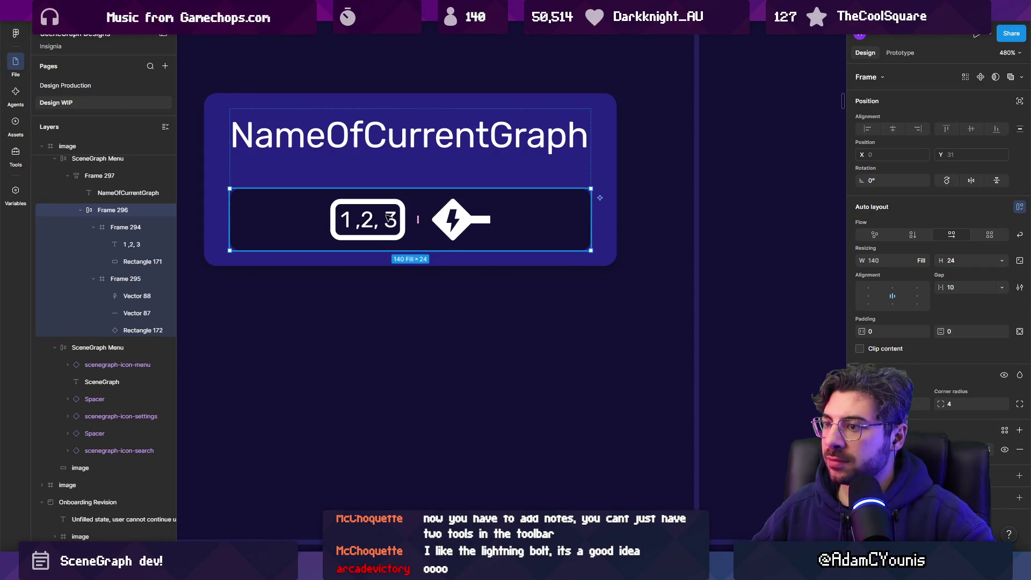
scroll(446, 217, "down", 8)
key("Escape")
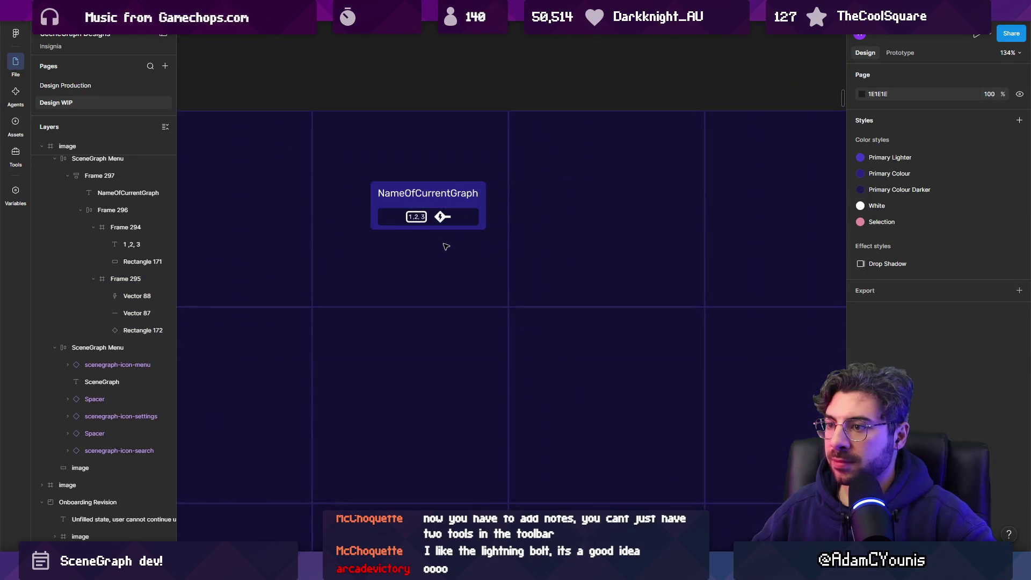
Move the SceneGraph Menu panel to the image's top centre at X 800, Y 26
scroll(415, 230, "up", 4)
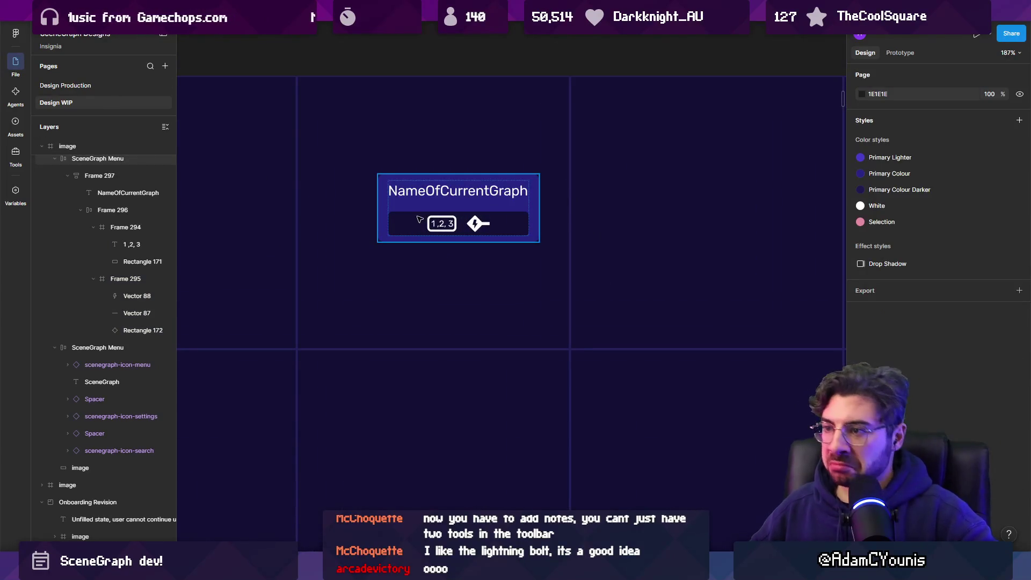
scroll(420, 210, "down", 8)
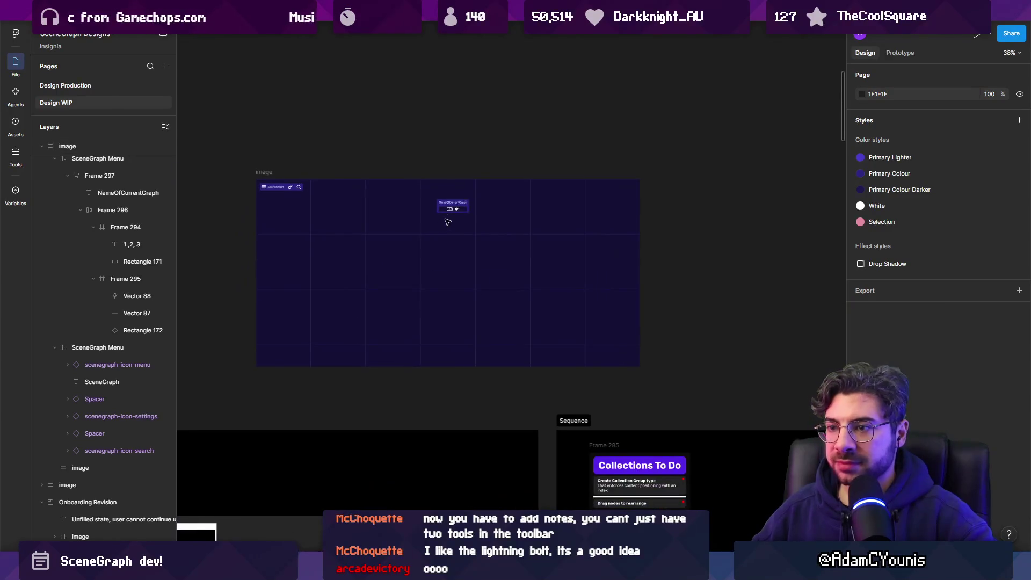
left_click(444, 202)
left_click_drag(445, 203, 430, 197)
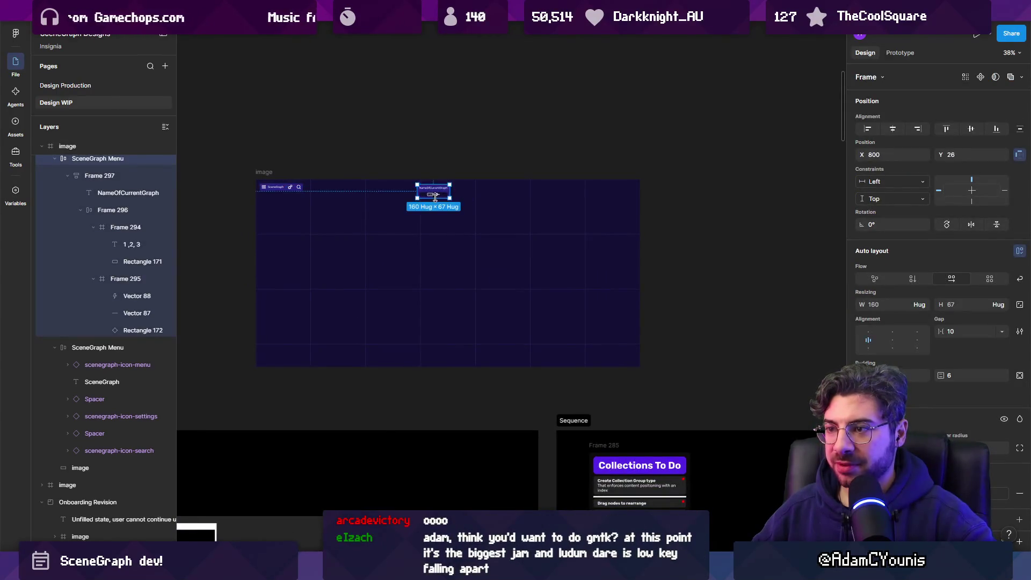
scroll(436, 206, "up", 4)
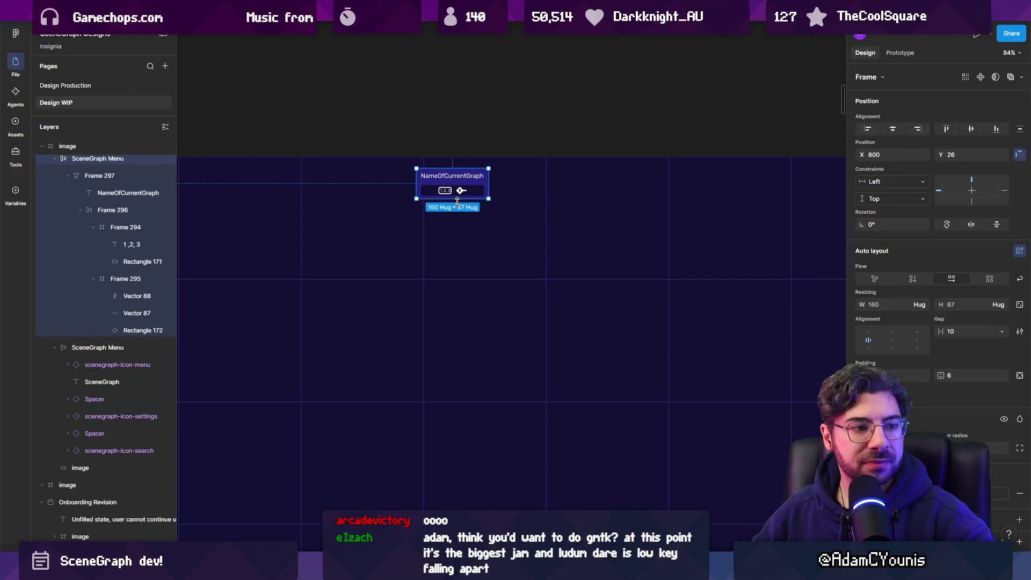
scroll(434, 210, "up", 3)
scroll(433, 210, "up", 2)
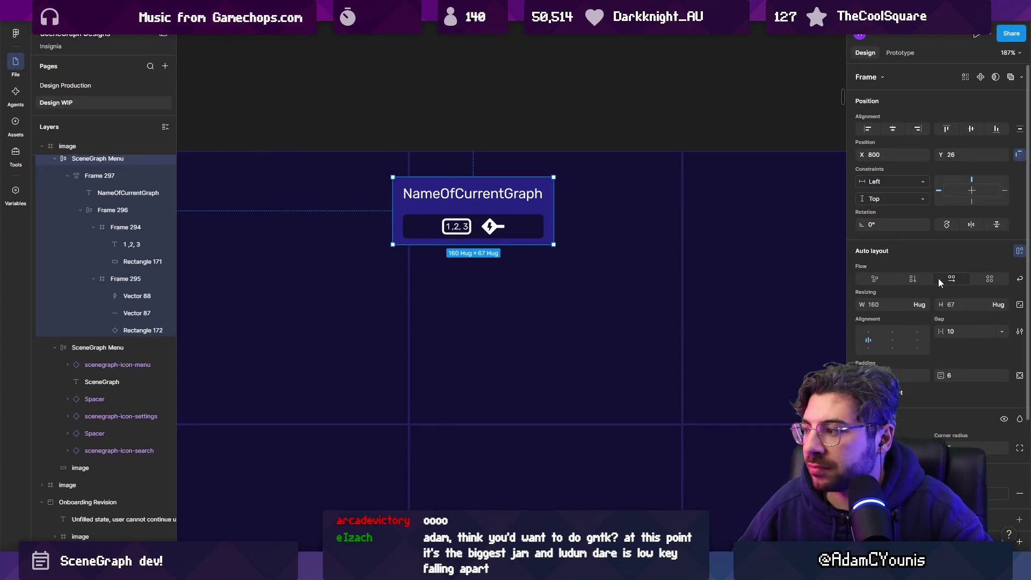
Set the panel's auto-layout gap to 6 and horizontal padding to 6
left_click(958, 330)
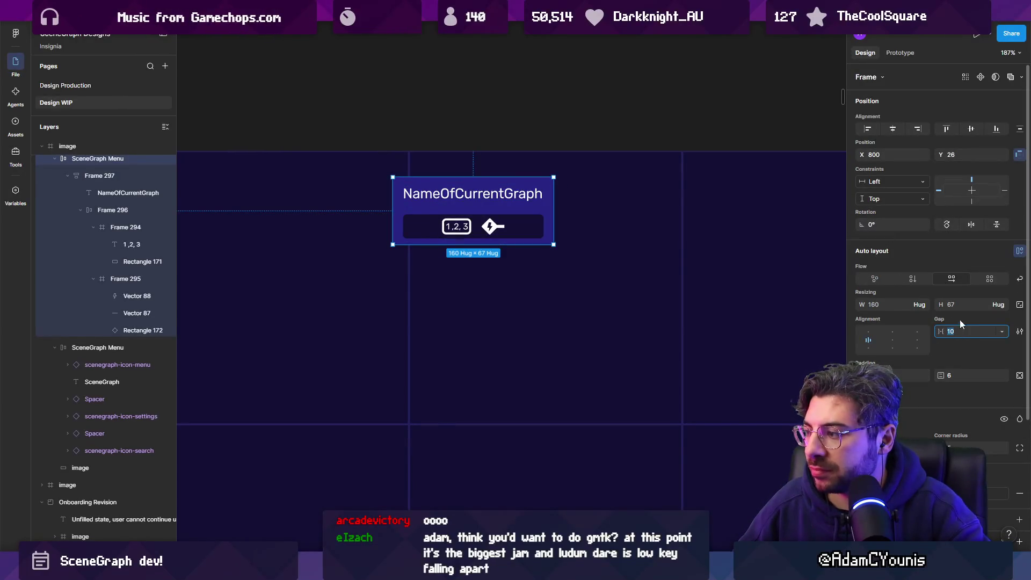
type("6")
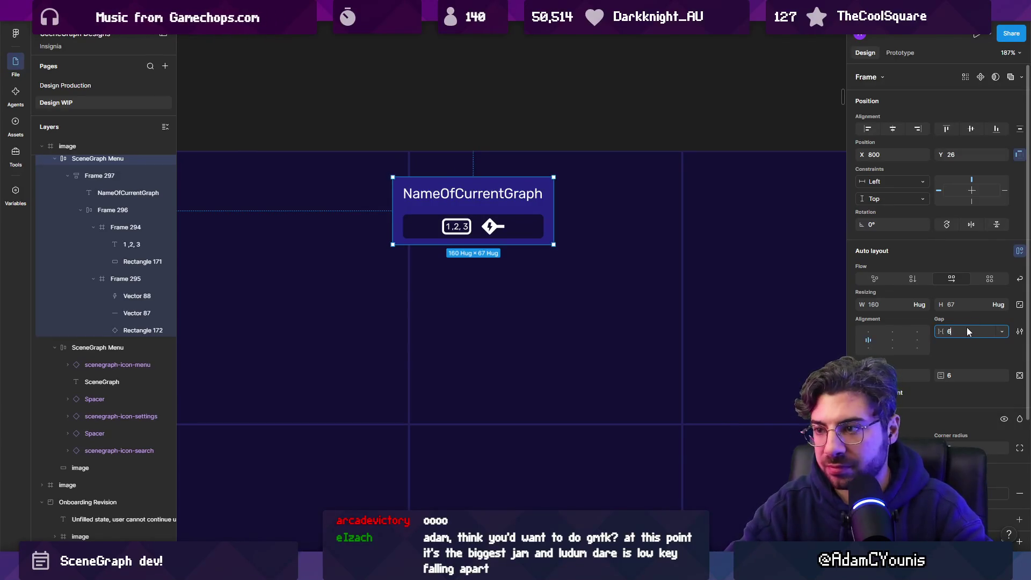
key("Return")
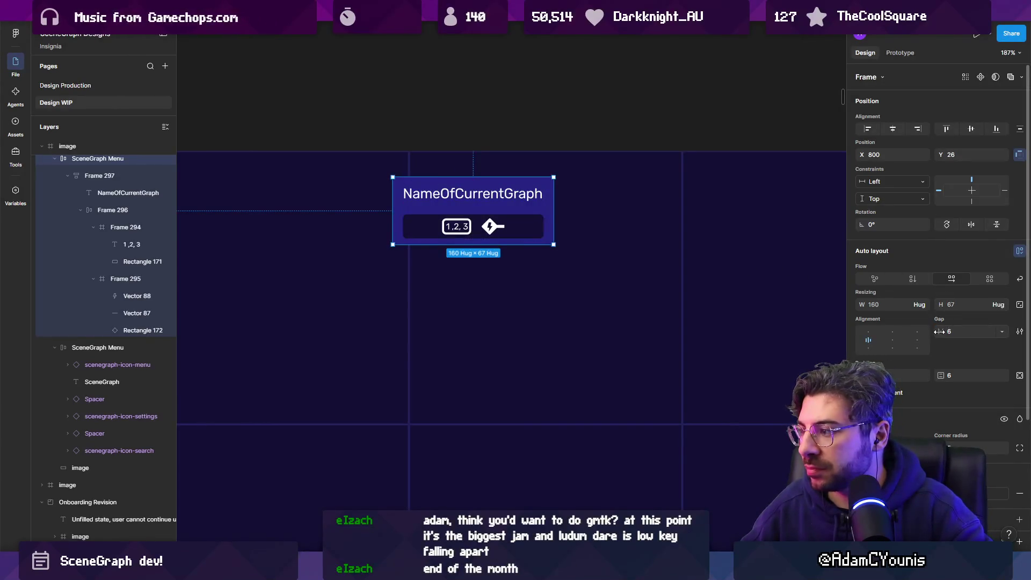
left_click(900, 374)
type("6")
key("Return")
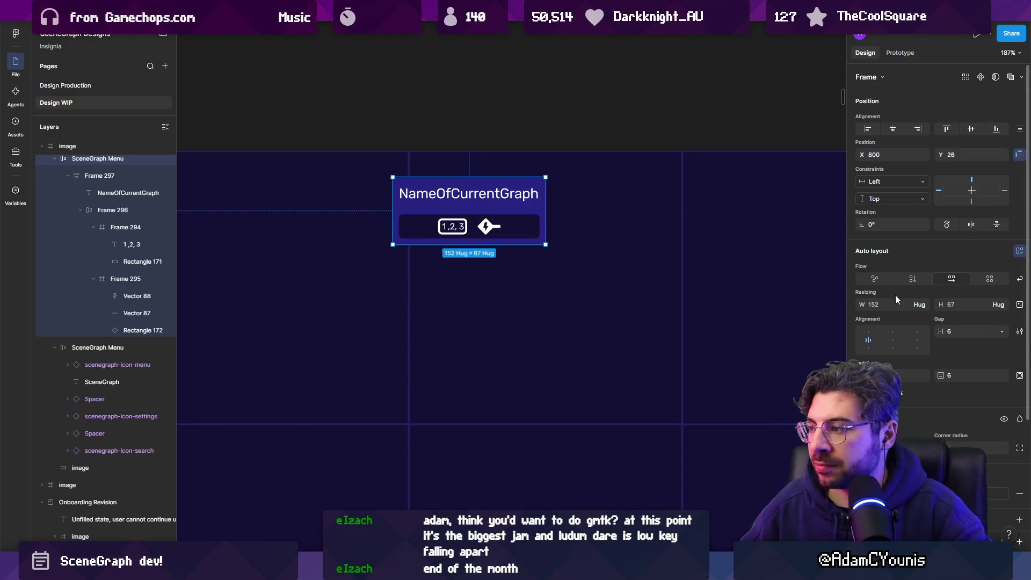
Try a vertical padding of 3 on the panel, then undo it
left_click(908, 375)
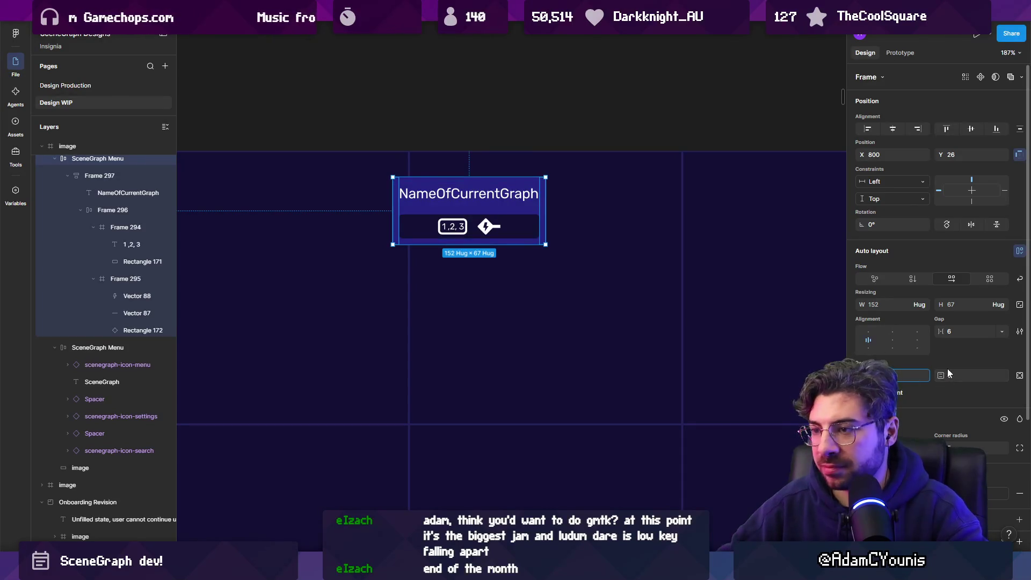
type("3")
key("Tab")
type("3")
key("Return")
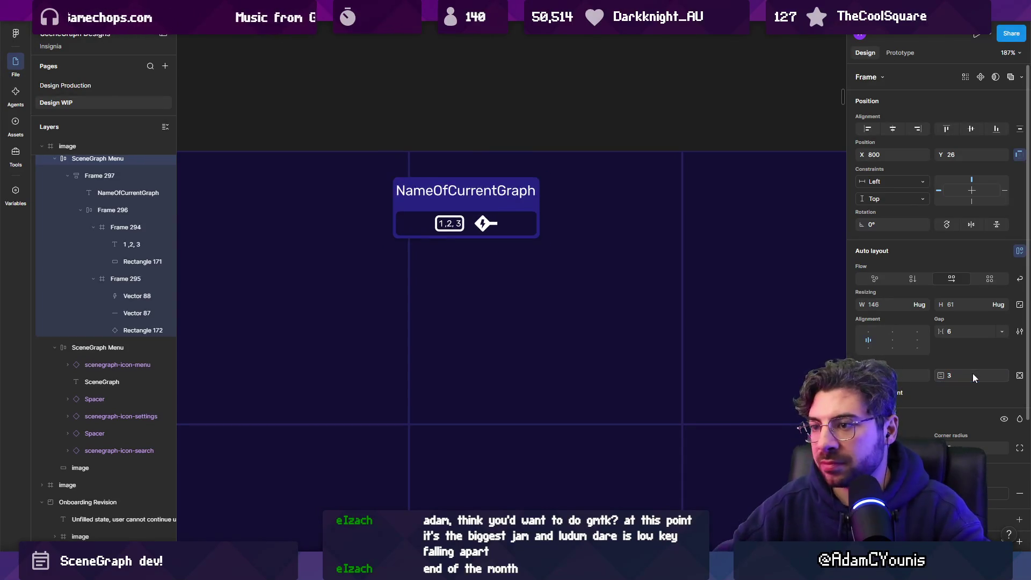
scroll(637, 221, "down", 3)
scroll(603, 215, "up", 3)
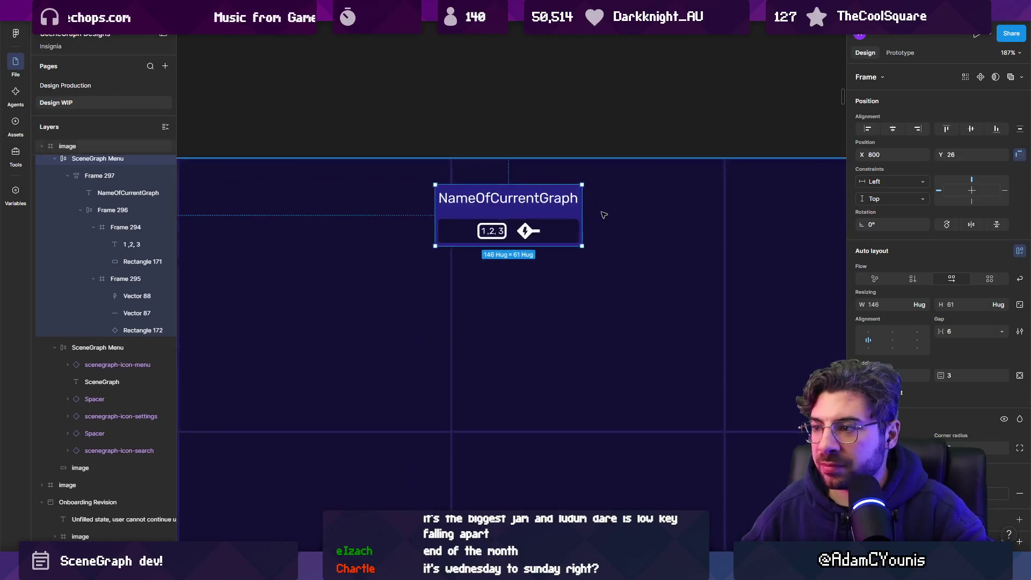
left_click(603, 215)
scroll(604, 214, "down", 3)
key("ctrl+z")
key("ctrl+z")
scroll(542, 182, "up", 2)
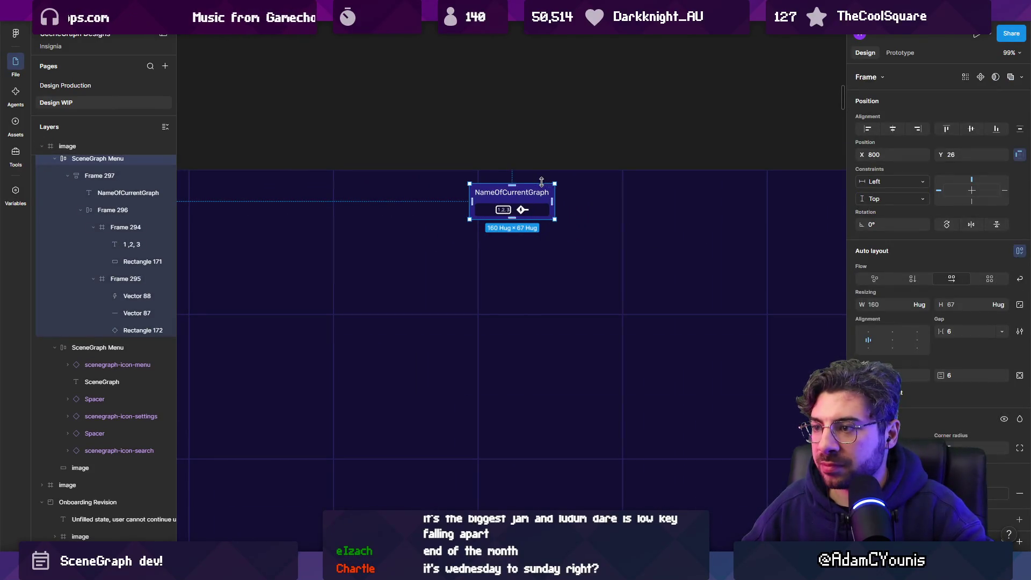
scroll(531, 198, "up", 3)
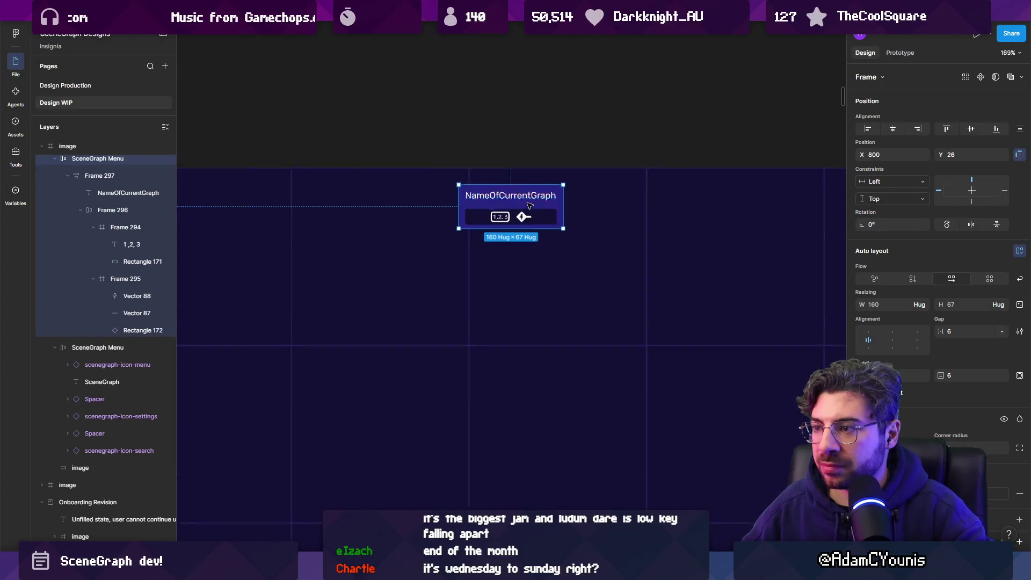
scroll(529, 205, "down", 3)
left_click(535, 157)
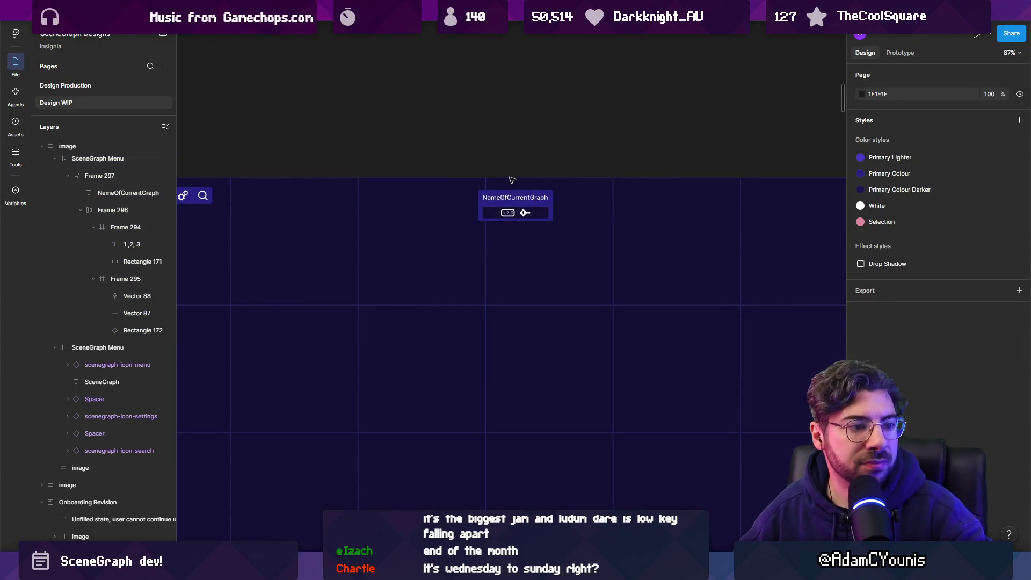
scroll(484, 156, "down", 3)
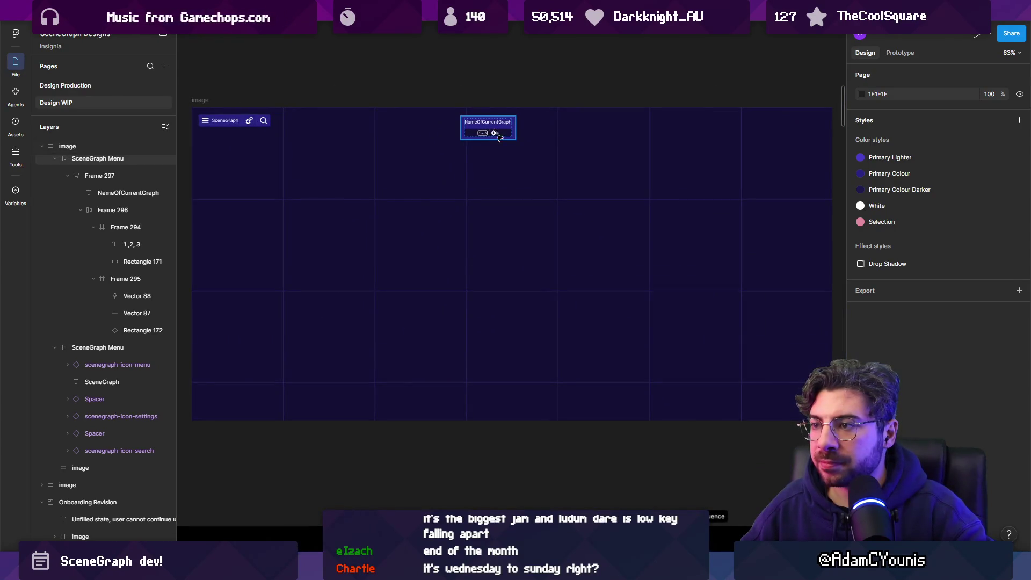
Drag the SceneGraph Menu panel to the image frame's bottom centre and check its title
mouse_move(498, 137)
left_mouse_down()
mouse_move(505, 403)
mouse_move(519, 383)
left_mouse_up()
scroll(498, 362, "up", 5)
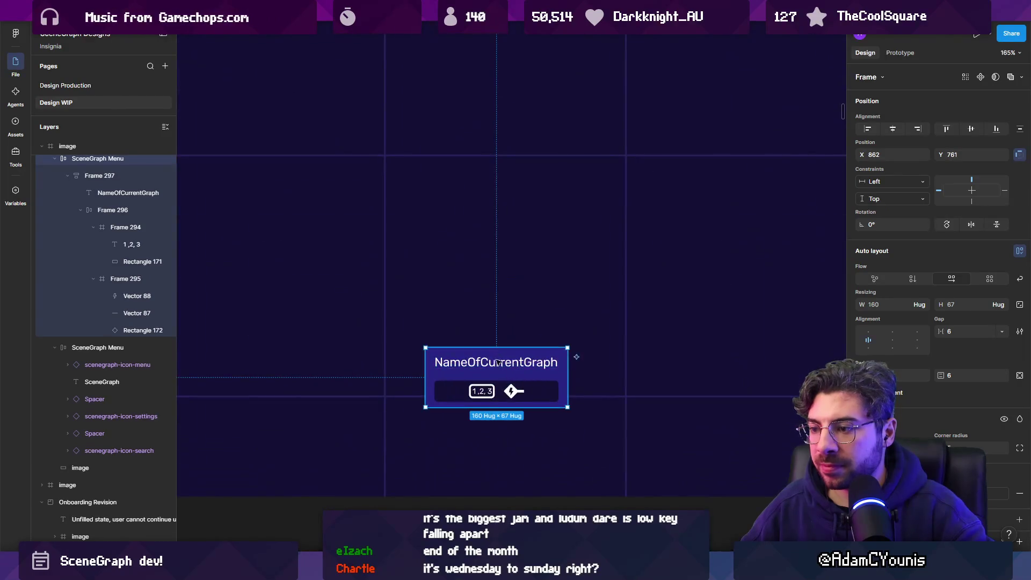
left_click(497, 363)
left_click(500, 364)
scroll(502, 364, "down", 3)
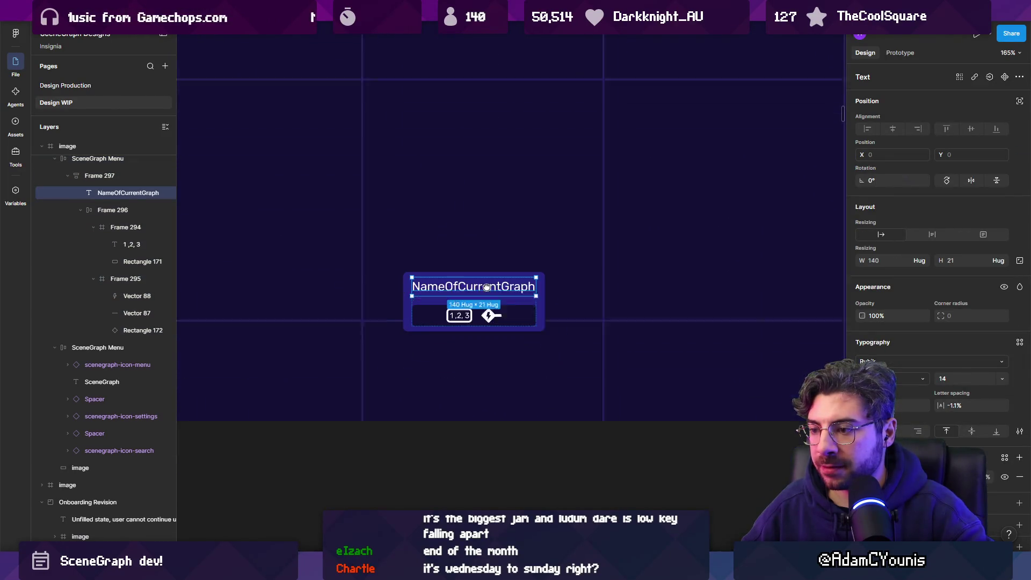
scroll(486, 287, "up", 4)
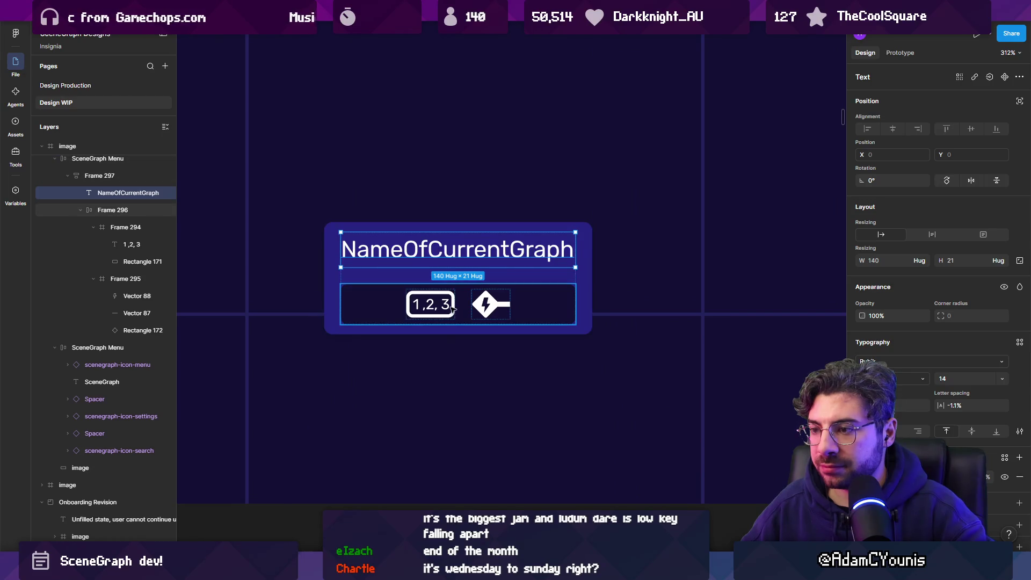
scroll(505, 265, "down", 5)
key("Escape")
scroll(507, 275, "down", 4)
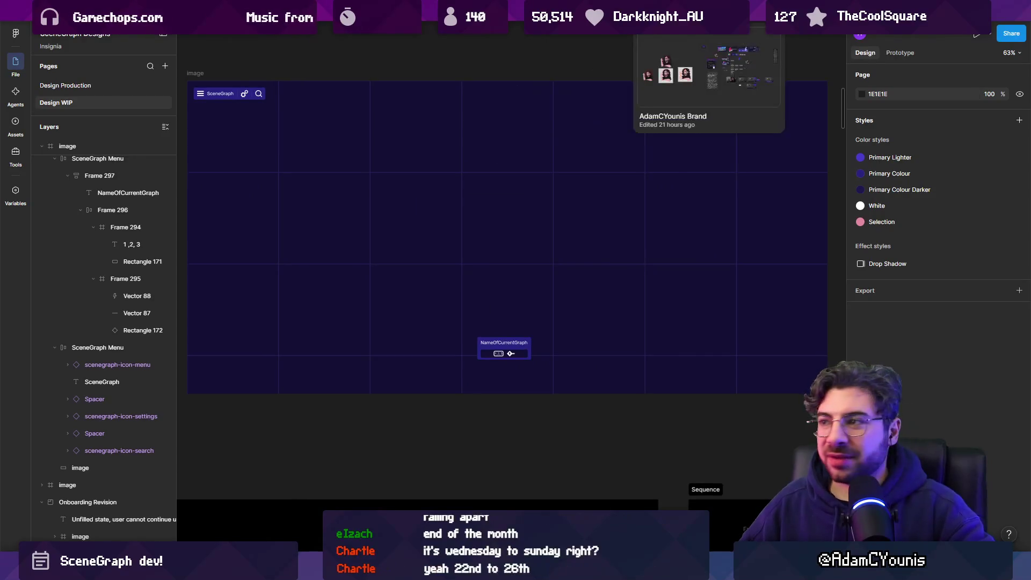
Restore the Figma window to view Unity behind, then maximize it again
key("super+Down")
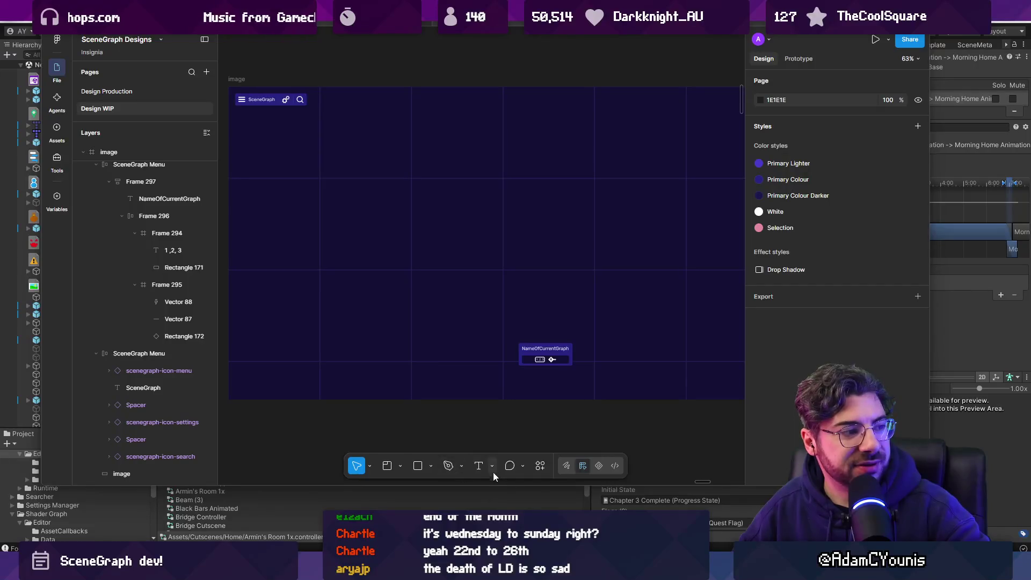
double_click(668, 49)
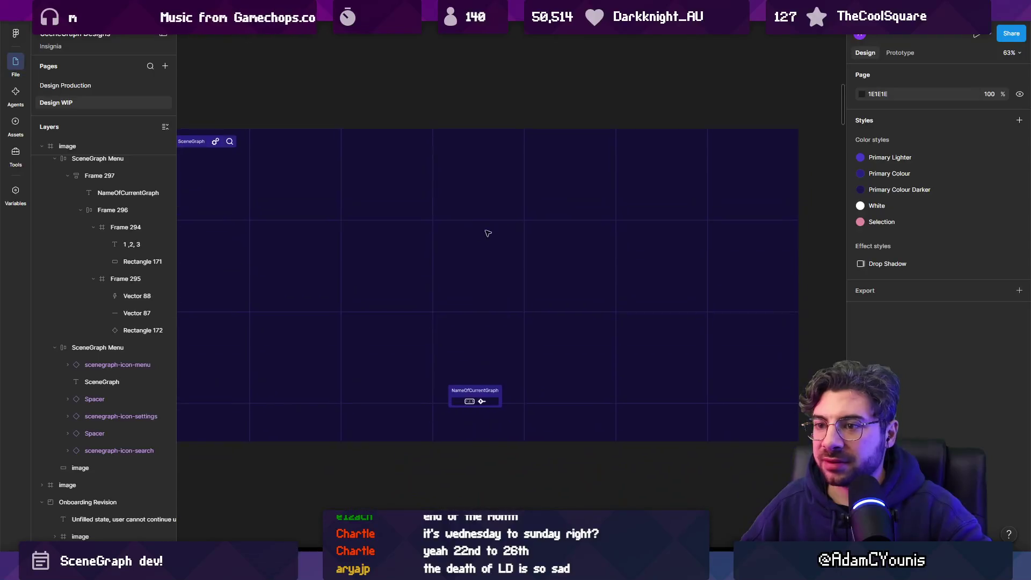
scroll(534, 370, "up", 5)
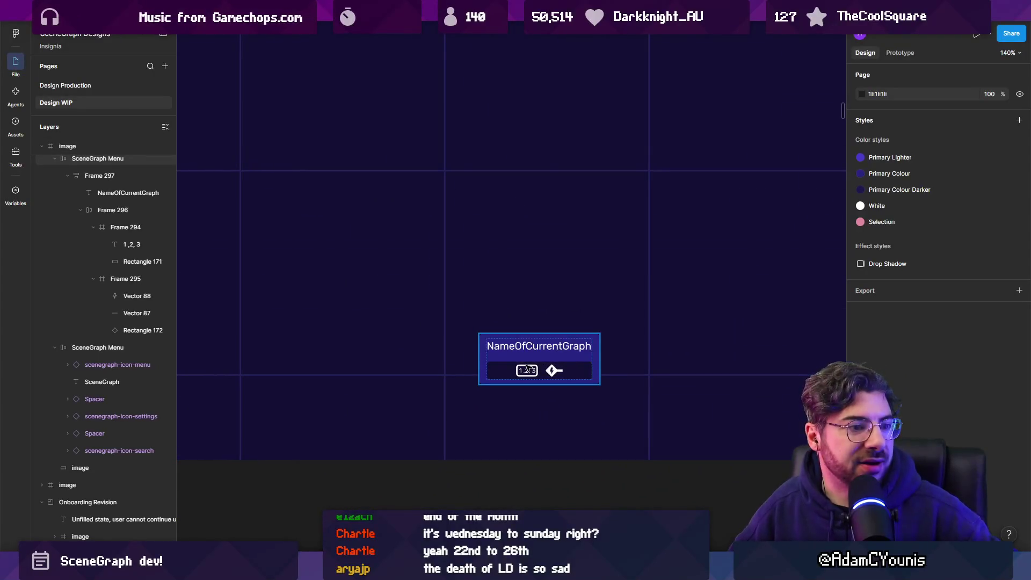
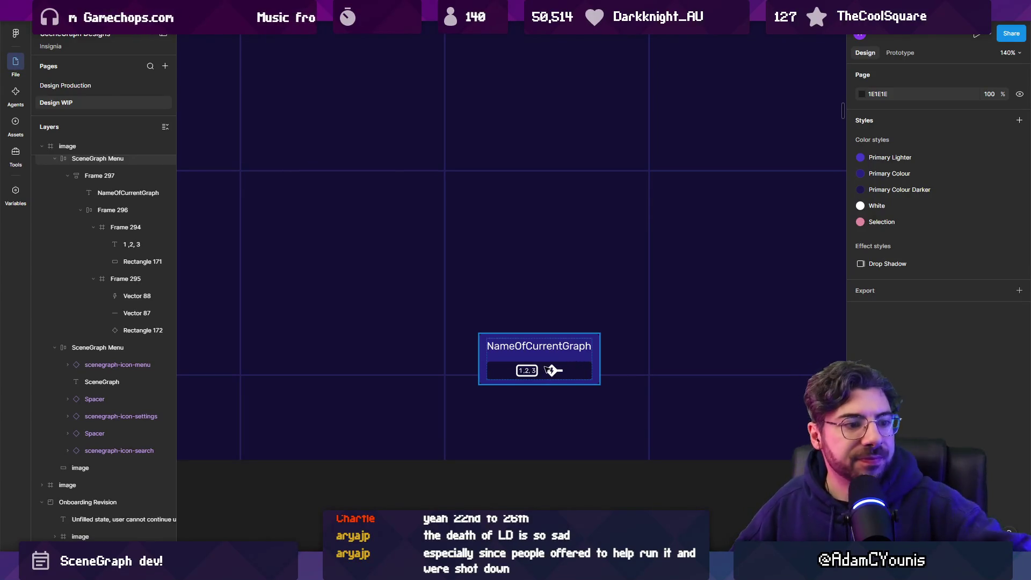
Select the lightning plug icon group on the NameOfCurrentGraph card
scroll(561, 372, "up", 5)
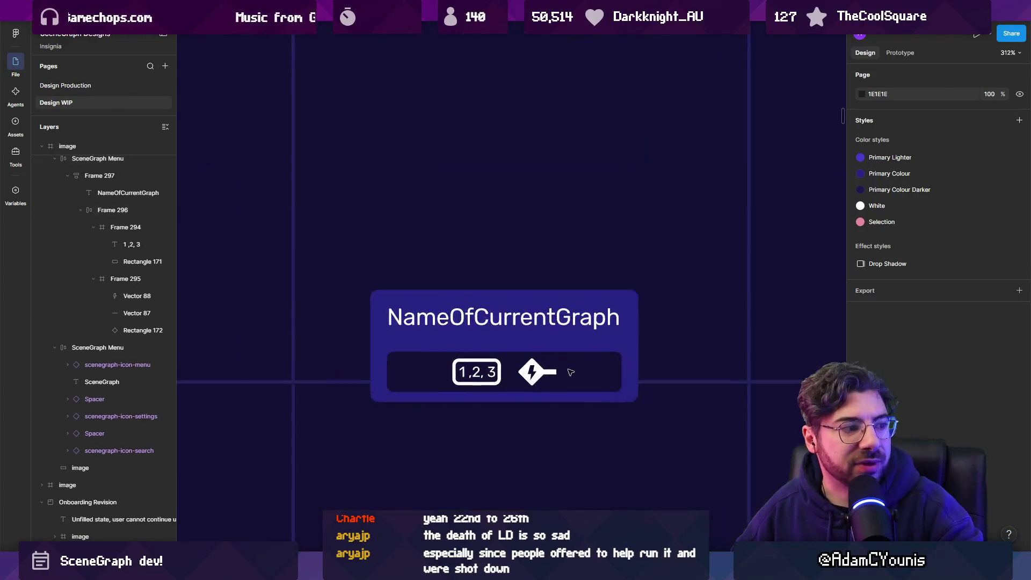
double_click(547, 375)
left_click(546, 376)
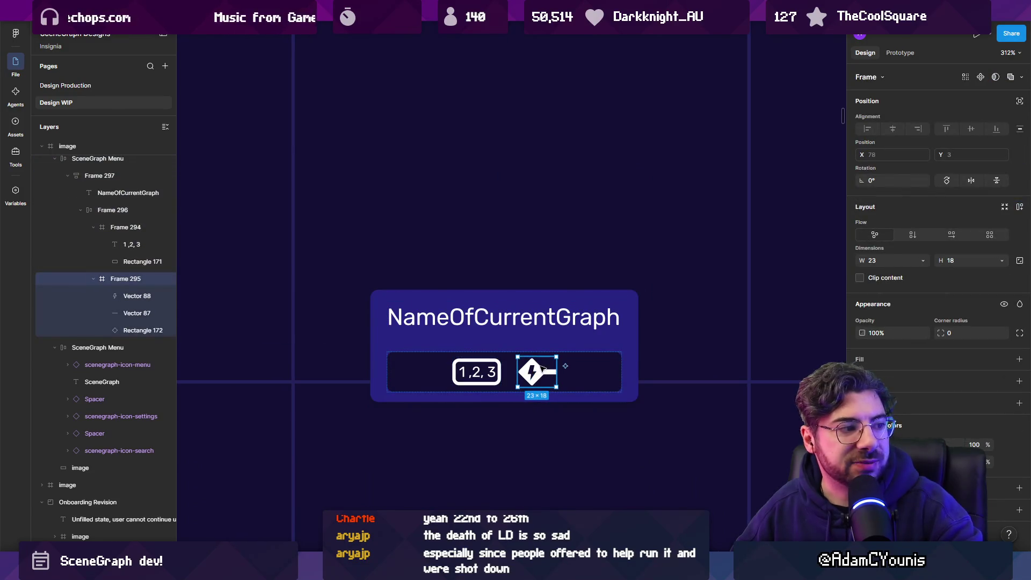
scroll(540, 374, "down", 10)
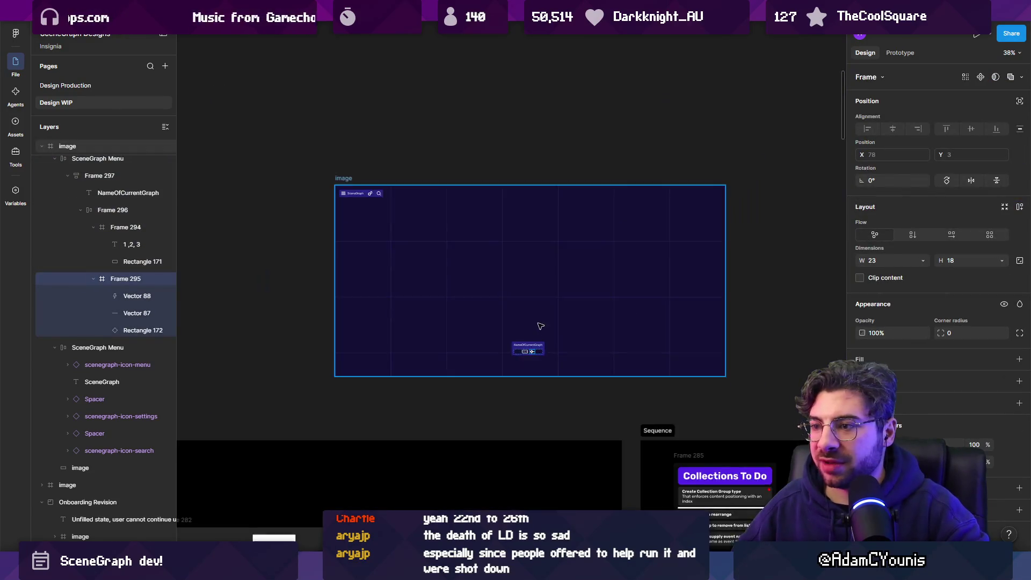
scroll(540, 316, "up", 4)
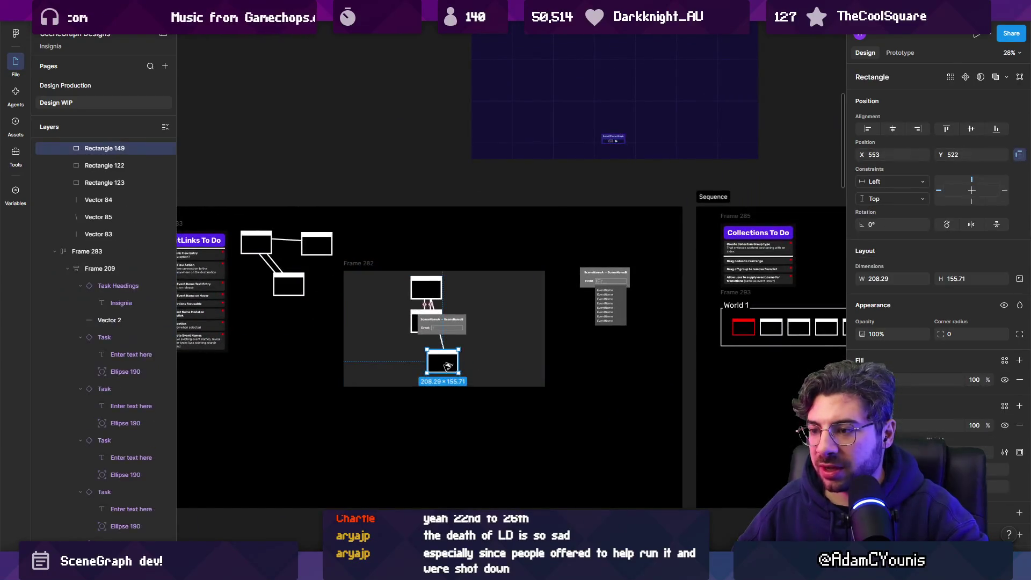
Move a white rectangle from the diagram above the card and place a copy to its right
left_click_drag(438, 361, 575, 82)
scroll(575, 82, "up", 5)
left_click_drag(479, 288, 561, 208)
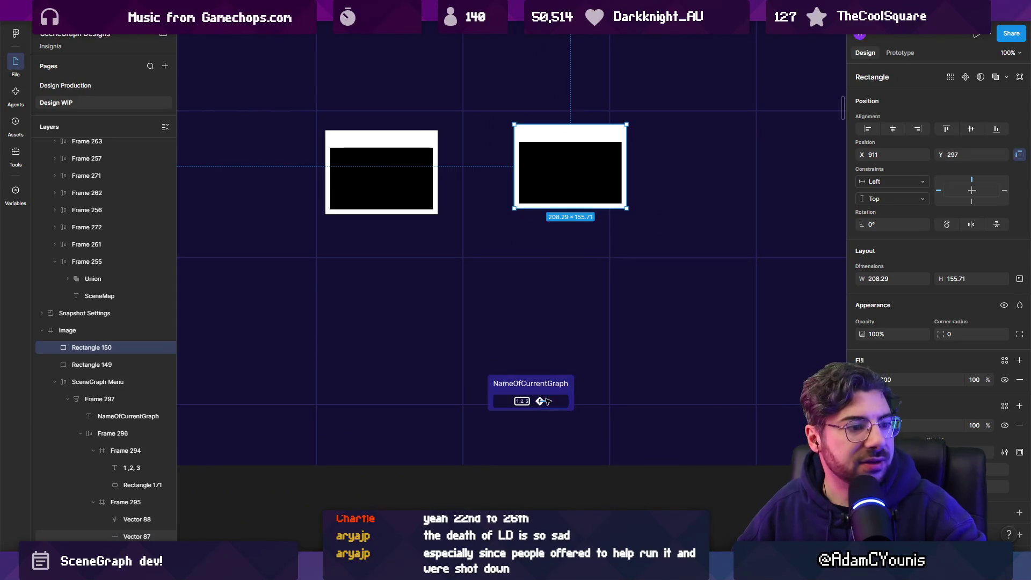
Select the left and right white rectangles and check their context menu
left_click(408, 159)
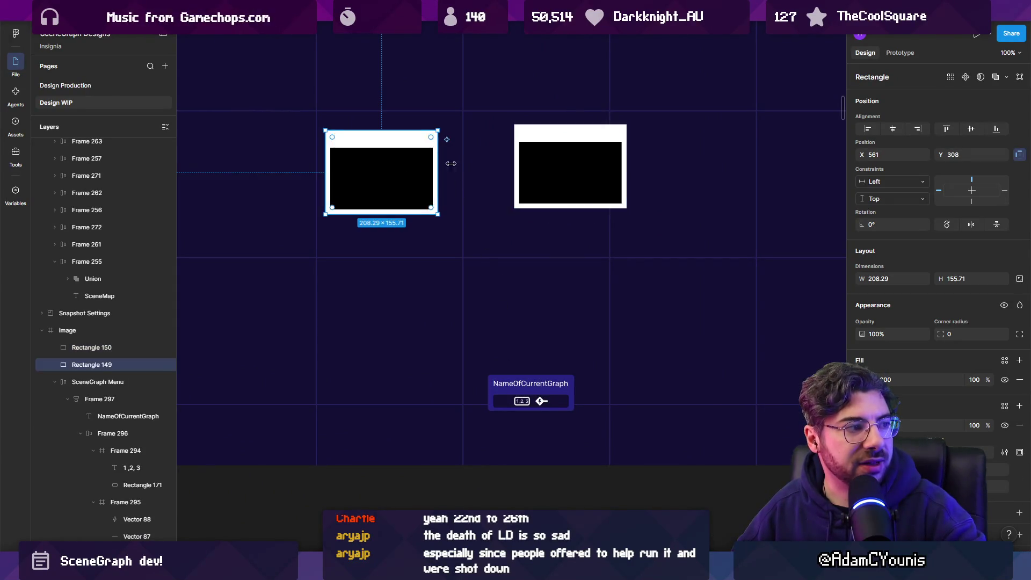
left_click(618, 170)
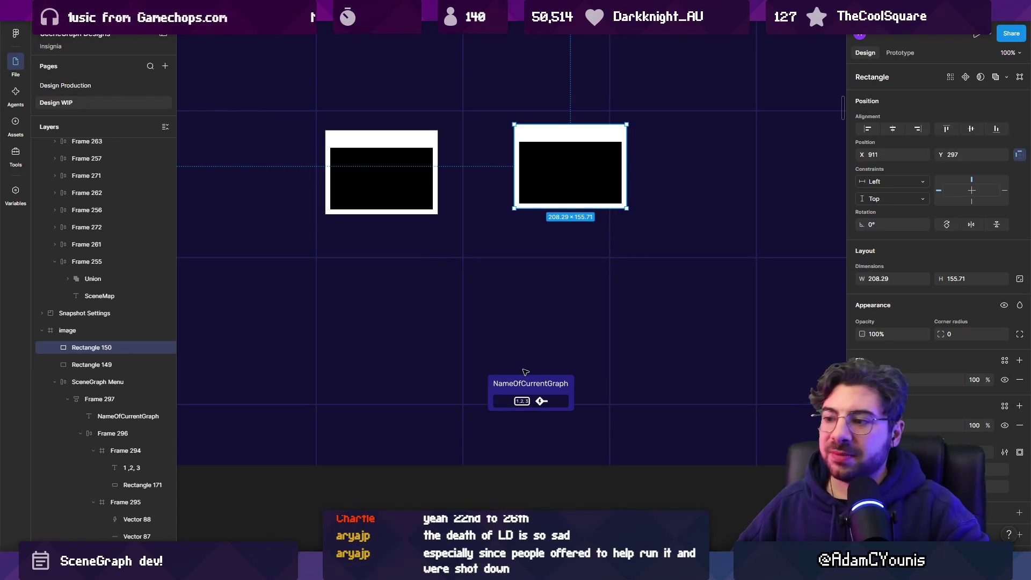
right_click(384, 158)
left_click(372, 169)
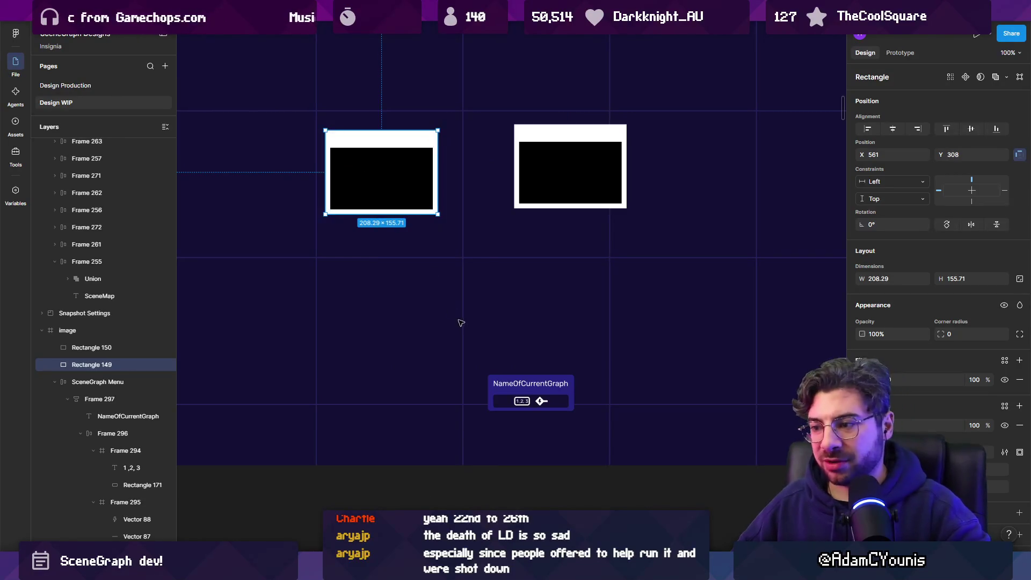
Check the card's 1,2,3 badge, then marquee-select both rectangles and open their options
left_click(544, 401)
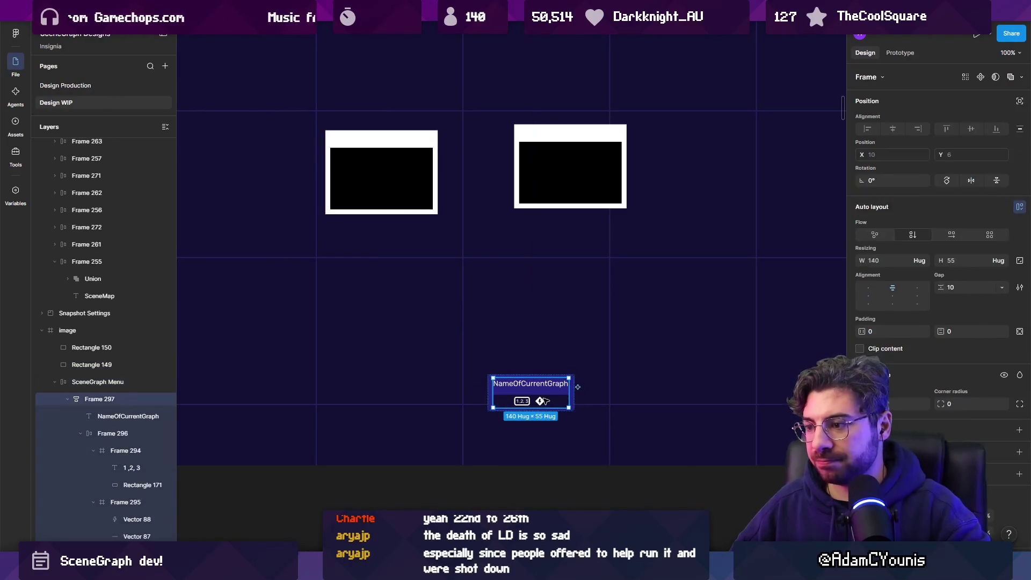
scroll(535, 404, "up", 5, "ctrl")
double_click(503, 407)
double_click(503, 406)
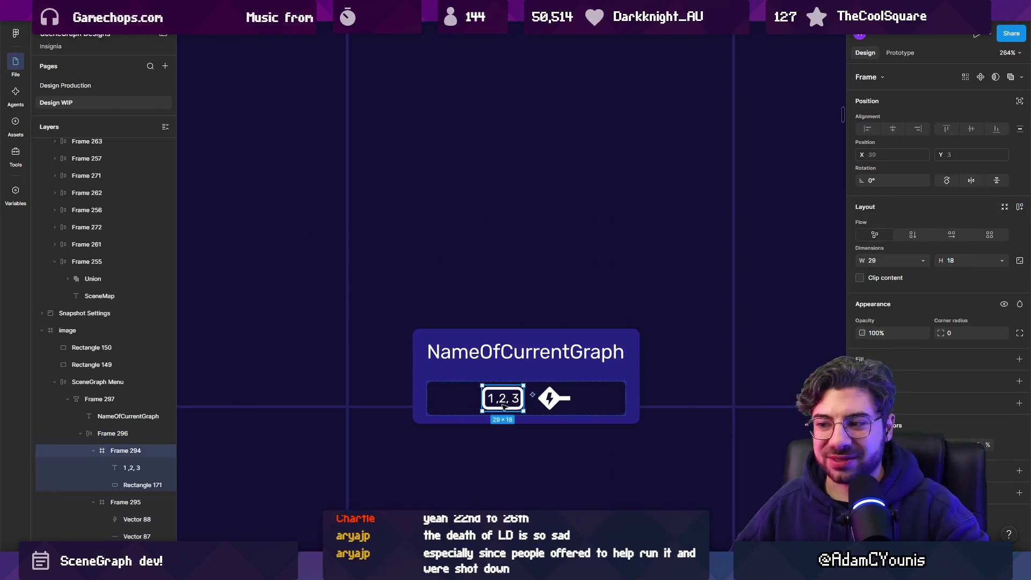
scroll(494, 390, "down", 5, "ctrl")
scroll(444, 214, "up", 3, "ctrl")
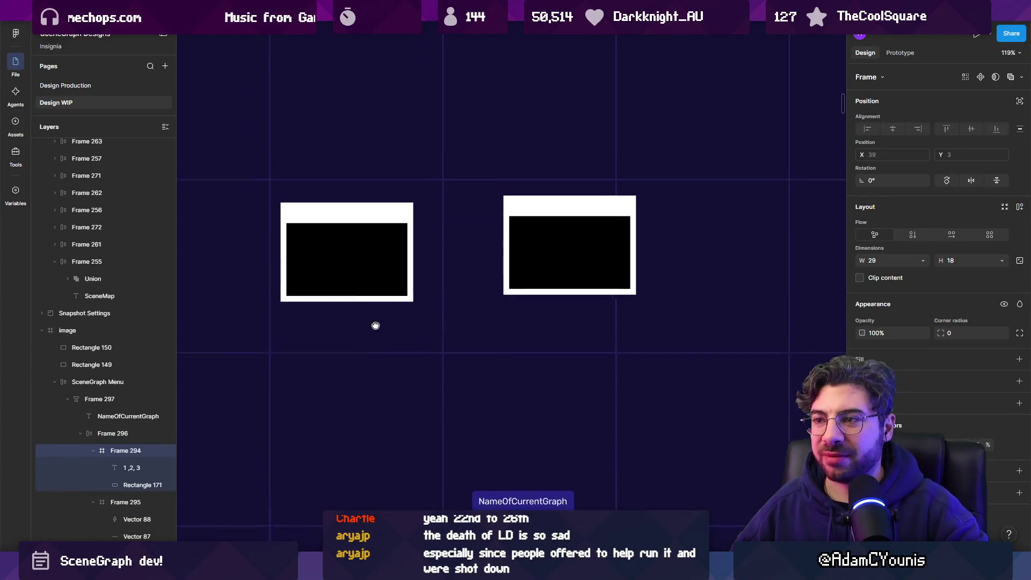
left_click_drag(271, 134, 712, 363)
right_click(491, 231)
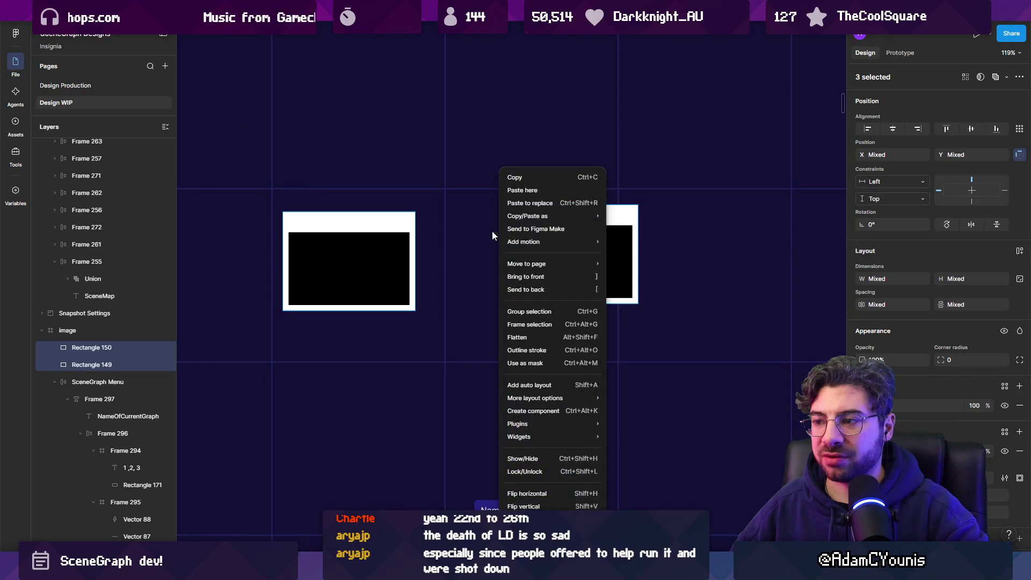
left_click(443, 235)
scroll(481, 329, "down", 3, "ctrl")
scroll(472, 350, "up", 2, "ctrl")
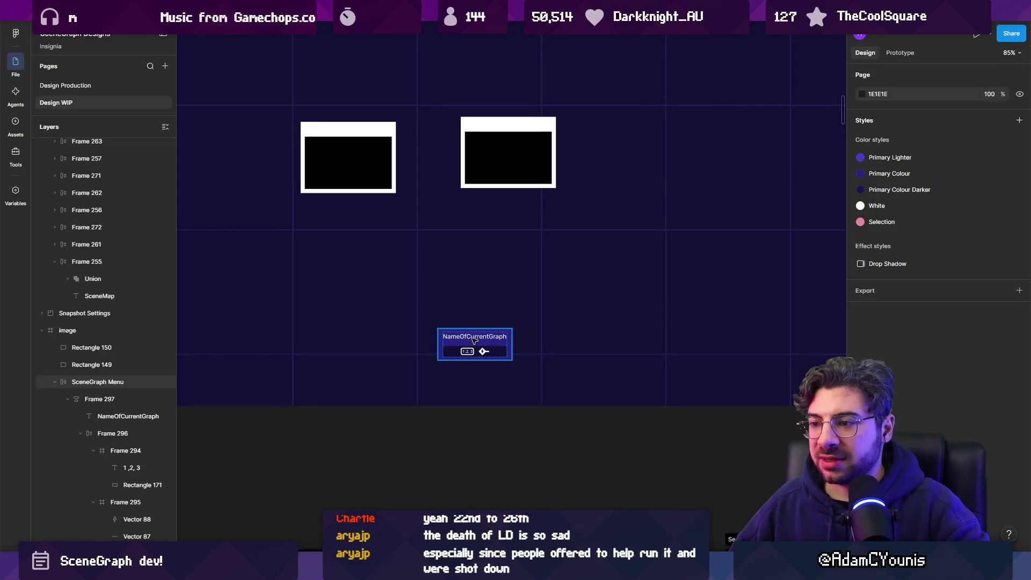
left_click(474, 340)
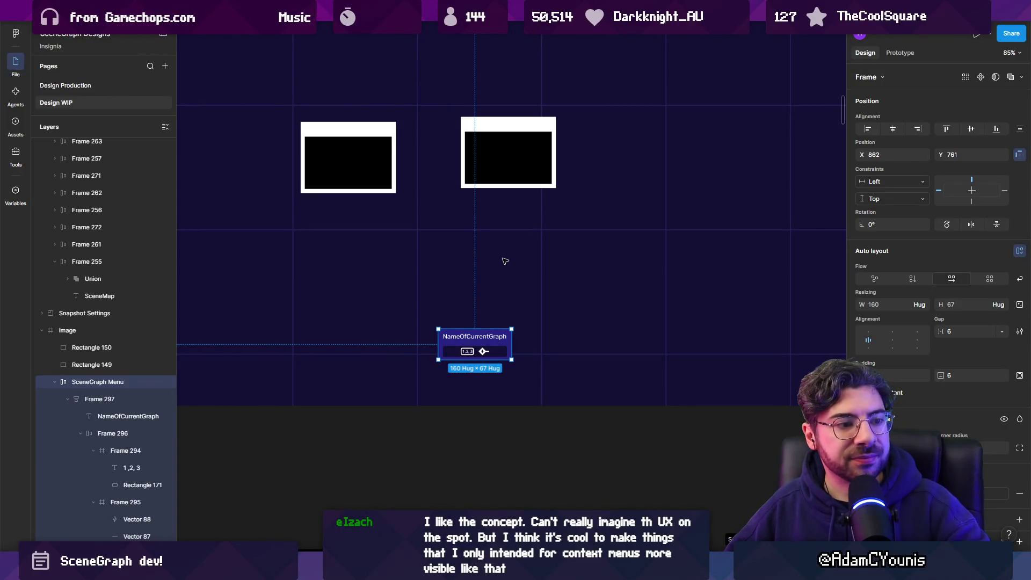
scroll(524, 354, "up", 5)
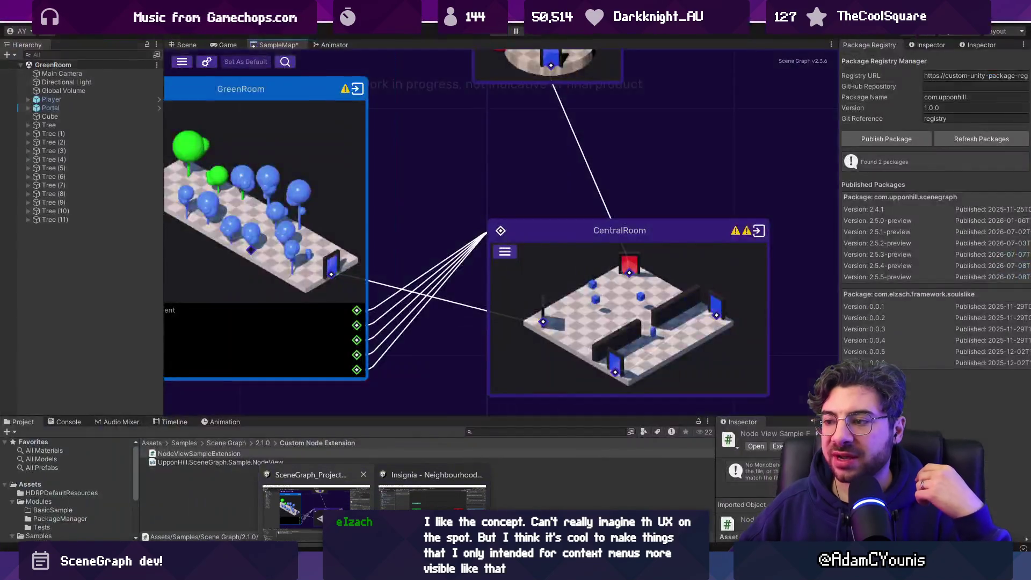
left_click(435, 483)
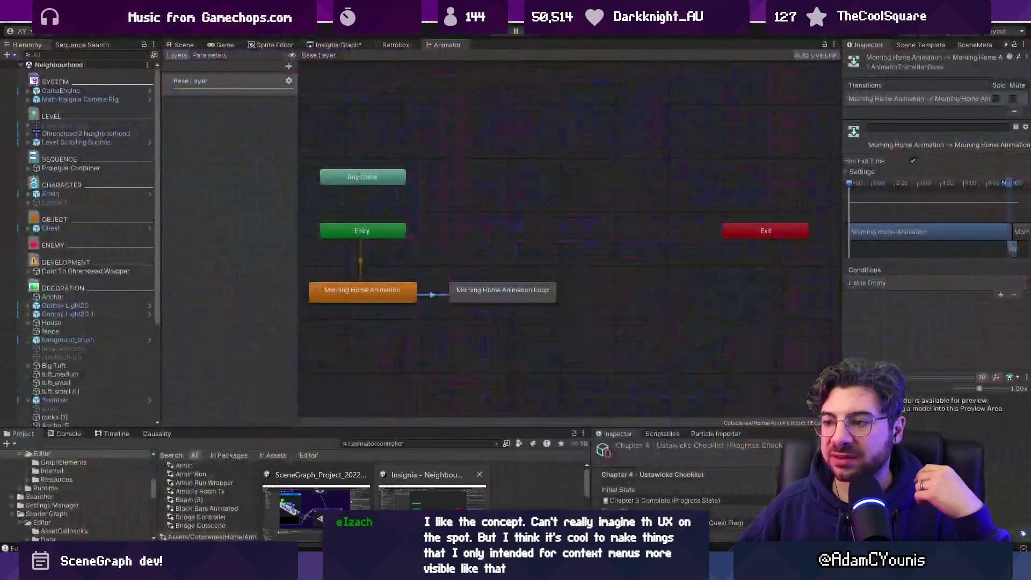
Close the Animator tab in Unity
right_click(446, 46)
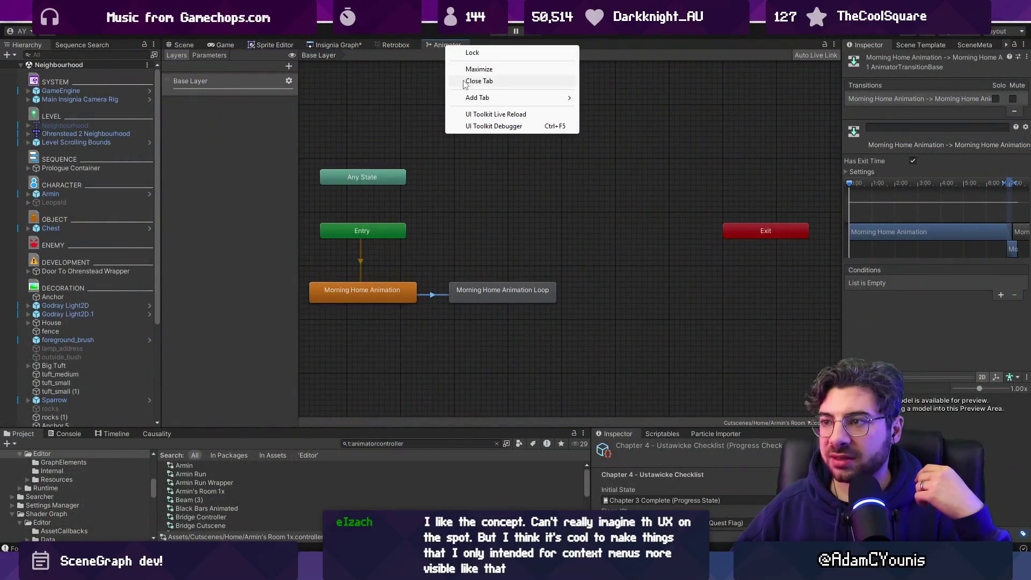
left_click(463, 81)
scroll(383, 190, "up", 4)
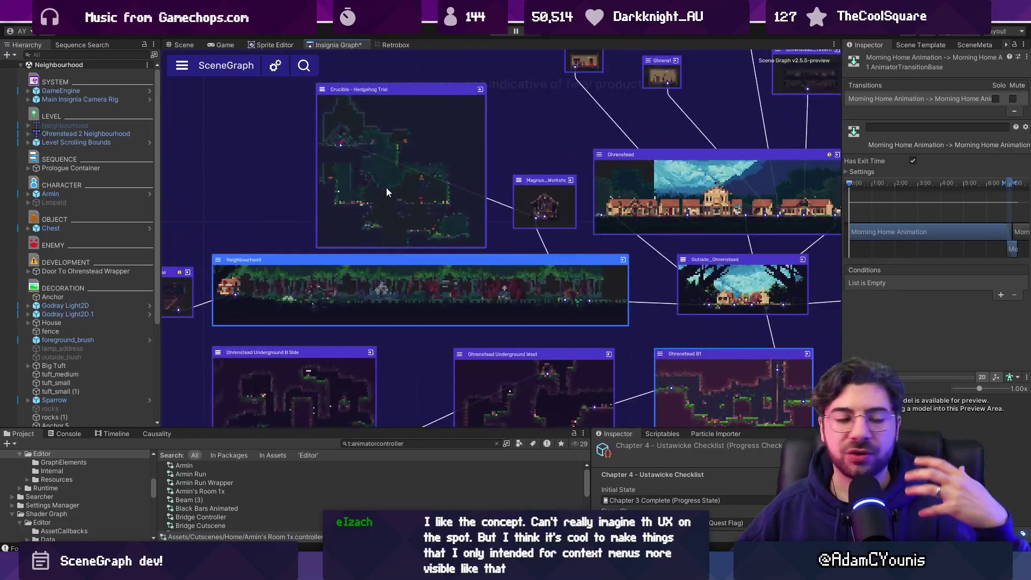
Inspect the Crucible node's context menu, then return to Figma
right_click(391, 160)
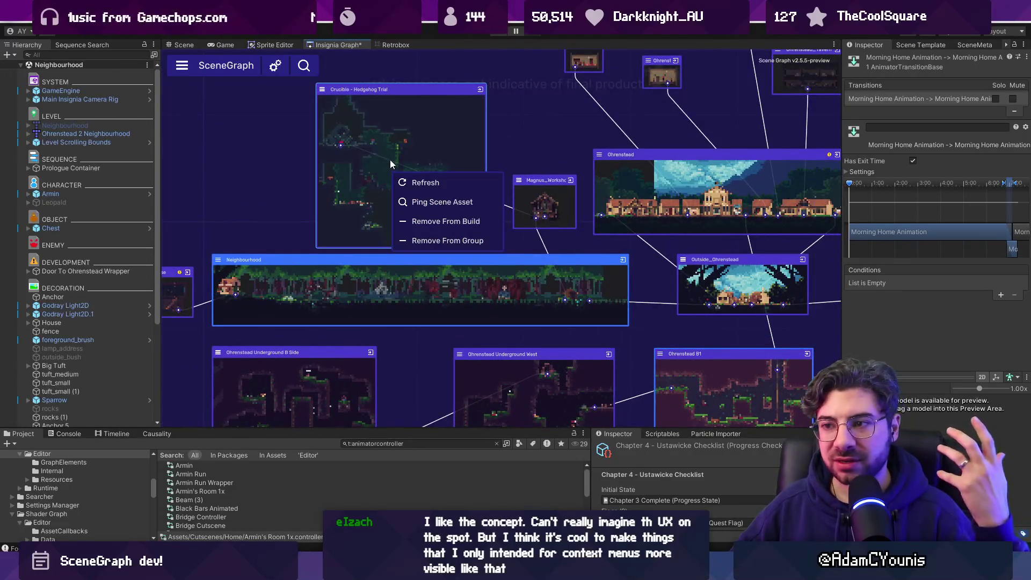
left_click(253, 171)
scroll(320, 153, "right", 2)
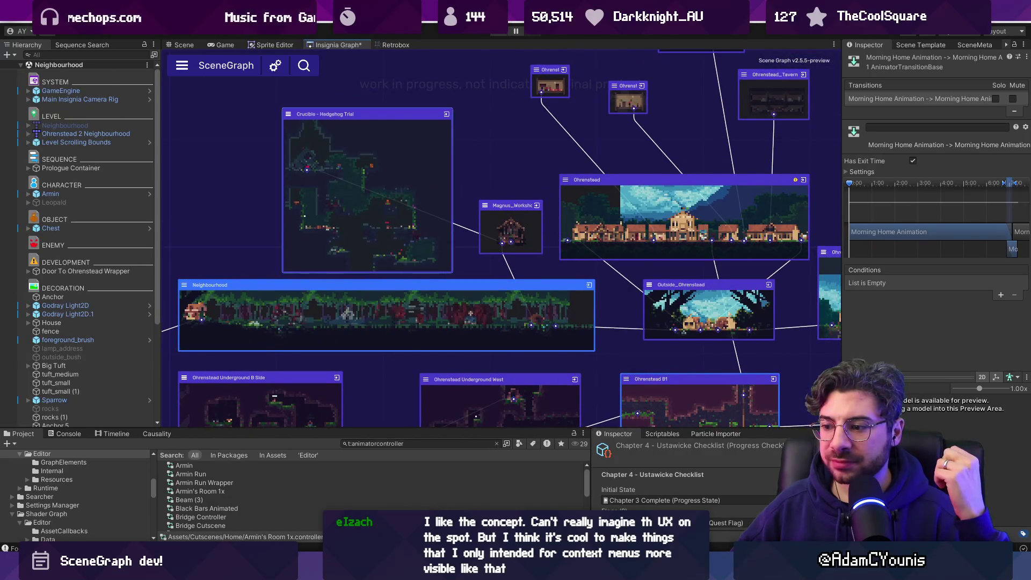
key("alt+Tab")
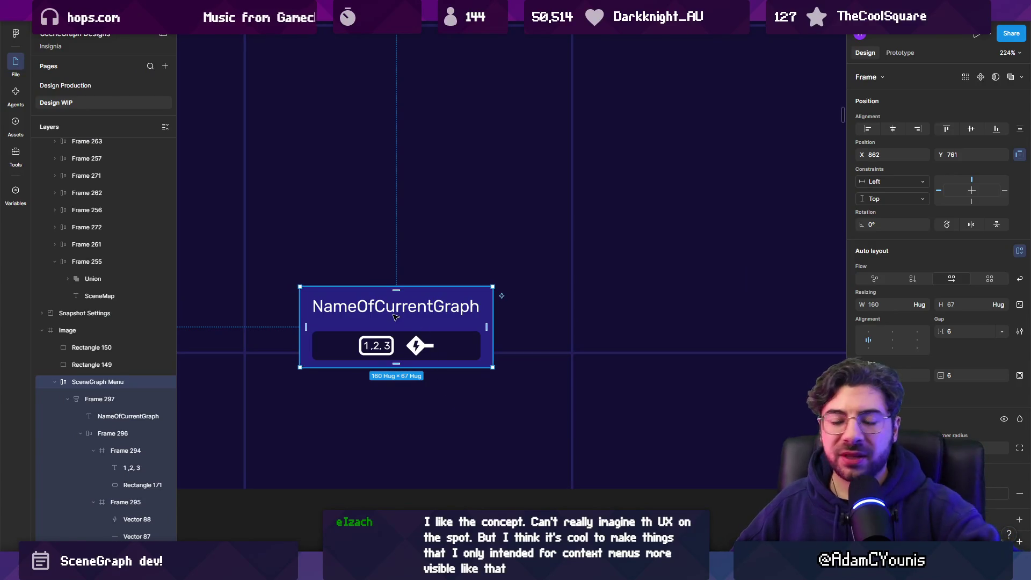
Duplicate the node card to the right and retitle the copy 'Select a Node...'
scroll(393, 316, "down", 5)
left_click_drag(393, 316, 546, 316)
scroll(545, 315, "up", 5)
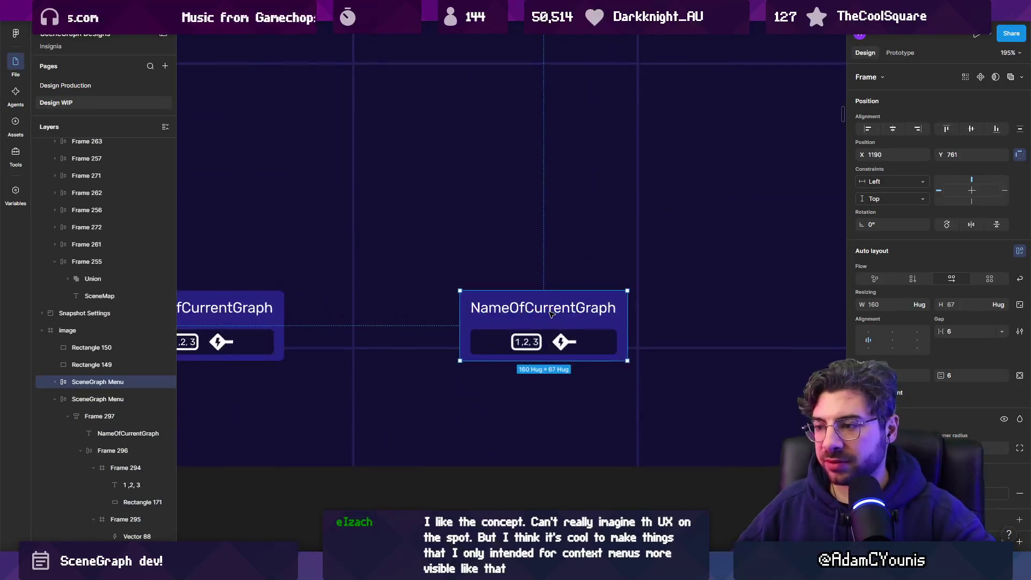
double_click(551, 310)
type("Select a ")
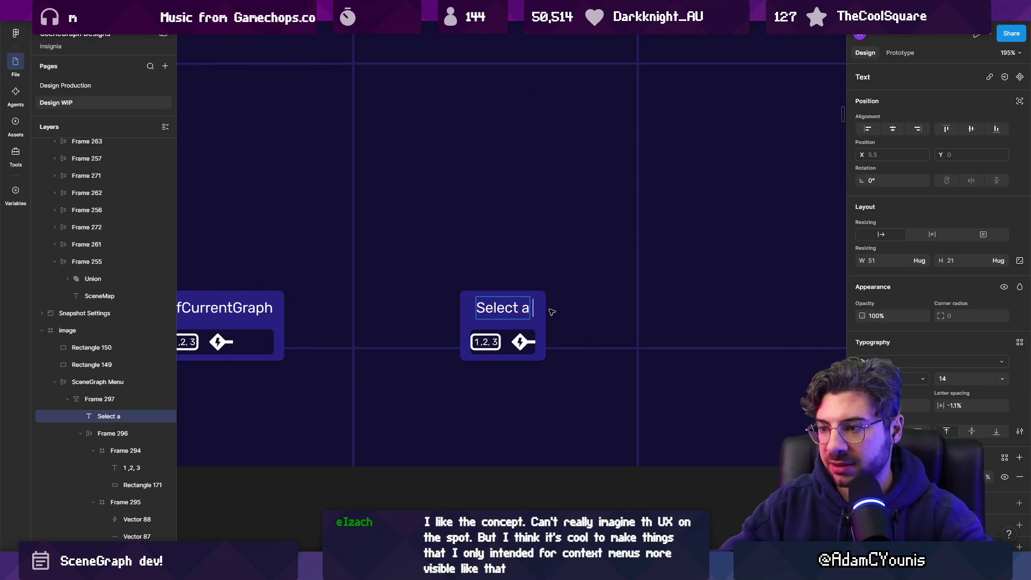
type("Node to")
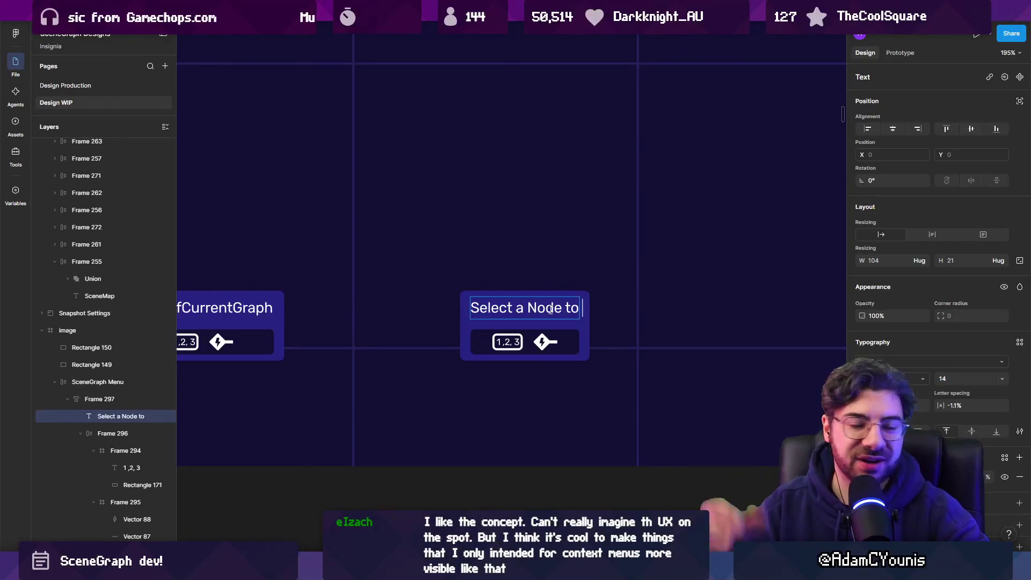
key("BackSpace")
key("BackSpace")
key("BackSpace")
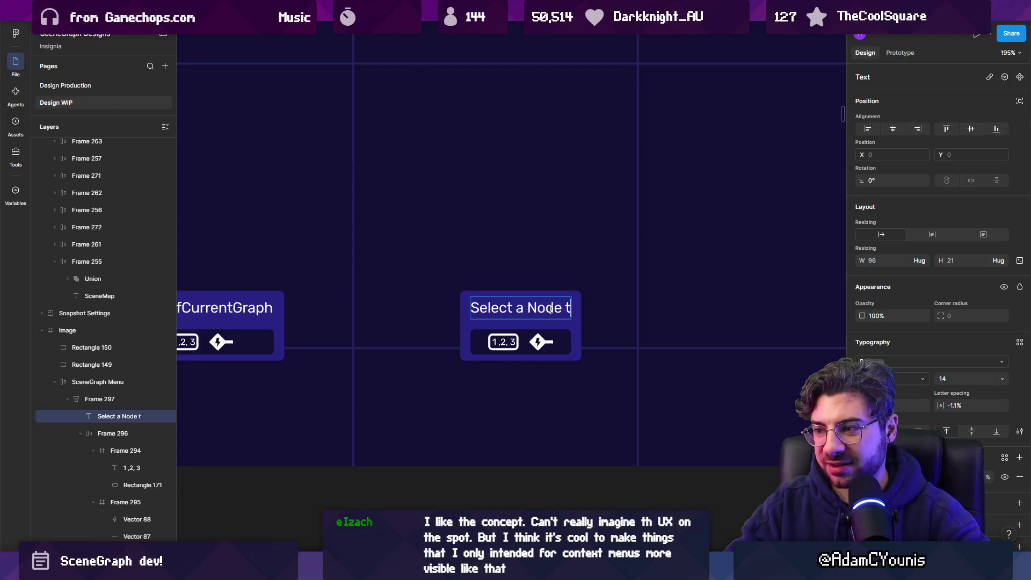
type("...")
key("Escape")
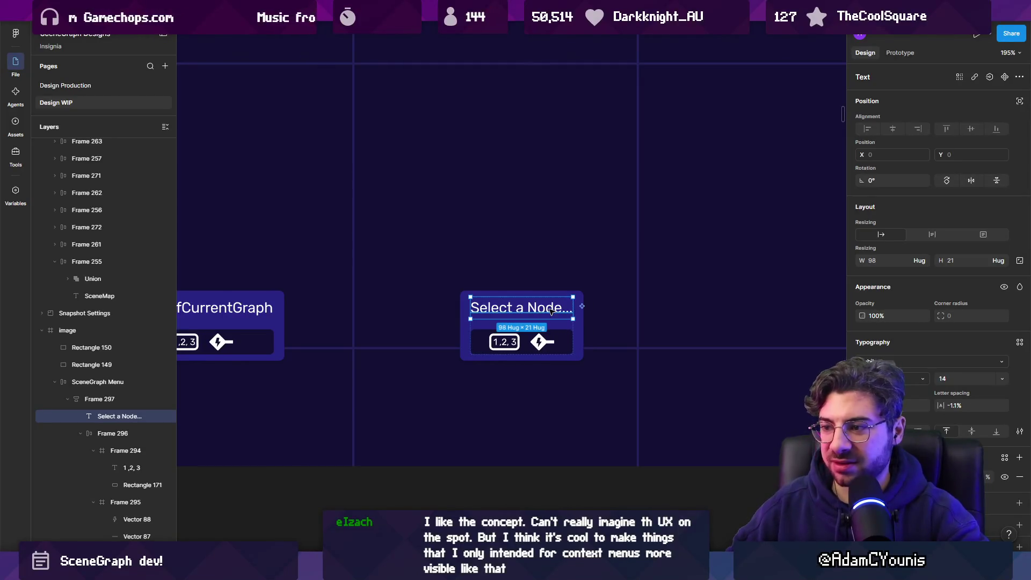
Make another copy of the Select a Node... card further right
scroll(537, 269, "down", 2)
scroll(537, 268, "right", 3)
left_click(497, 281)
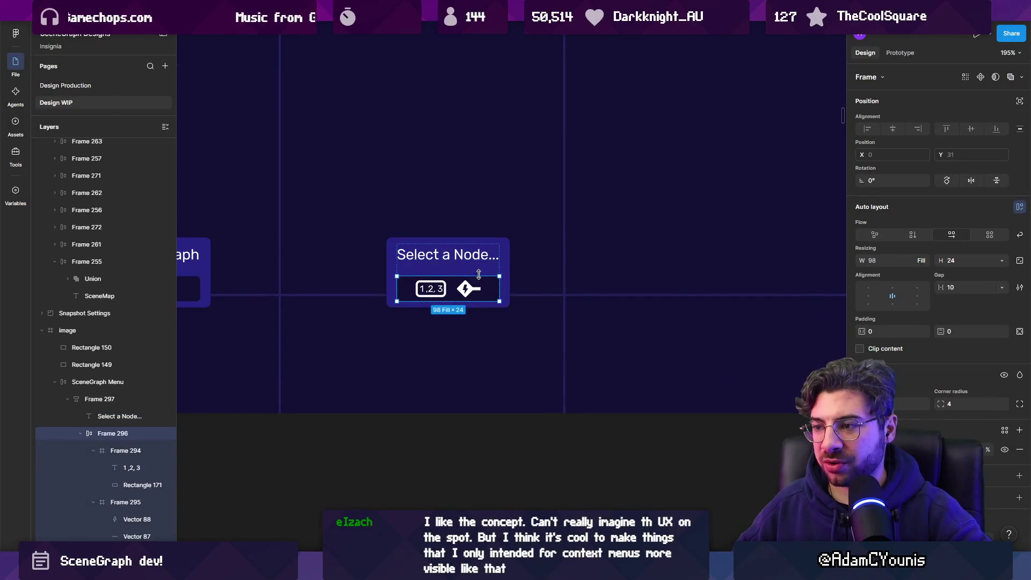
left_click(503, 277)
left_click_drag(504, 277, 641, 273)
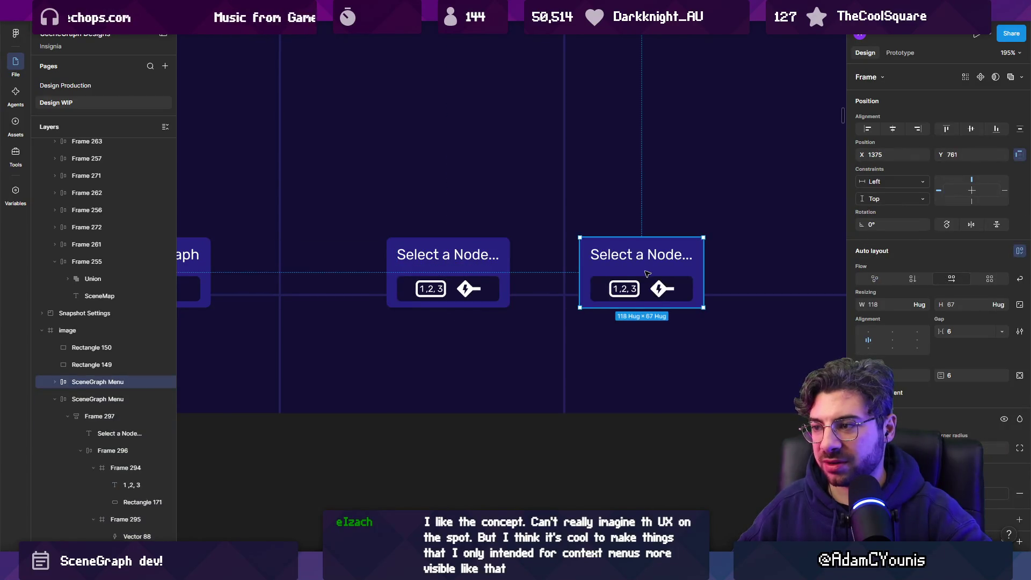
scroll(591, 263, "right", 2)
double_click(532, 247)
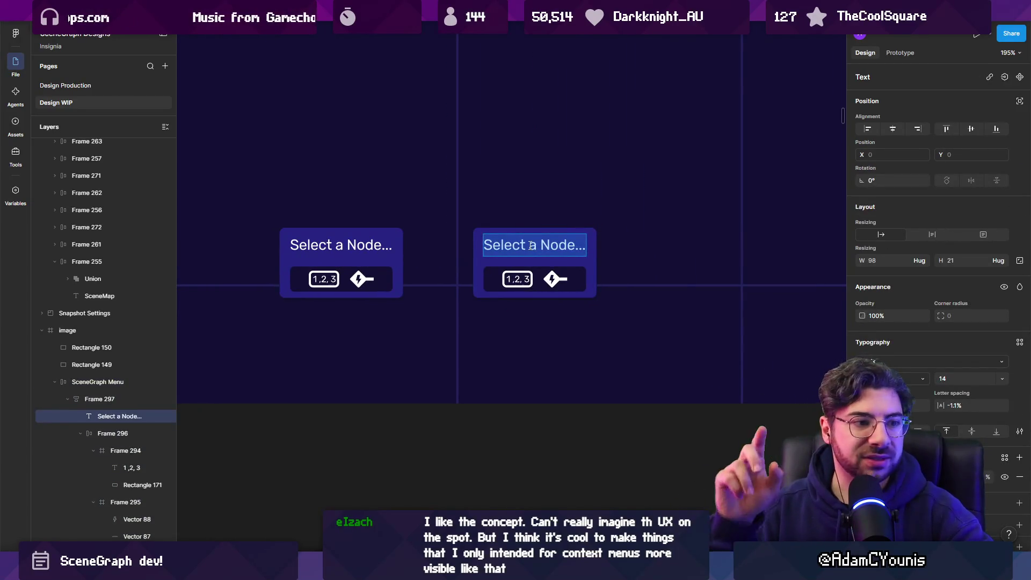
key("Escape")
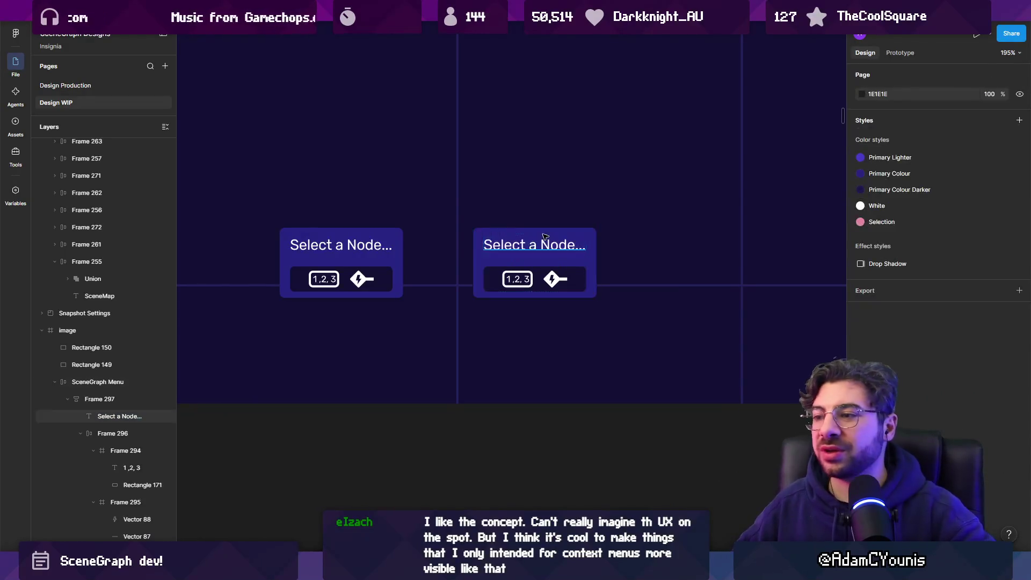
Delete the extra rightmost card and select the second node card
scroll(546, 300, "down", 5)
left_click(472, 277)
left_click(542, 277)
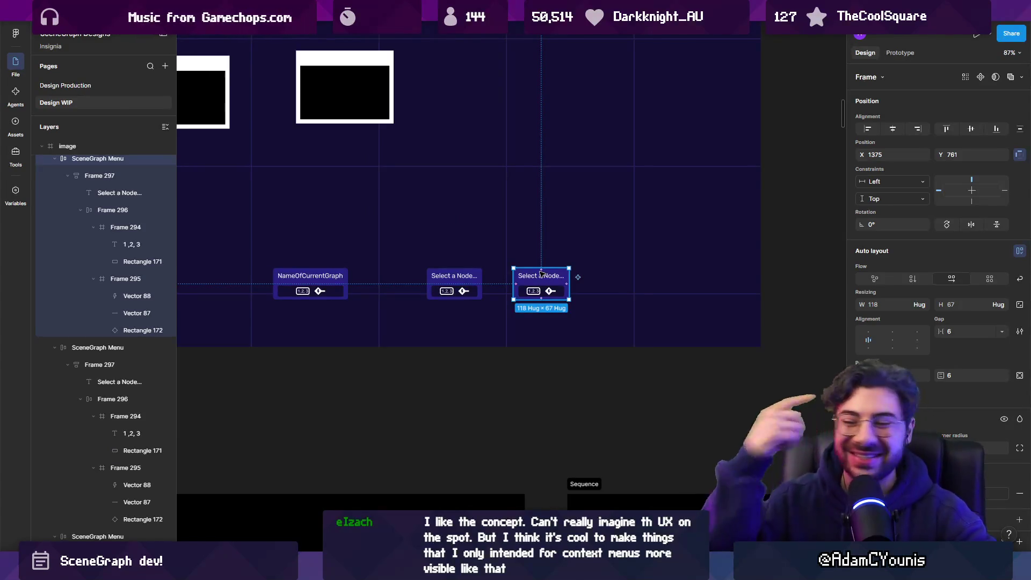
key("Delete")
left_click(459, 290)
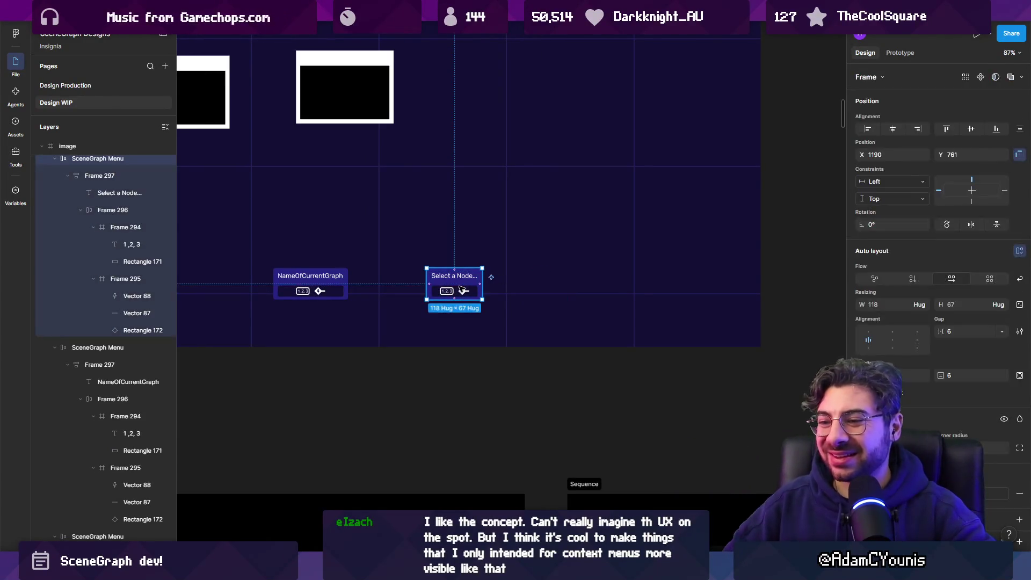
Delete the Select a Node card and move NameOfCurrentGraph under the right window mockup
key("Delete")
scroll(571, 367, "up", 2)
scroll(571, 367, "left", 4)
left_click(571, 367)
mouse_move(545, 392)
left_mouse_down()
mouse_move(579, 293)
mouse_move(579, 252)
left_mouse_up()
Delete the card's 1,2,3 counter box and its NameOfCurrentGraph title
scroll(578, 253, "up", 5)
left_click(567, 250)
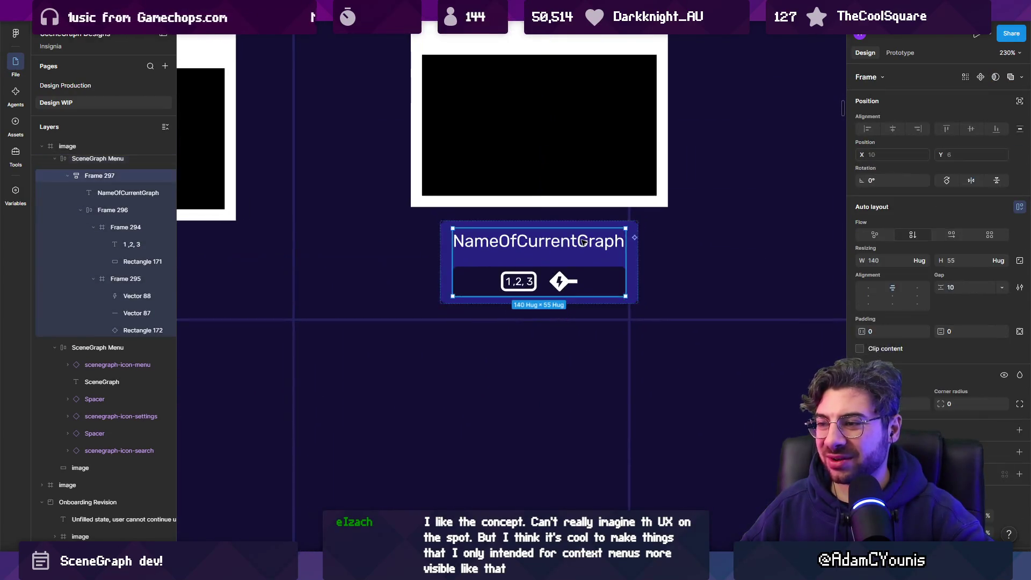
left_click(567, 250)
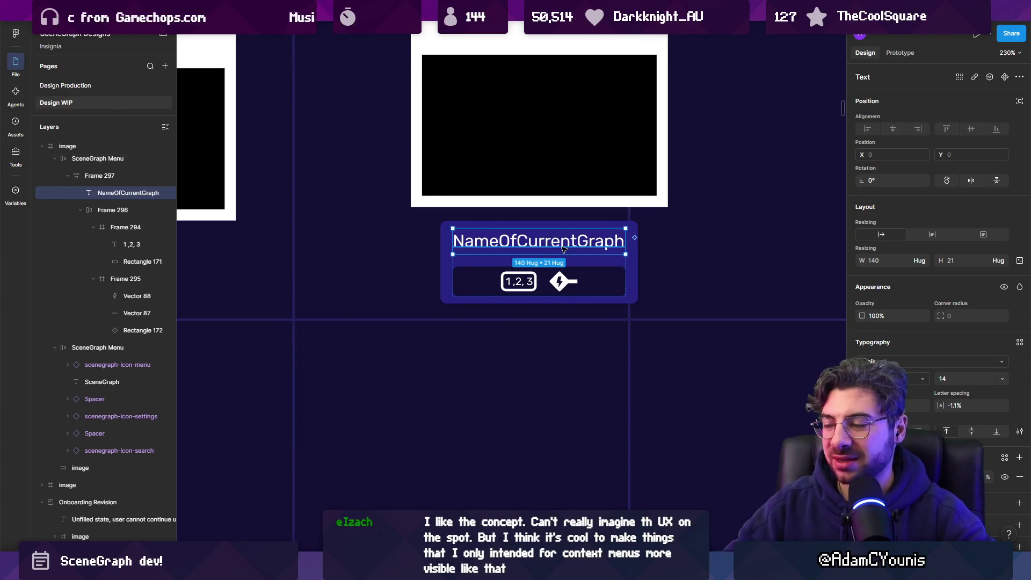
key("Escape")
scroll(561, 252, "down", 3)
scroll(551, 277, "up", 4)
double_click(552, 278)
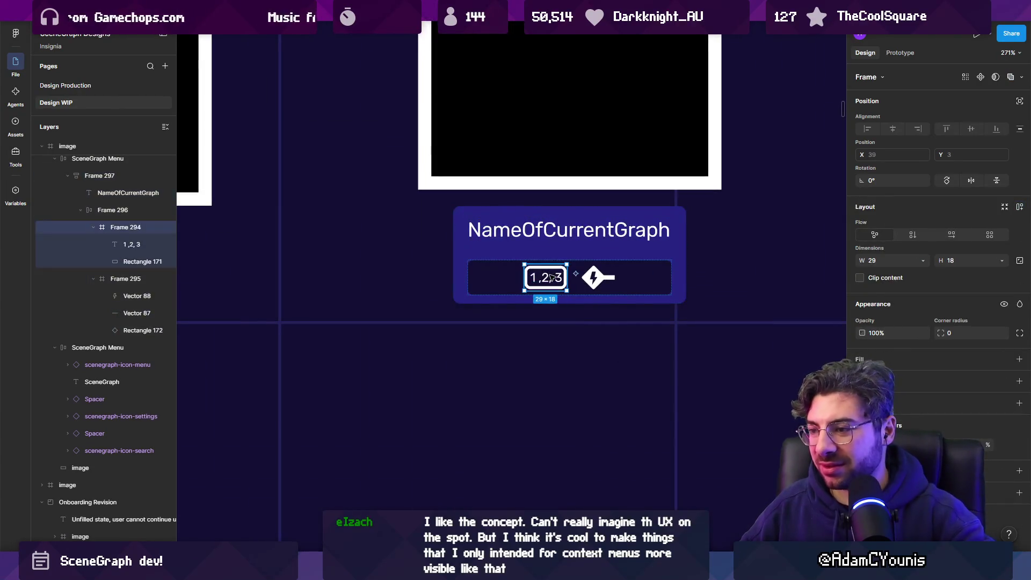
key("Delete")
left_click(562, 232)
key("Delete")
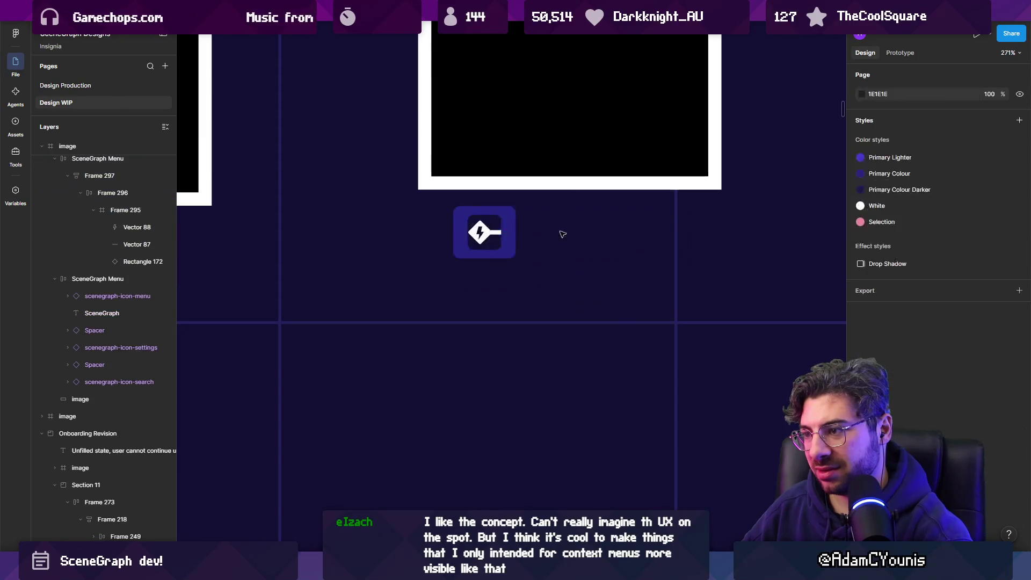
Duplicate the plug icon with Ctrl+D to make a row of three
scroll(469, 280, "up", 1)
scroll(469, 280, "right", 1)
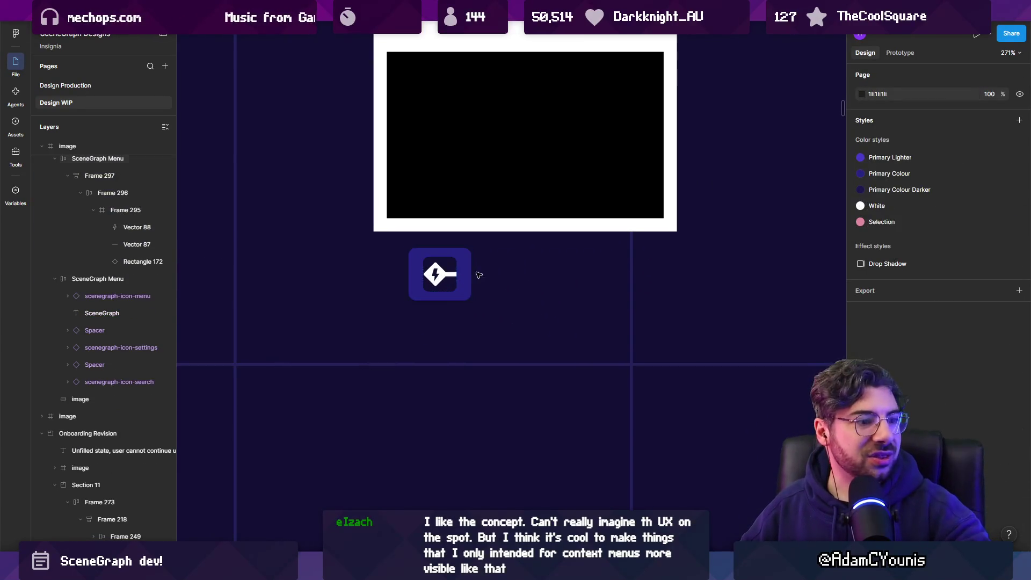
scroll(441, 290, "down", 2)
scroll(395, 306, "up", 5)
left_click(398, 310)
key("ctrl+d")
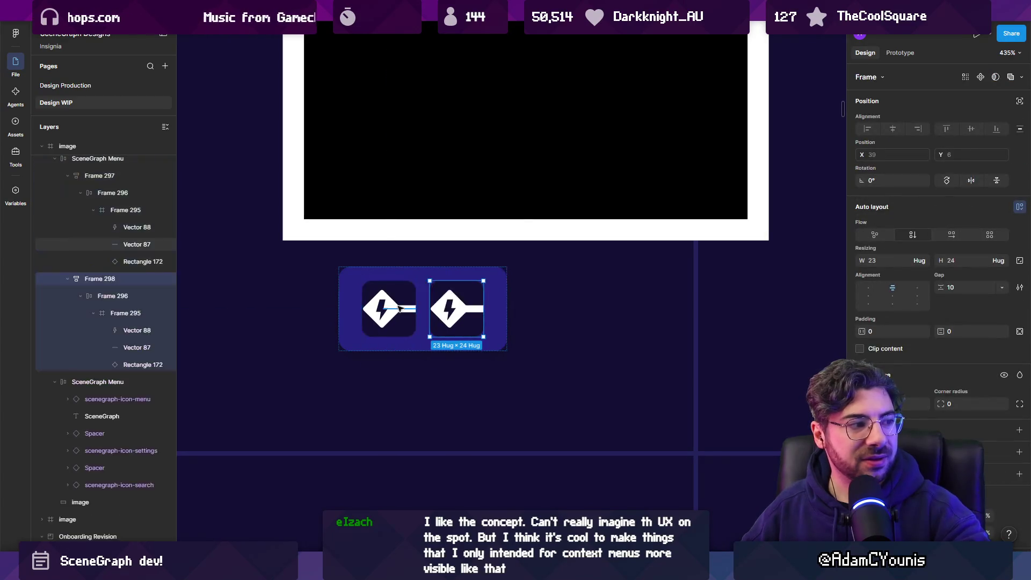
key("ctrl+d")
key("ctrl+d")
key("ctrl+z")
scroll(547, 304, "down", 2)
key("ctrl+z")
key("ctrl+z")
key("ctrl+z")
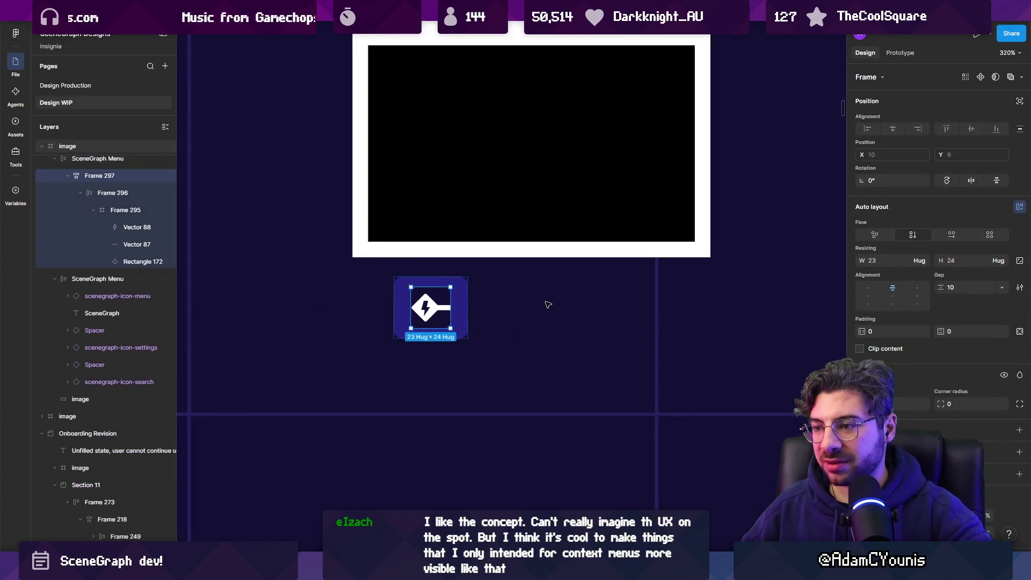
key("ctrl+z")
key("ctrl+z")
key("ctrl+z")
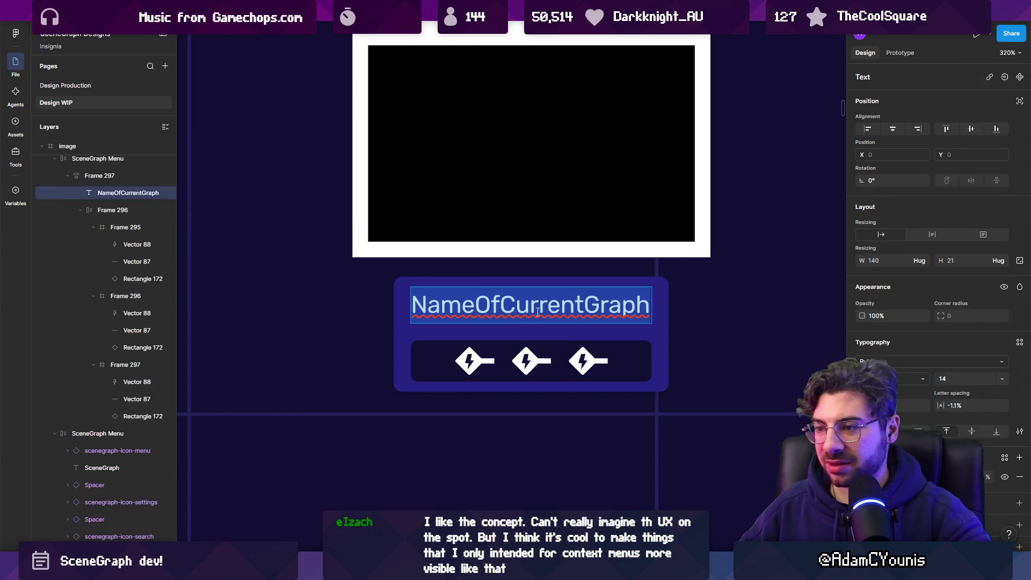
Remove the leftover title text and reselect the toolbar card
key("Escape")
key("Delete")
left_click(540, 314)
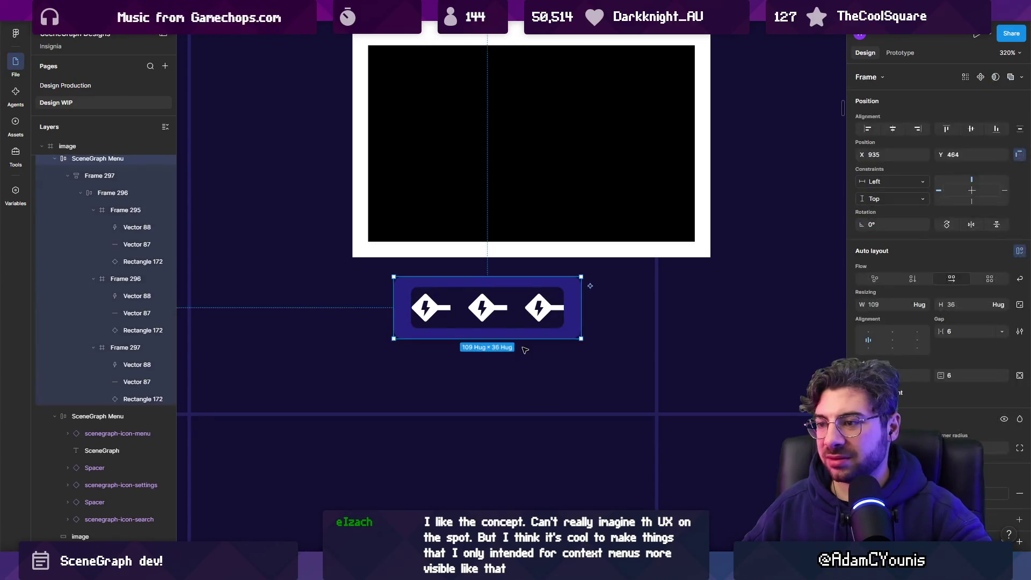
left_click(525, 349)
left_click(537, 314)
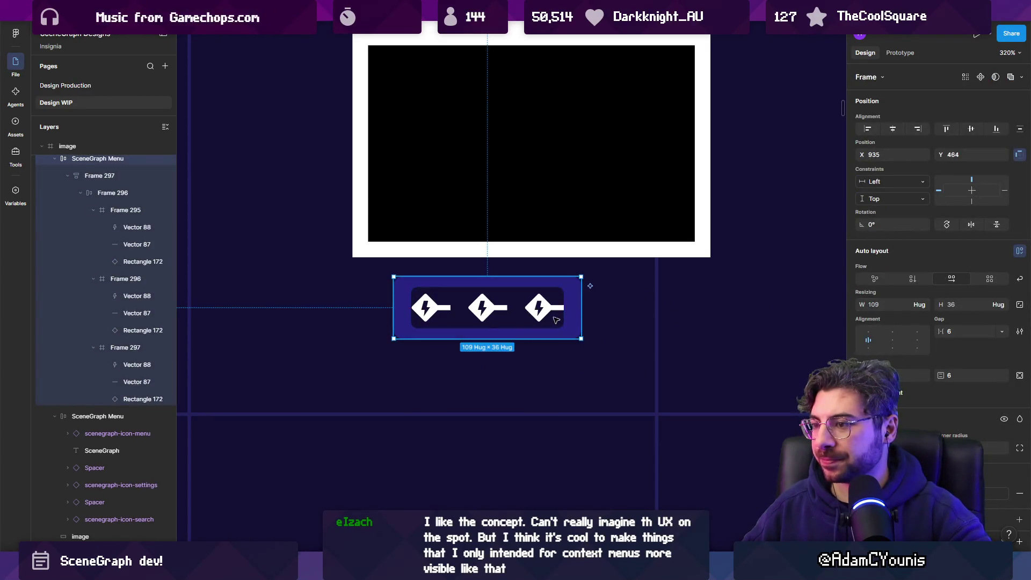
Adjust the icon row's side padding and the toolbar frame's width
double_click(528, 326)
left_click_drag(870, 331, 876, 332)
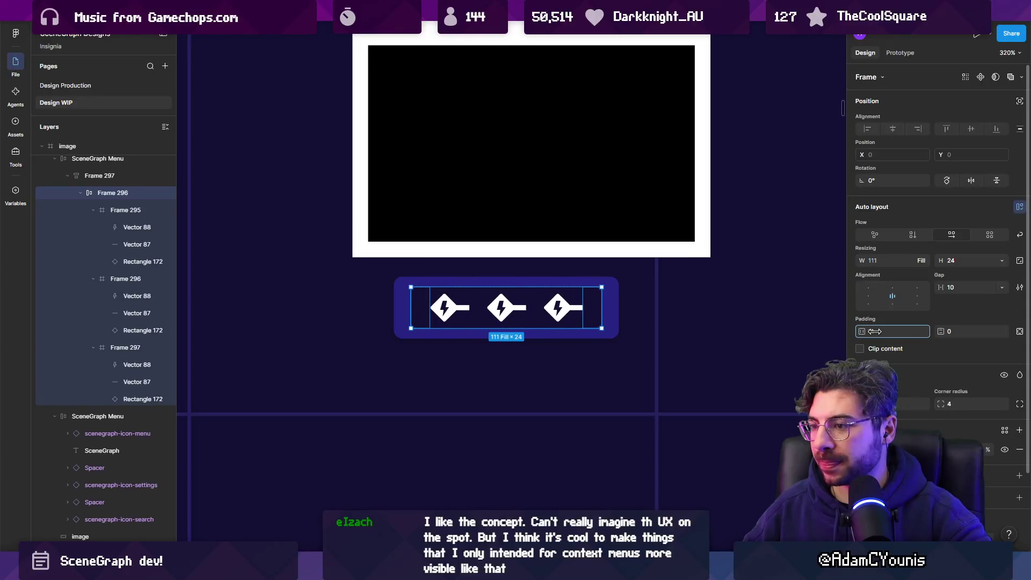
left_click(609, 317)
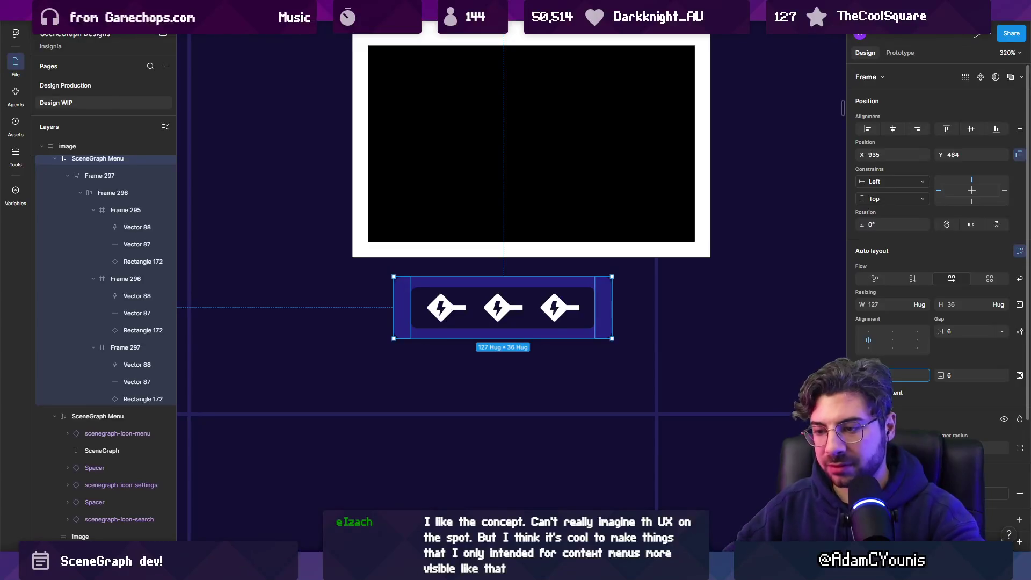
key("Return")
left_click(604, 322)
left_click(594, 322)
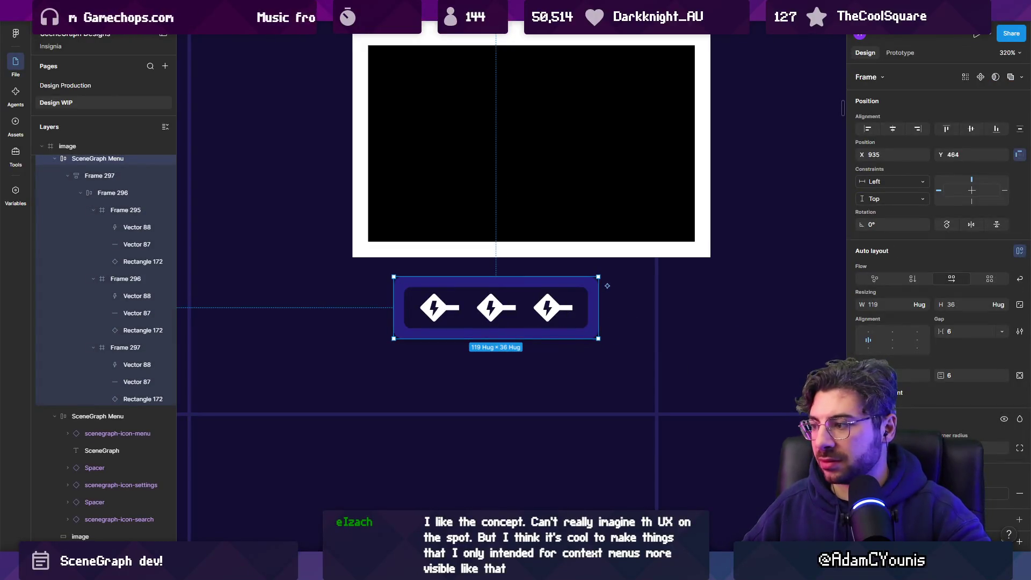
Set the toolbar's horizontal and vertical padding to 4
left_click(870, 376)
type("4")
key("Tab")
type("4")
key("Return")
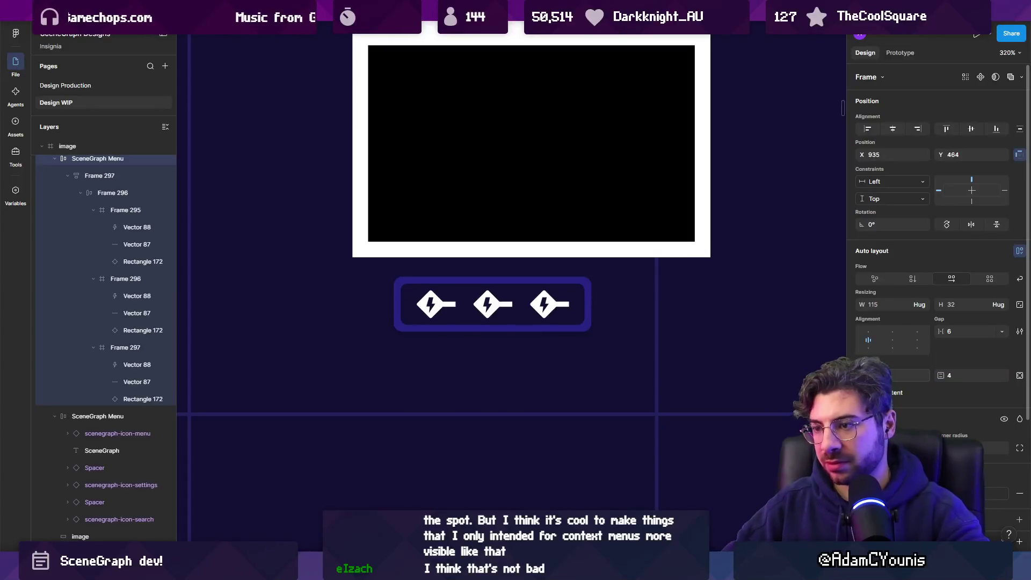
Centre the toolbar beneath the right window mockup
scroll(531, 334, "down", 3)
left_click(472, 308)
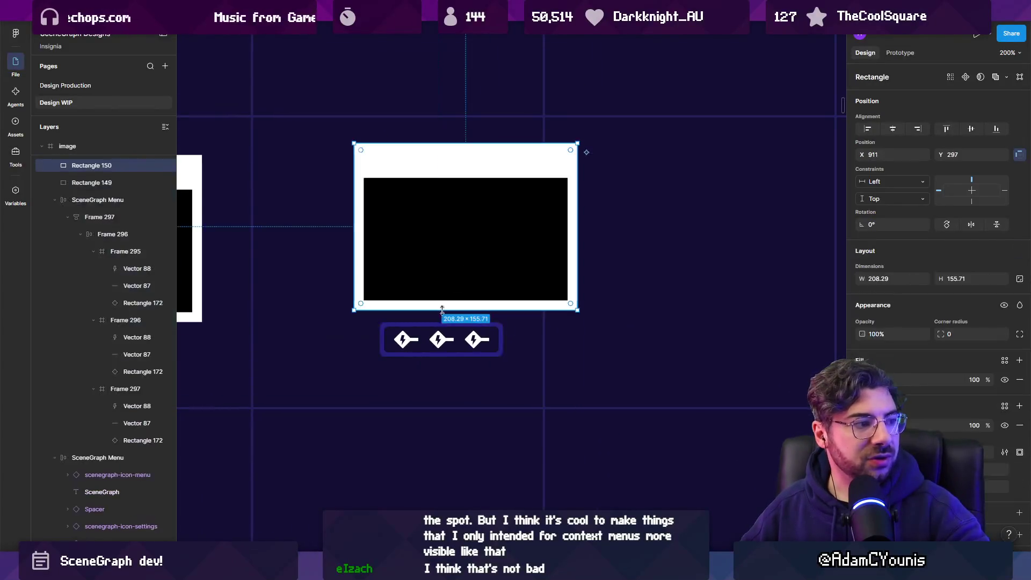
left_click_drag(439, 338, 464, 346)
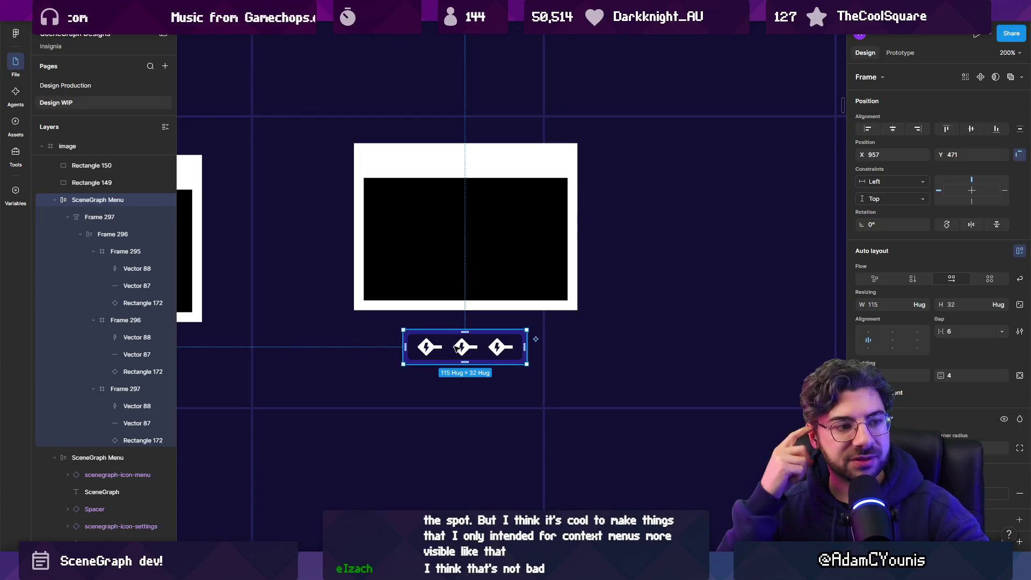
Select the toolbar's inner icon row, then the search icon in the top menu
scroll(458, 346, "up", 3)
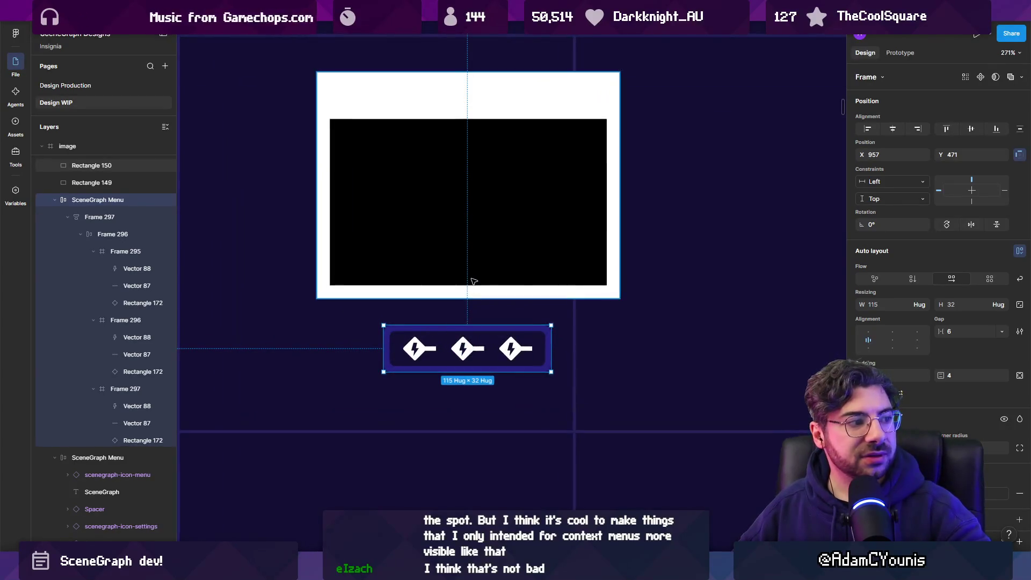
right_click(423, 178)
left_click(442, 355)
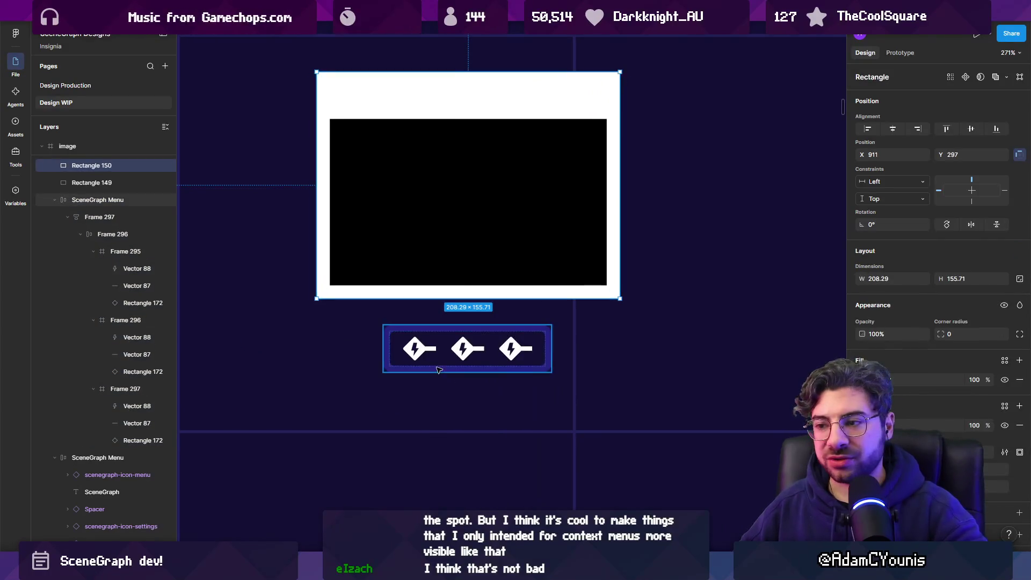
double_click(442, 355)
scroll(545, 327, "down", 10)
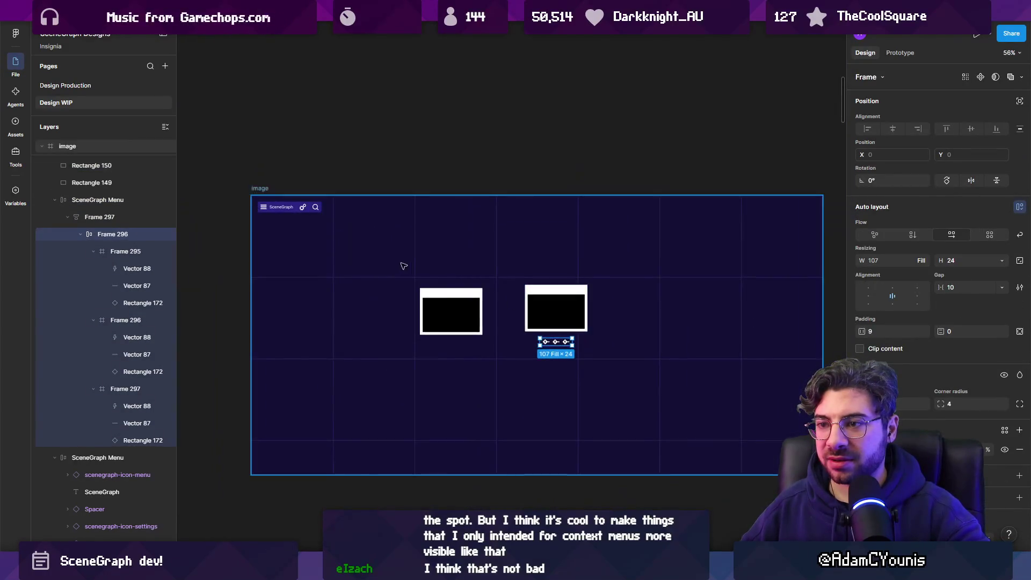
scroll(545, 327, "up", 10)
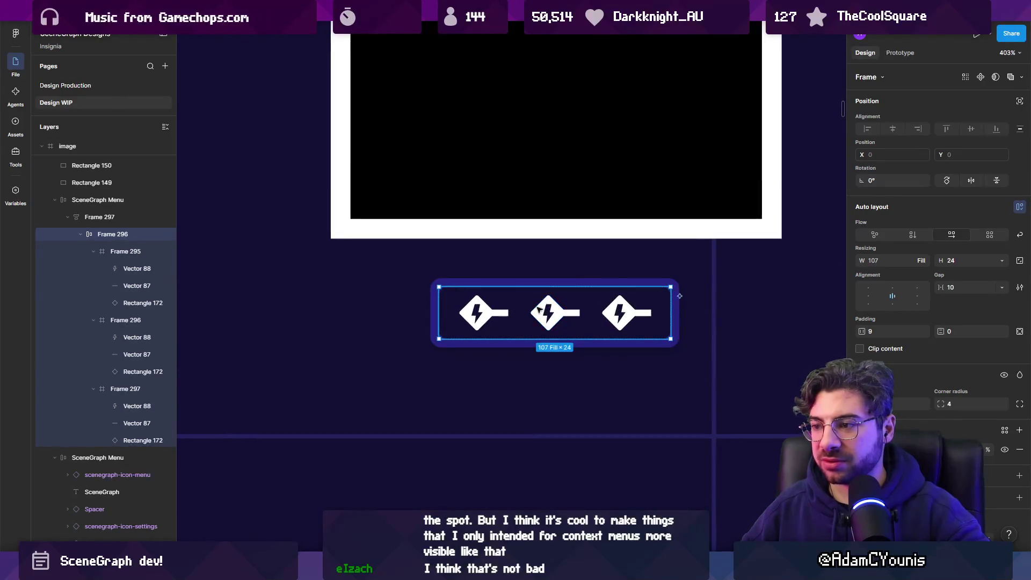
scroll(507, 312, "down", 8)
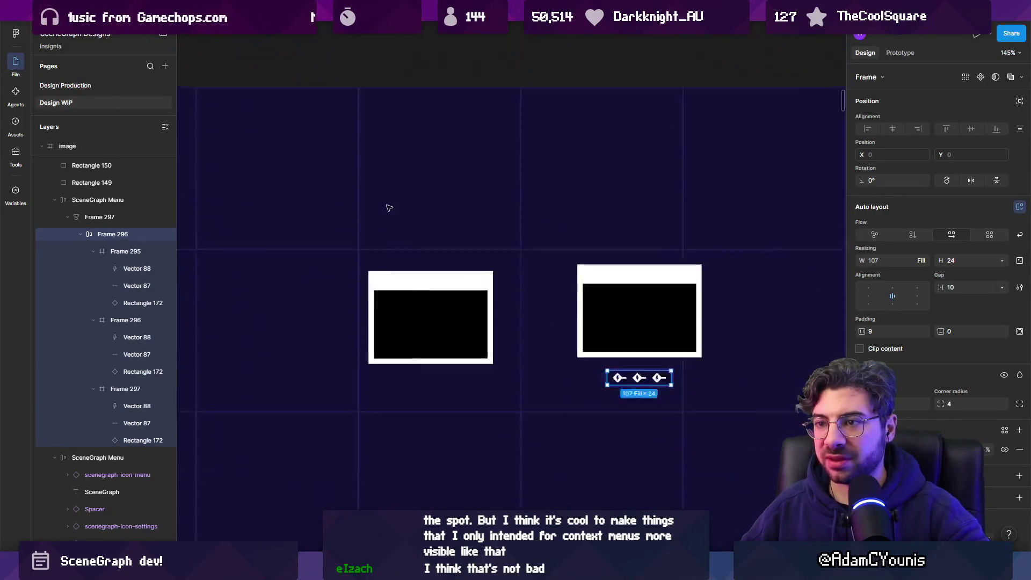
left_click(225, 137)
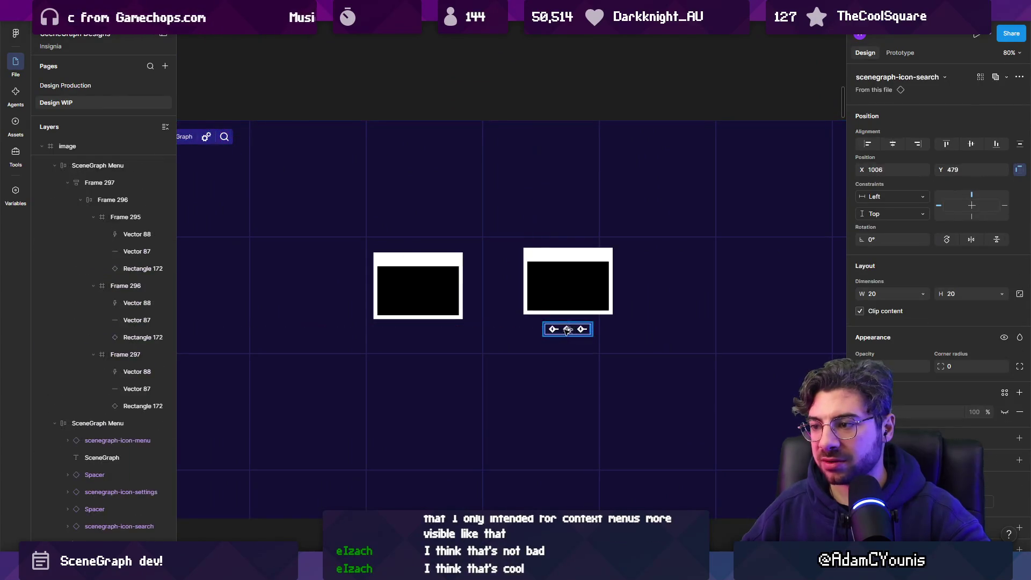
Drop the search icon into the plug-icon row and move it to first position
left_click_drag(564, 331, 565, 331)
scroll(565, 330, "up", 6)
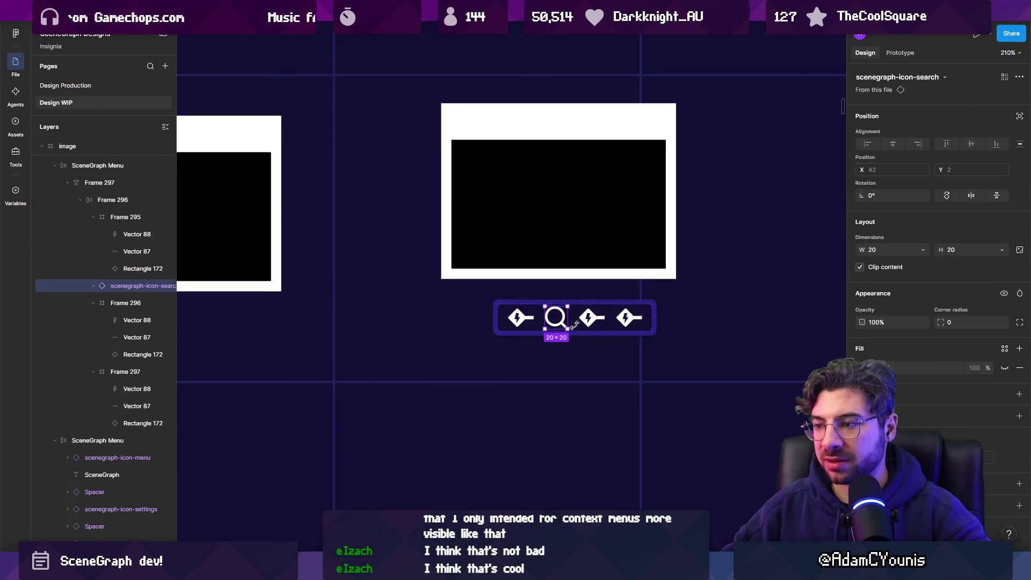
key("Left")
key("Escape")
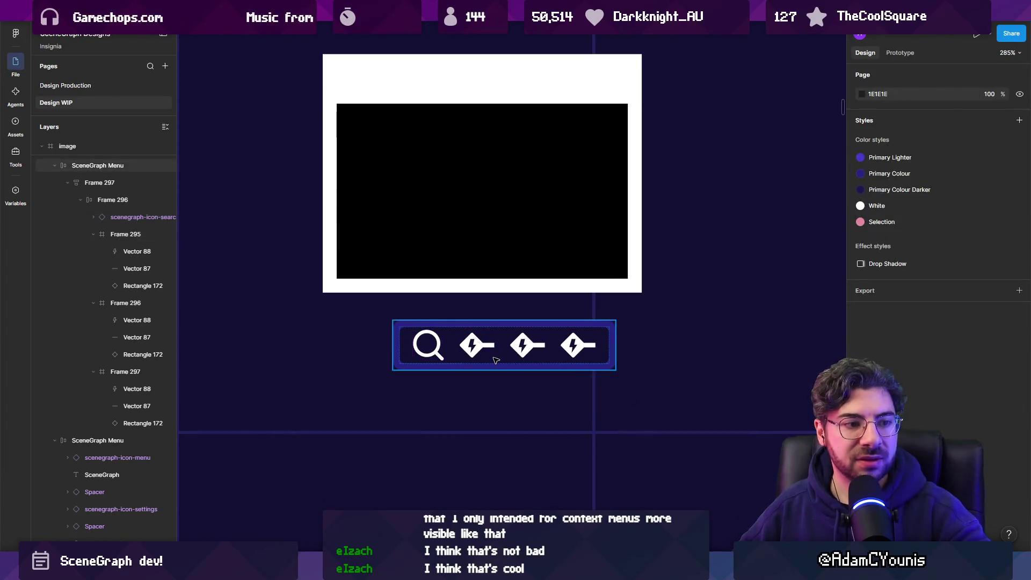
Drill down from the icon row to a single icon
double_click(523, 349)
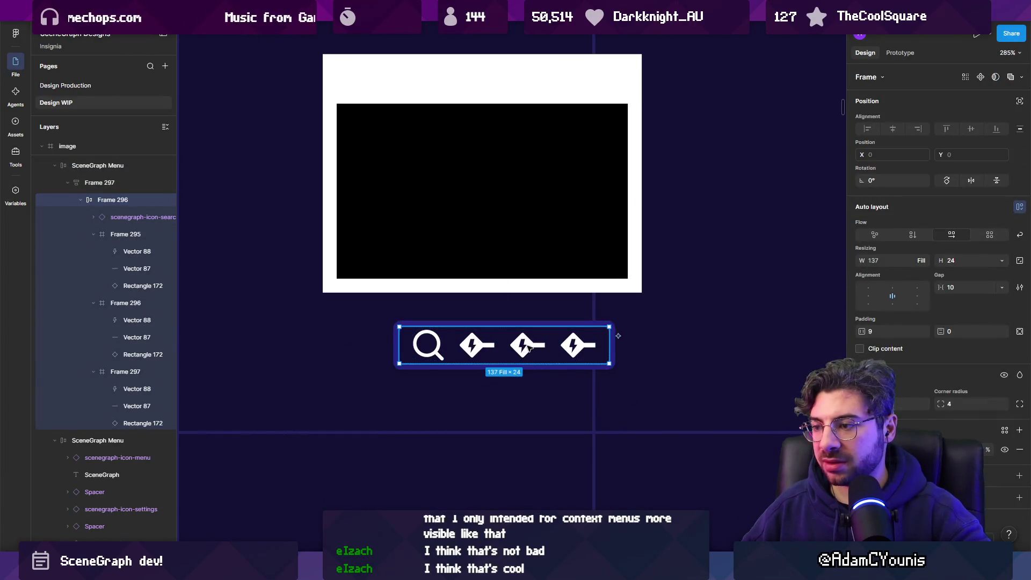
double_click(533, 348)
scroll(496, 462, "up", 3)
Sketch a cross with the Pen tool, then delete it
key("p")
left_click(467, 365)
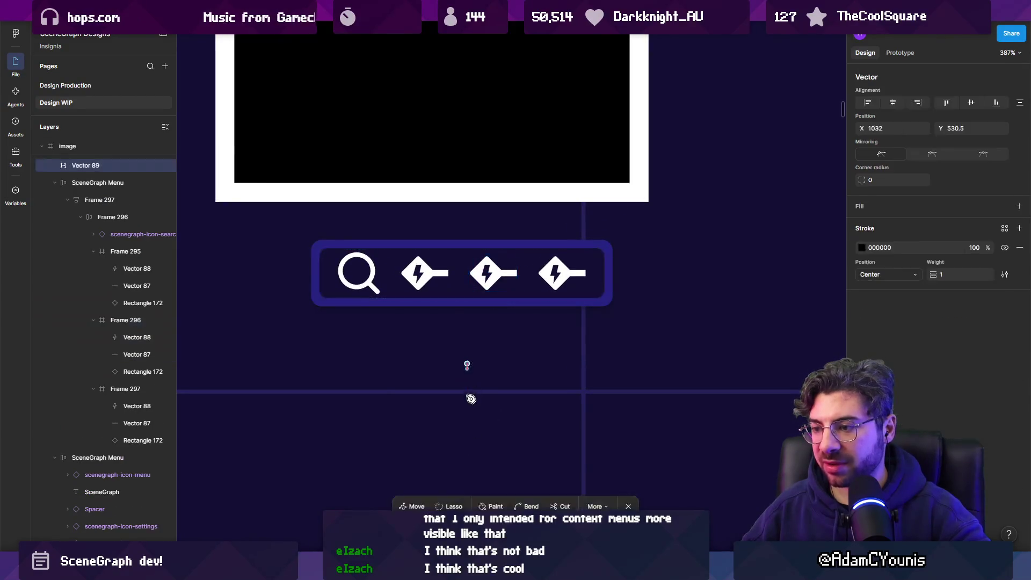
key("Escape")
left_click(444, 381)
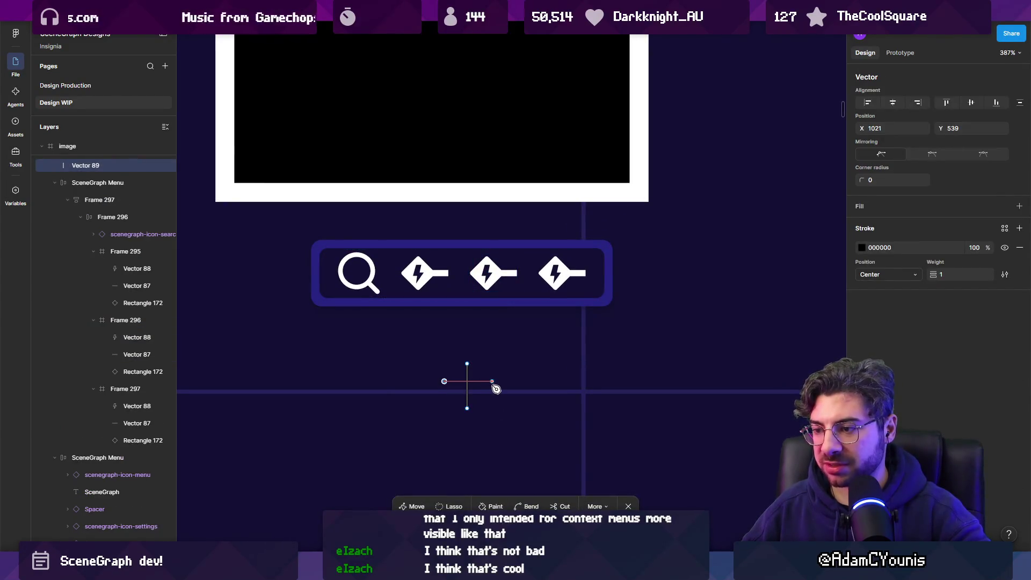
scroll(460, 389, "up", 3)
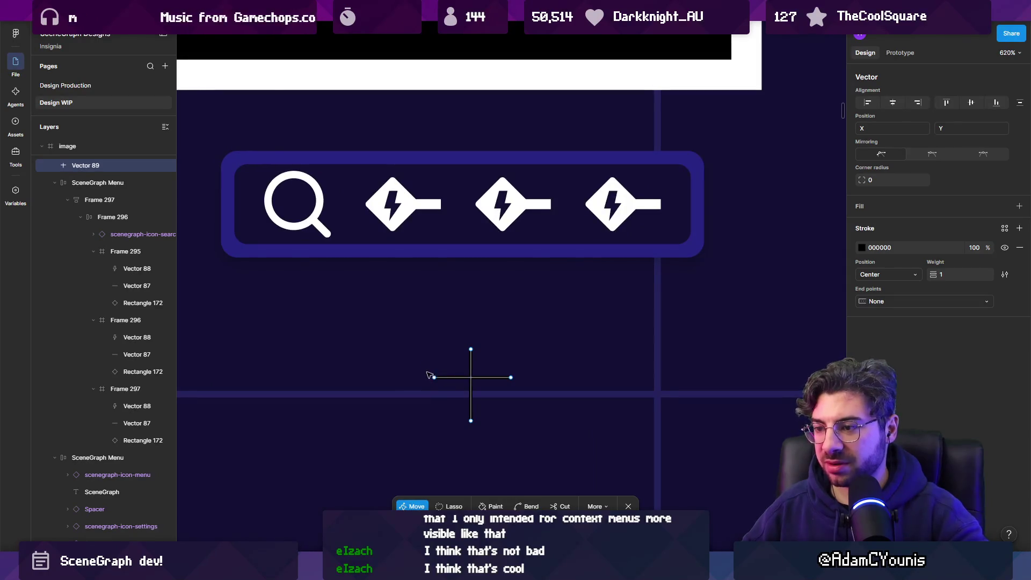
mouse_move(428, 372)
left_mouse_down()
mouse_move(534, 397)
mouse_move(495, 388)
left_mouse_up()
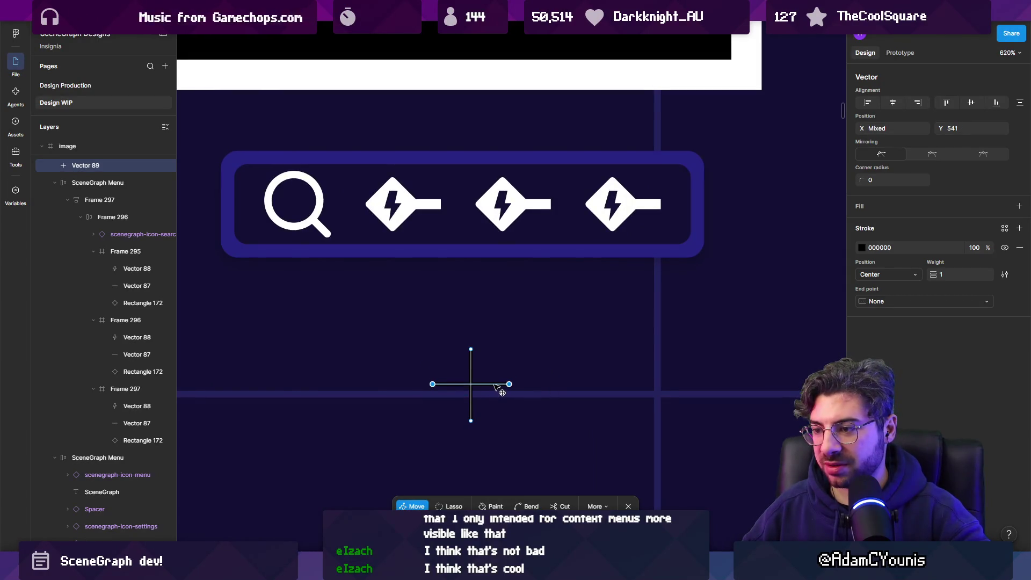
key("Escape")
left_click(471, 383)
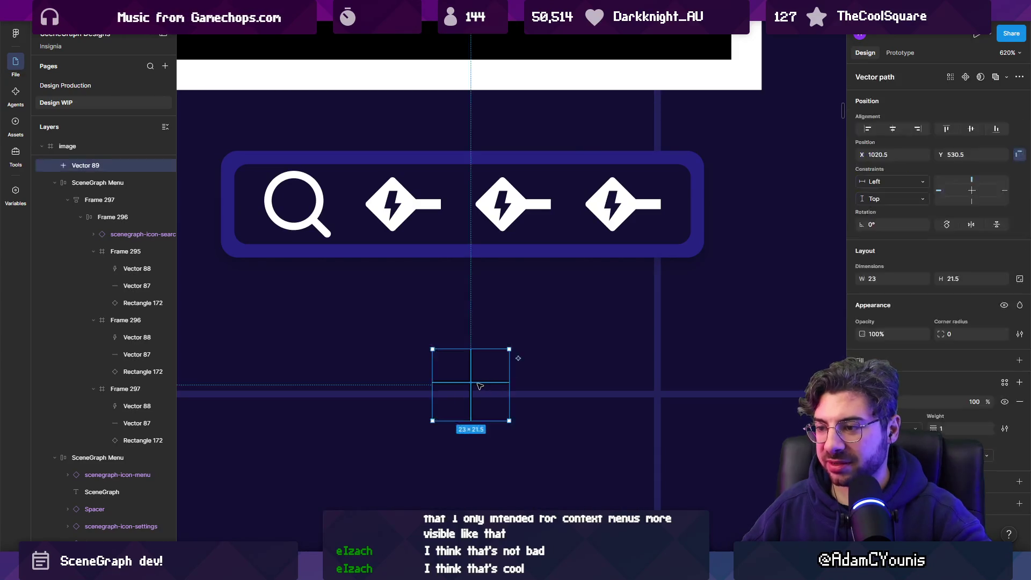
key("Delete")
scroll(667, 300, "down", 5)
scroll(667, 300, "down", 10)
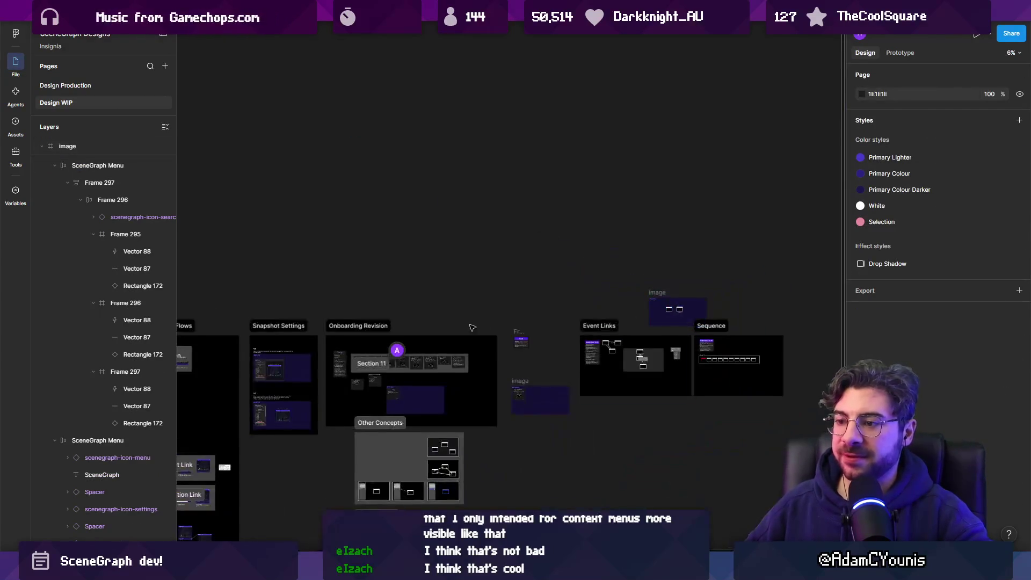
Zoom to the context-menu mockup and select the Sync row's refresh icon
scroll(499, 275, "up", 3)
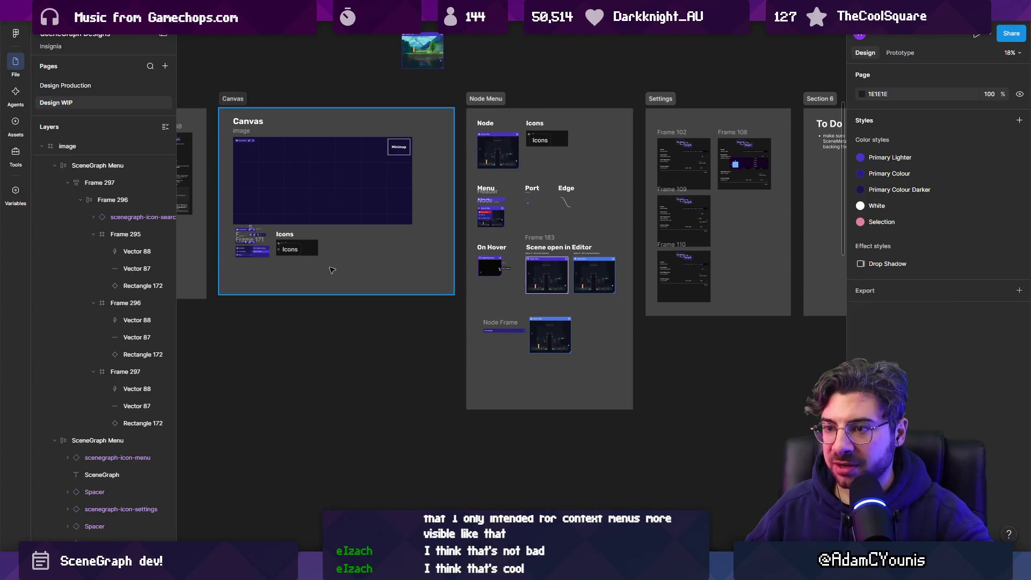
scroll(658, 232, "left", 4)
scroll(664, 235, "right", 5)
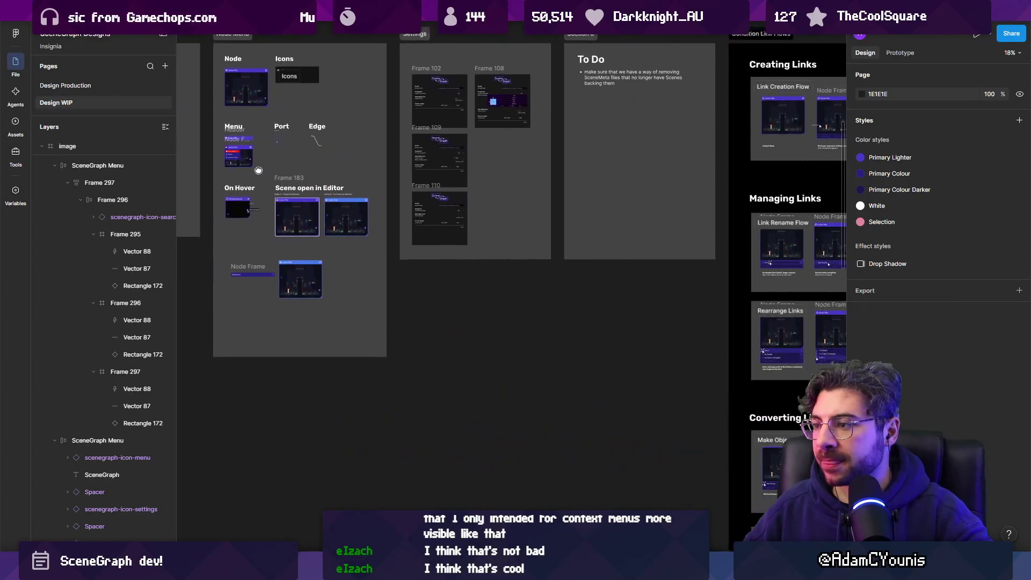
scroll(597, 257, "down", 3)
scroll(470, 247, "left", 5)
scroll(470, 247, "up", 2)
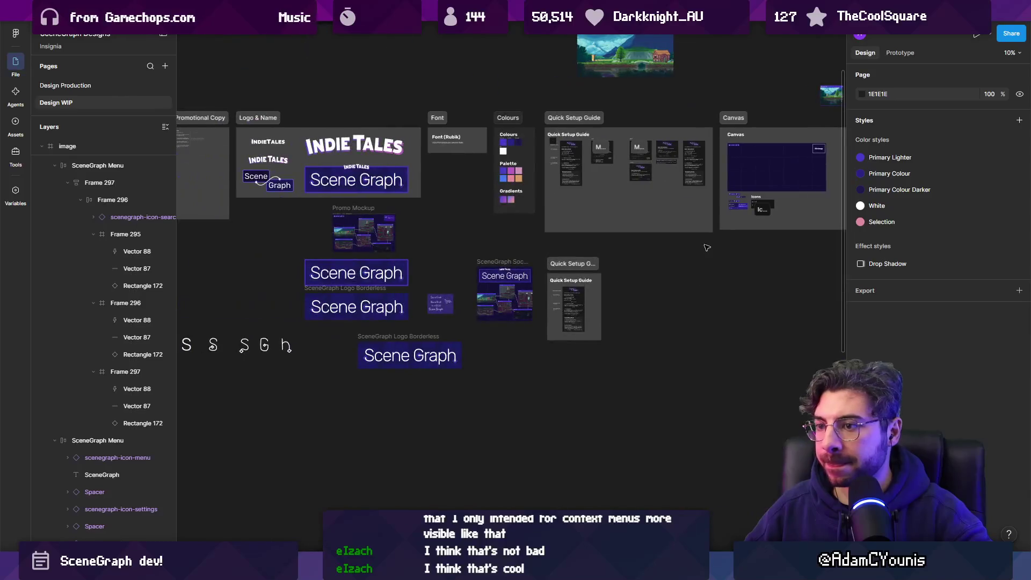
scroll(418, 301, "up", 10)
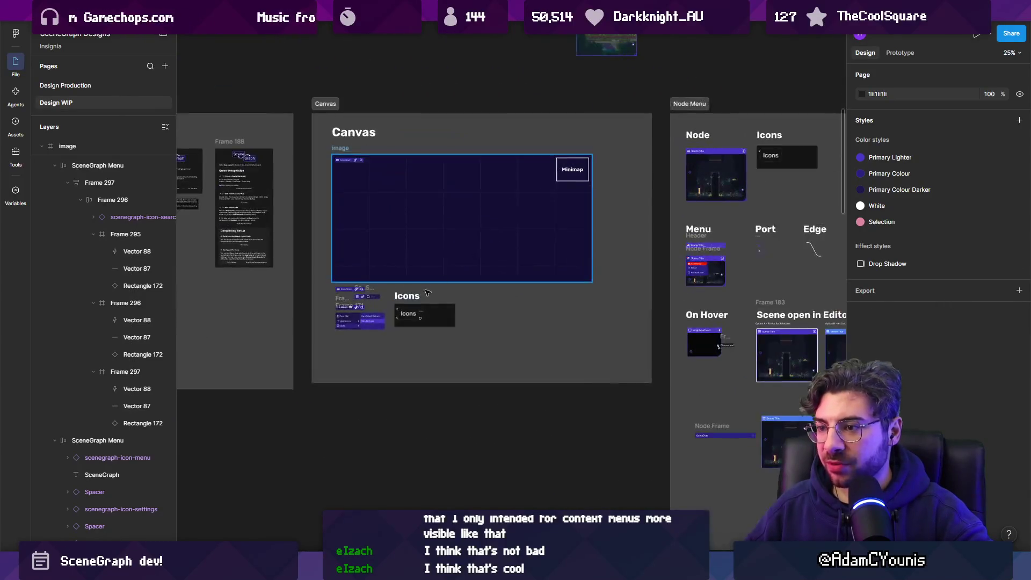
left_click(365, 337, "ctrl")
left_click(367, 331)
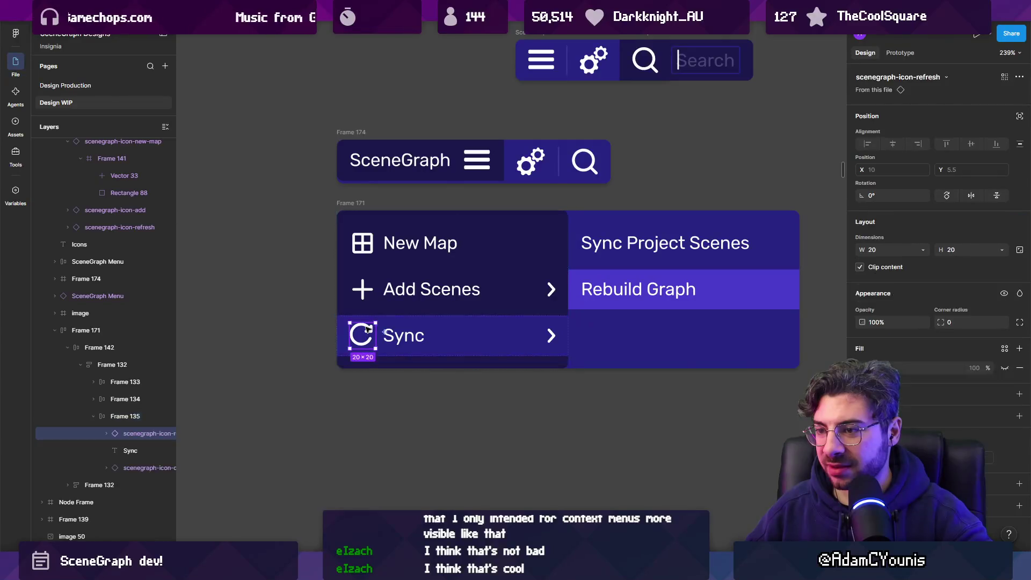
Add the Add Scenes icon to the selection, then zoom to the Event Links toolbar
scroll(398, 295, "down", 3)
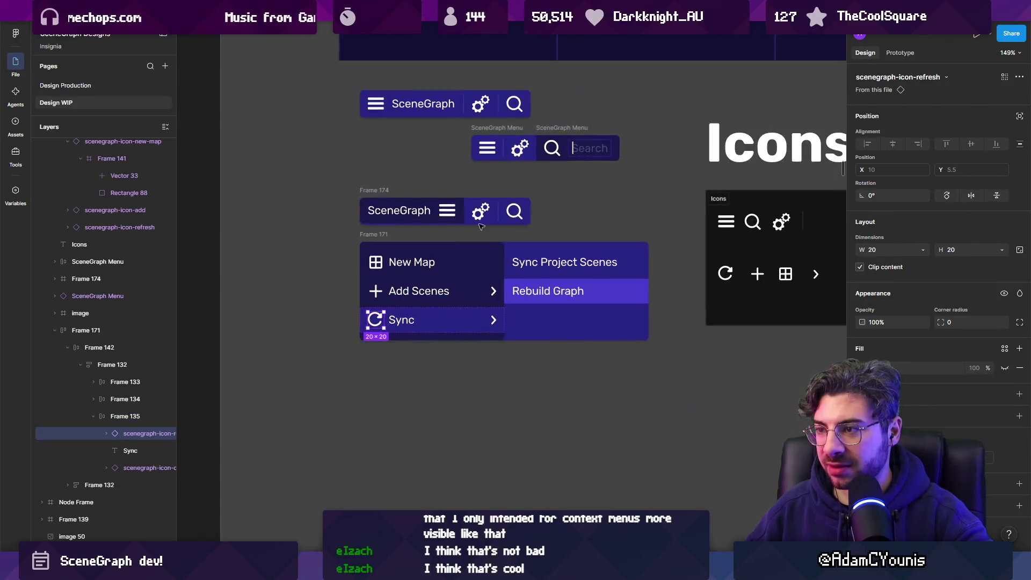
left_click(375, 291, "shift")
scroll(379, 277, "down", 5)
scroll(379, 277, "down", 10)
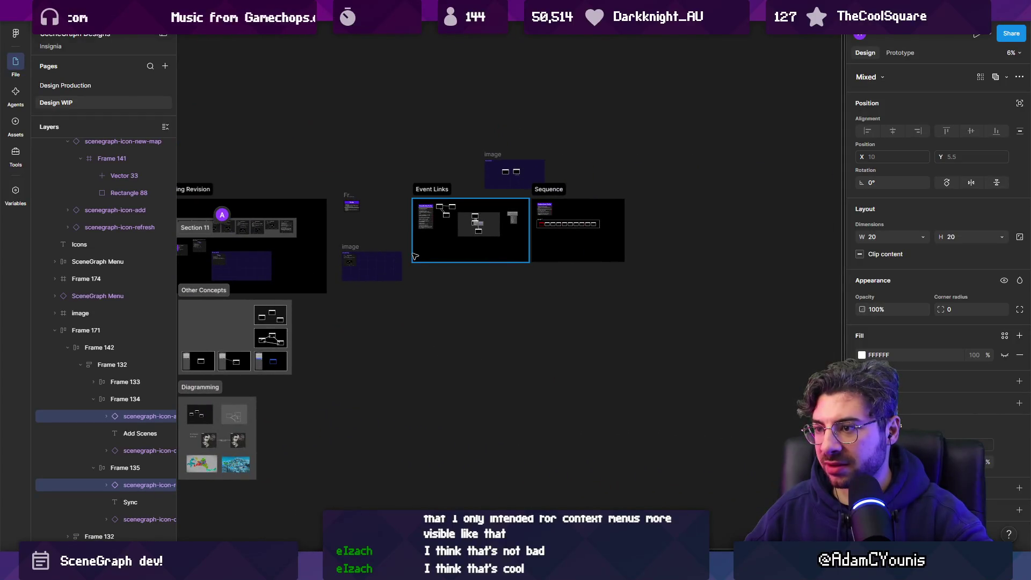
scroll(379, 252, "left", 5)
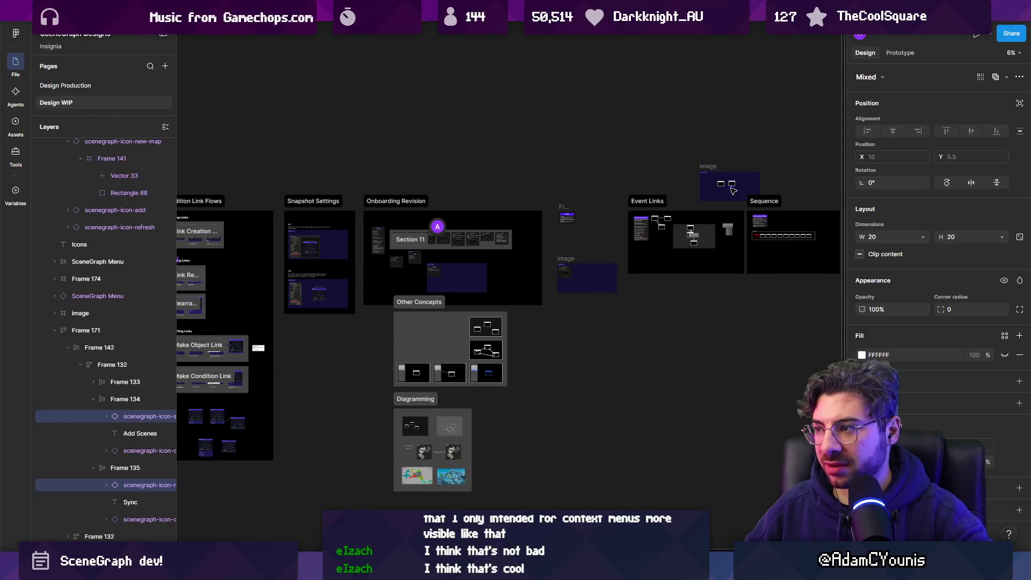
scroll(636, 241, "up", 12)
scroll(685, 214, "up", 5)
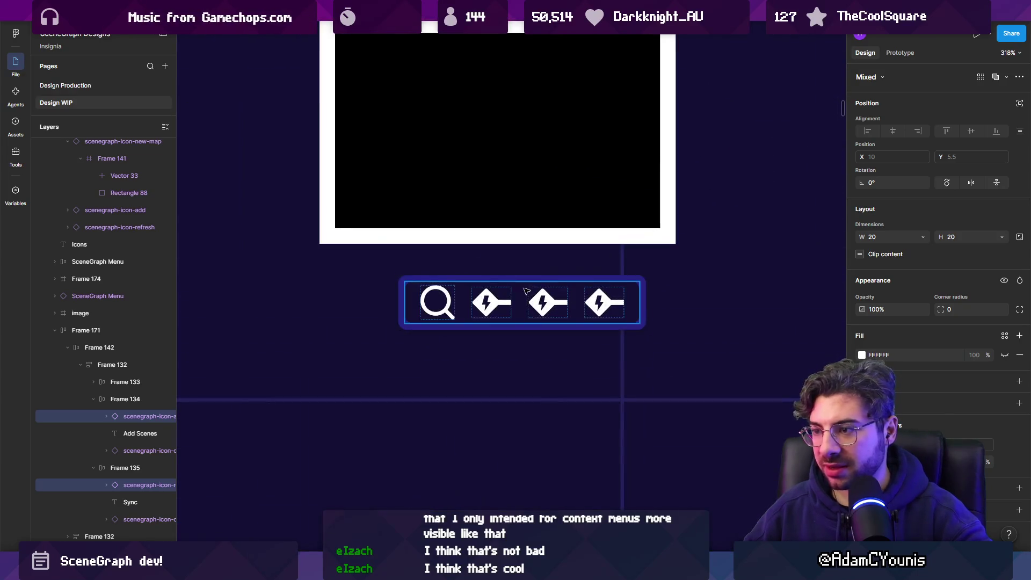
Paste the copied add and refresh icons into the Event Links toolbar's icon row
left_click(505, 302)
double_click(505, 302)
double_click(508, 302)
key("Escape")
key("Escape")
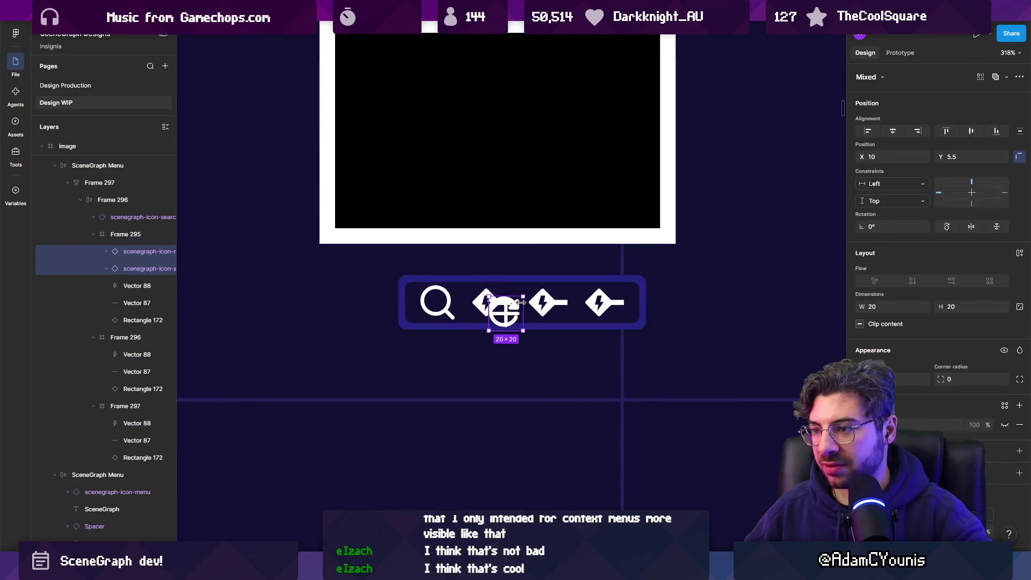
key("ctrl+v")
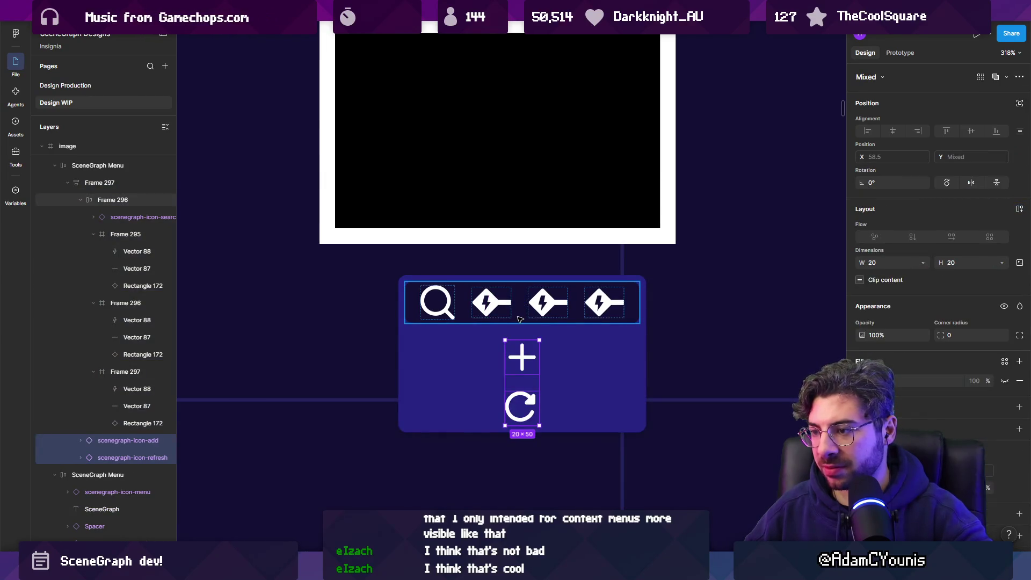
key("ctrl+x")
left_click(521, 311)
key("ctrl+v")
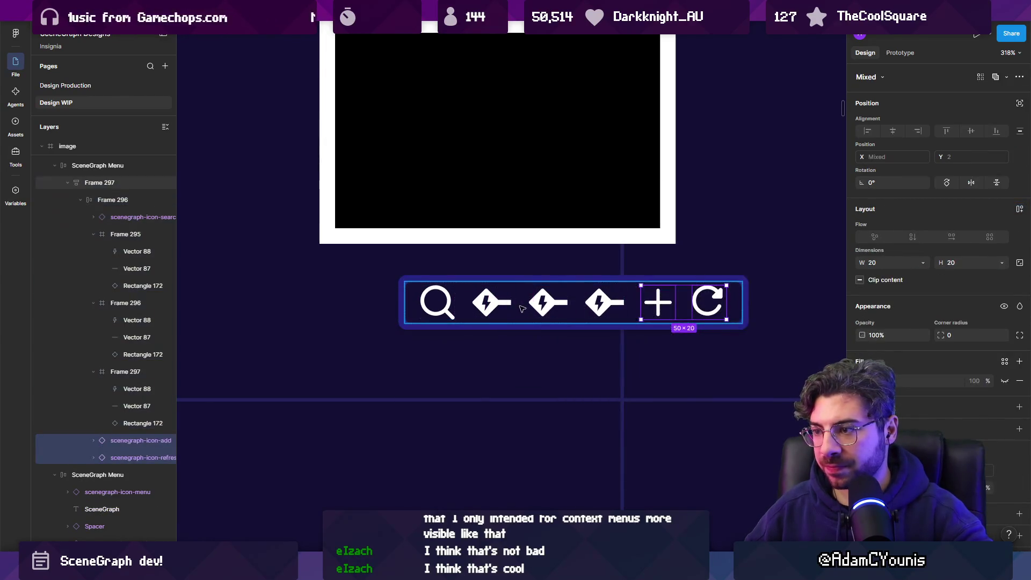
key("Escape")
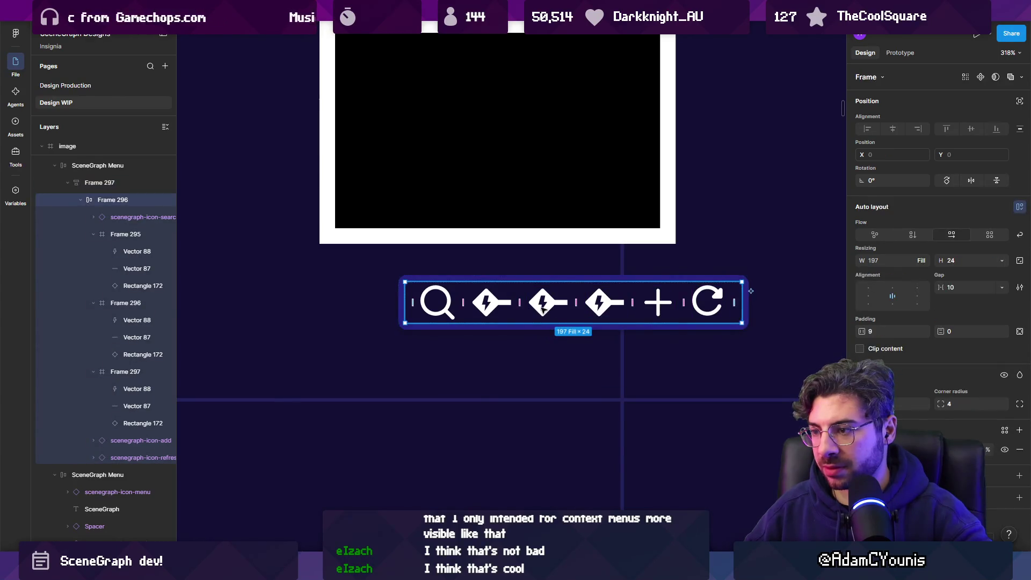
Delete the two duplicate lightning icons and move the + and lightning icons to the toolbar's end
left_click(544, 308)
left_click(602, 303, "shift")
key("Delete")
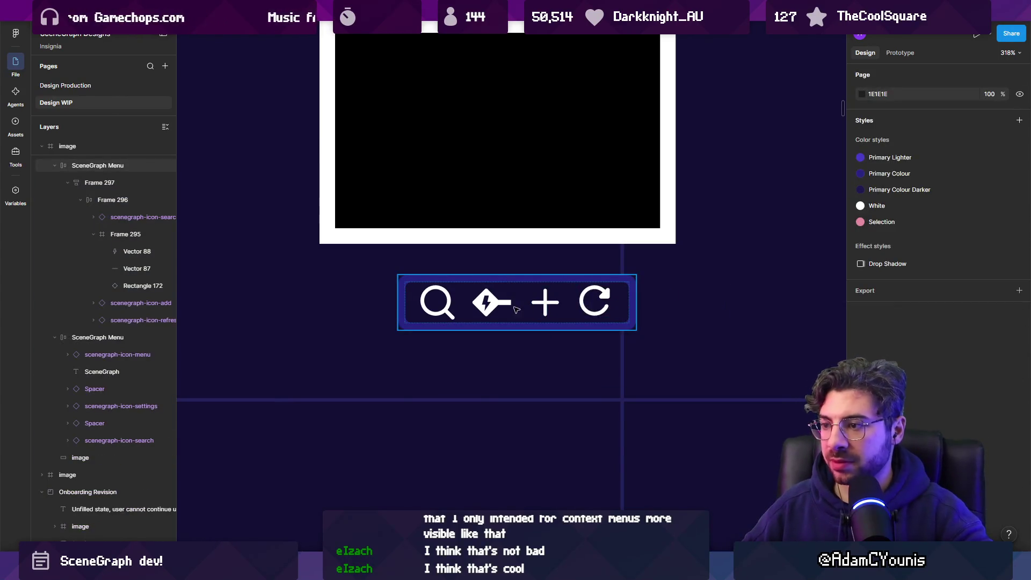
left_click(495, 312)
double_click(494, 311)
left_click_drag(493, 305, 594, 302)
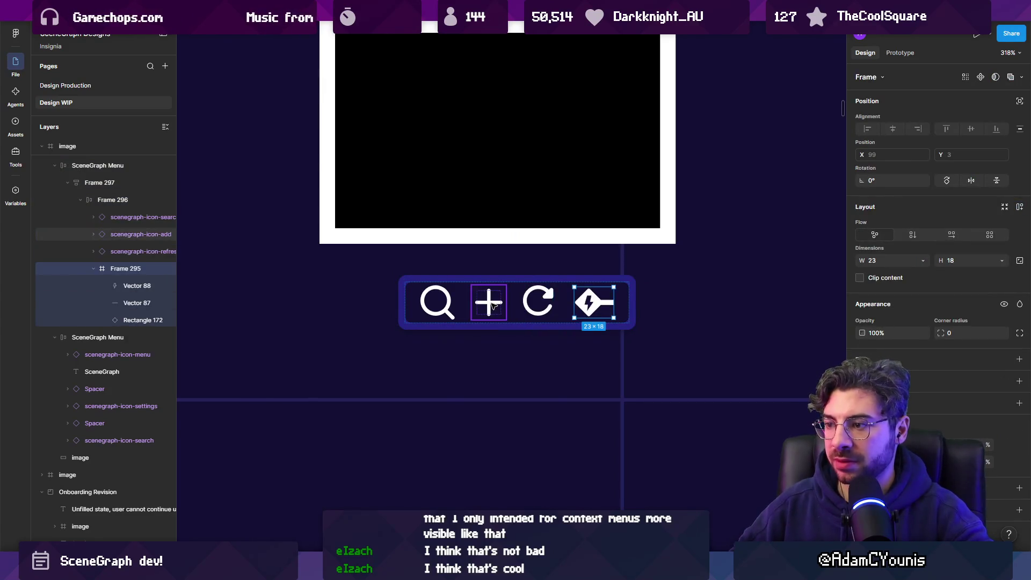
left_click(488, 302)
left_click_drag(489, 302, 596, 302)
key("Left")
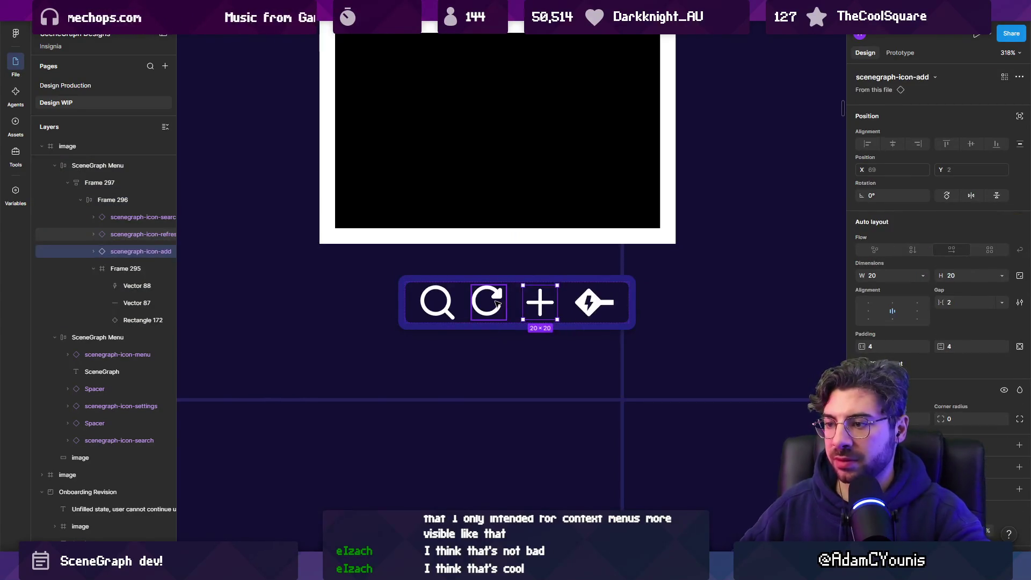
Reposition the SceneGraph Menu toolbar beneath the image card
key("Escape")
scroll(497, 304, "right", 3)
left_click(432, 341)
left_click_drag(419, 331, 405, 317)
scroll(410, 321, "down", 5)
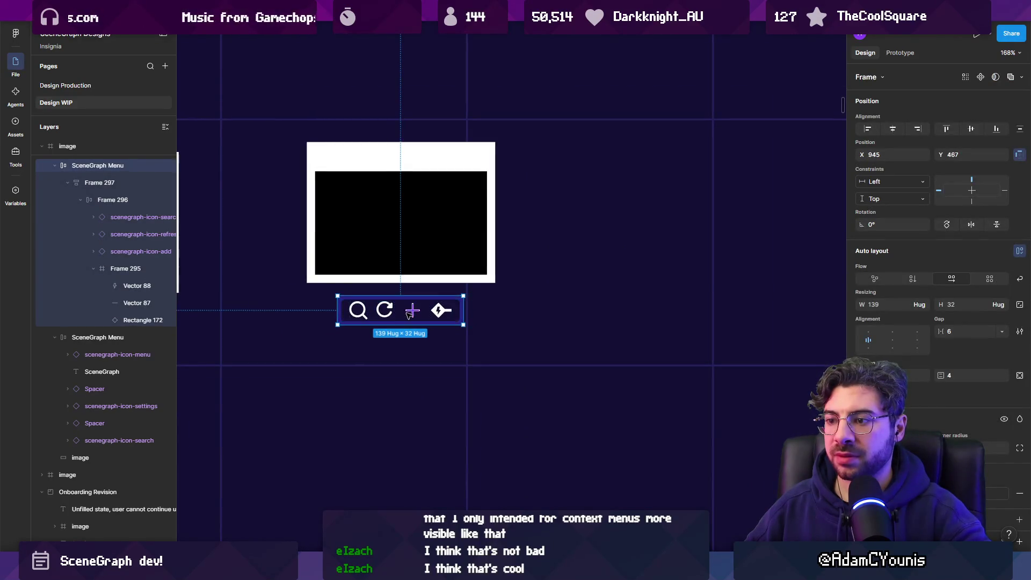
scroll(406, 316, "up", 5)
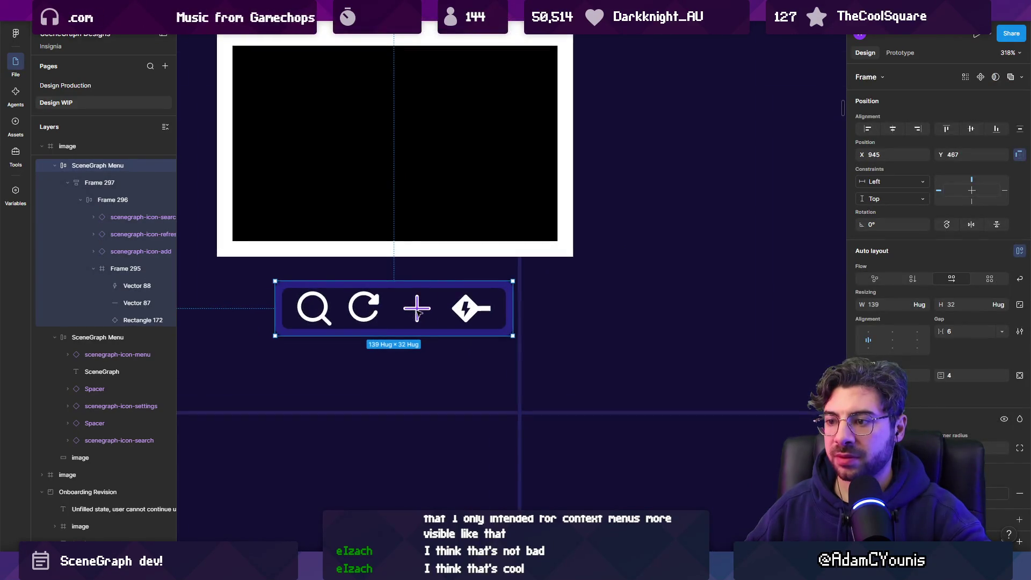
Duplicate the lightning plug icon and delete the + icon, leaving two plug icons
double_click(469, 304)
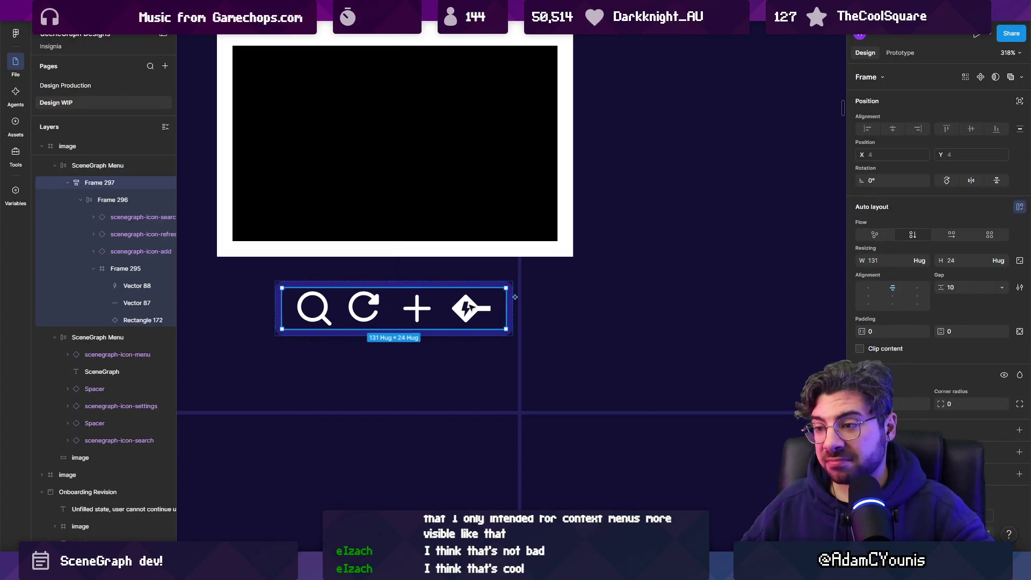
double_click(474, 311)
key("ctrl+d")
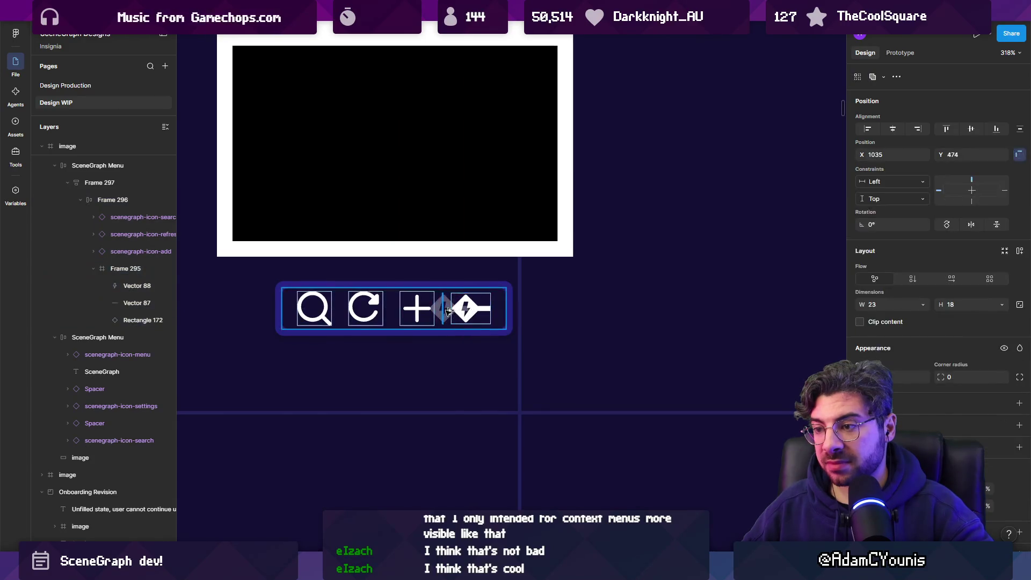
scroll(472, 306, "up", 2)
key("shift+Tab")
key("Delete")
scroll(432, 313, "up", 3)
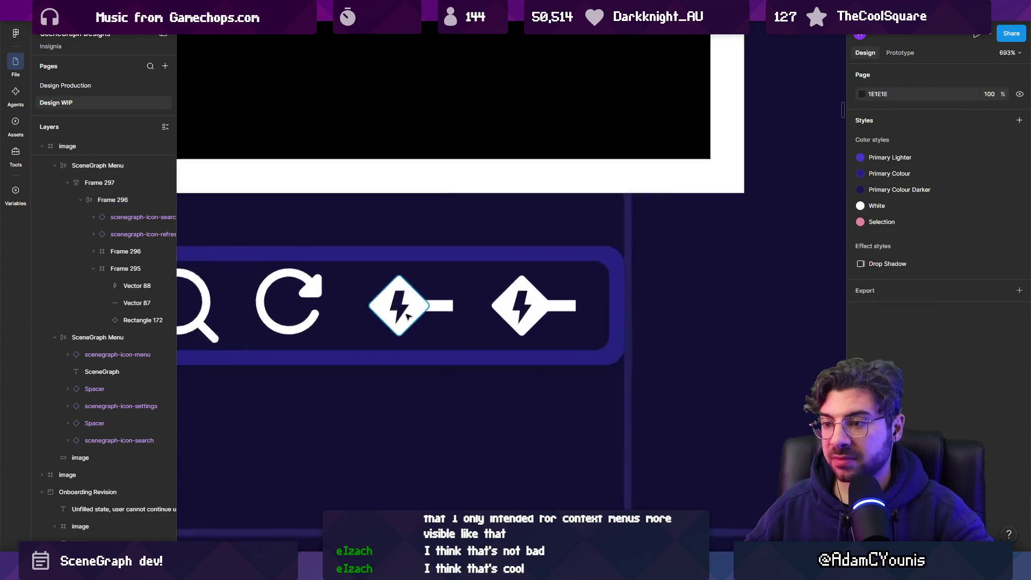
Delete the copied icon's lightning bolt, add a duplicate diamond shrunk to 7.78, and check the connector line
double_click(403, 304)
key("Delete")
left_click(402, 290)
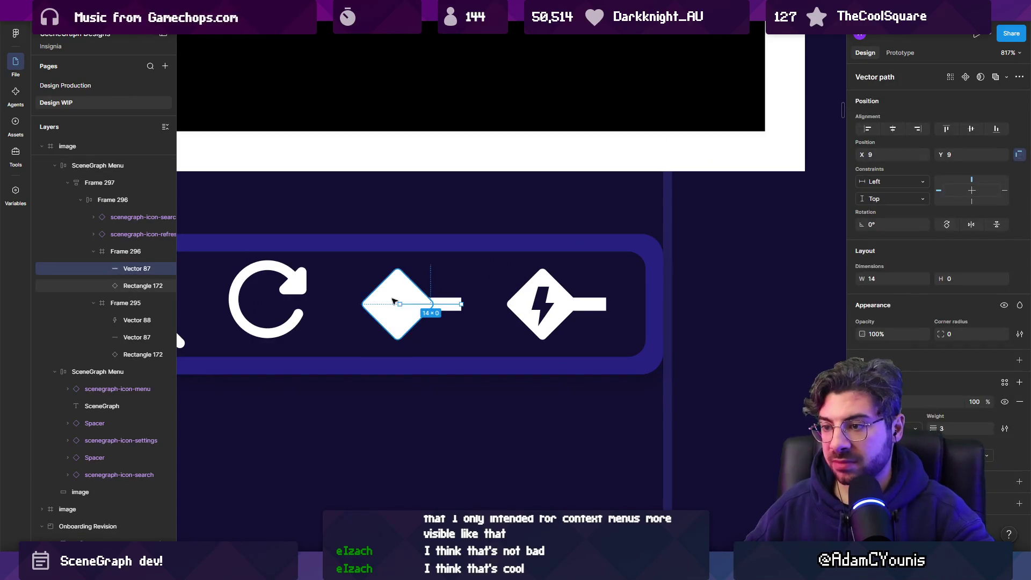
key("ctrl+d")
left_click_drag(397, 272, 397, 280)
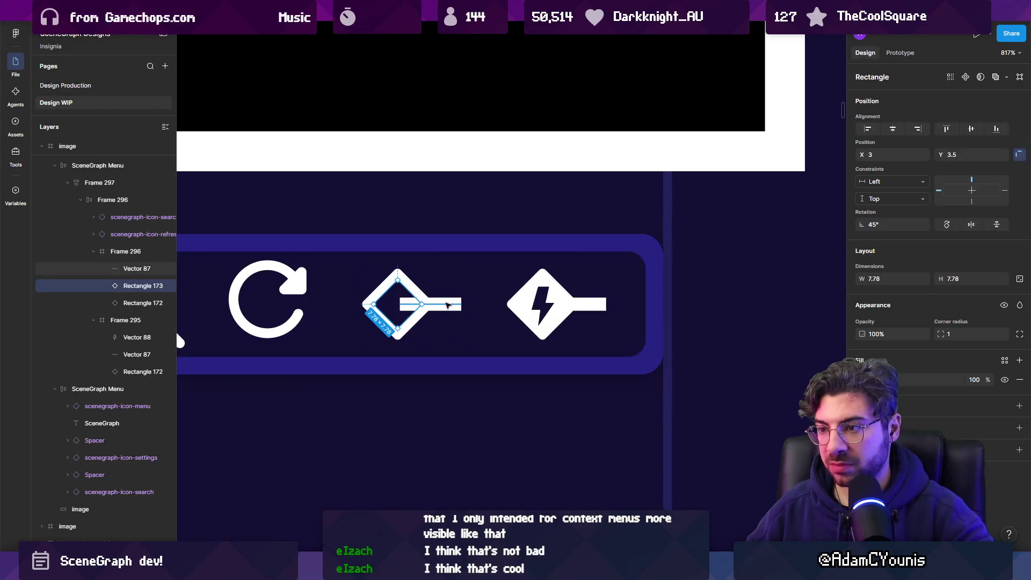
left_click(412, 307)
left_click(441, 306, "ctrl")
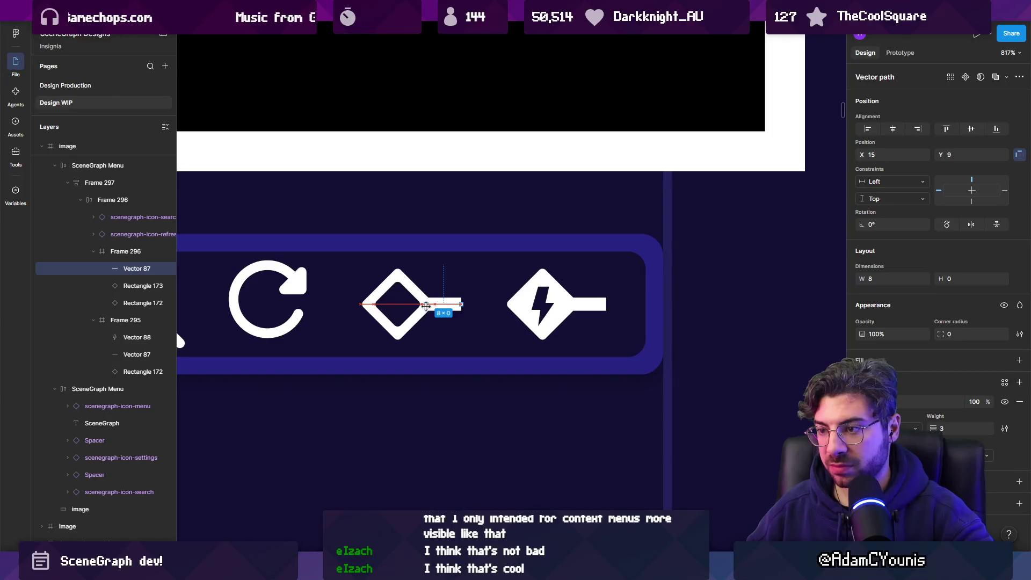
scroll(426, 306, "down", 6)
key("Escape")
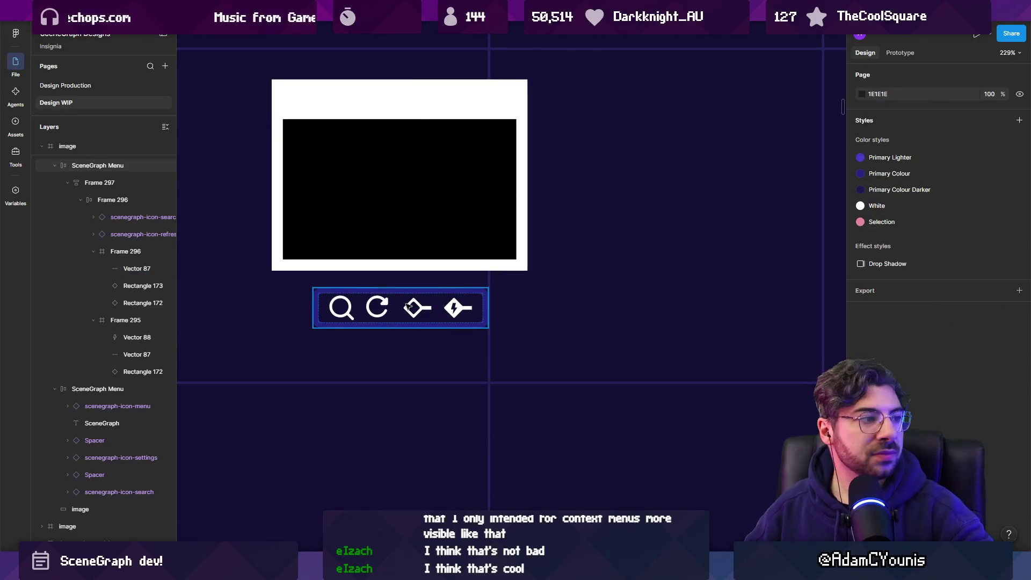
scroll(410, 307, "up", 2)
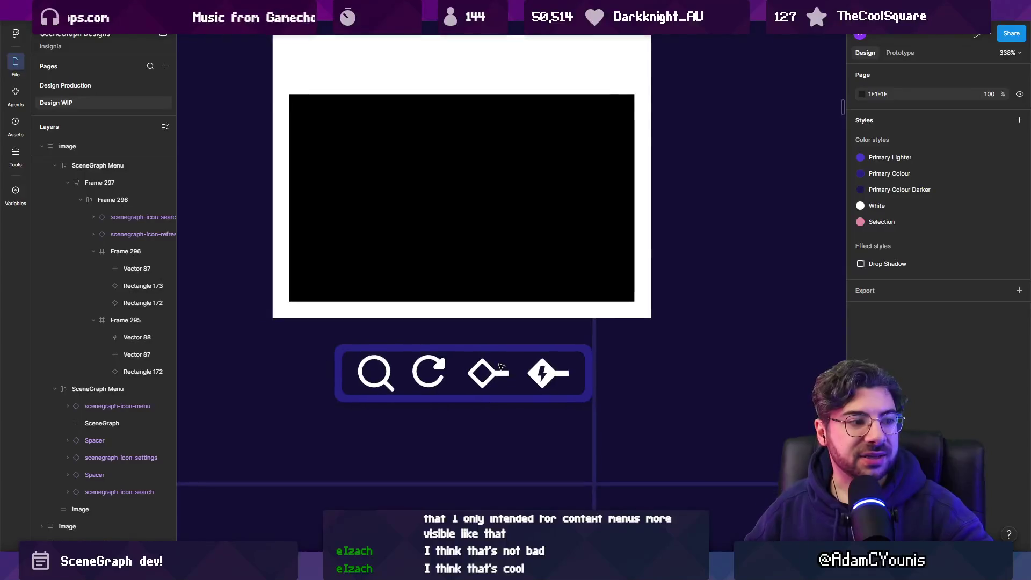
scroll(500, 367, "up", 1)
left_click(500, 385)
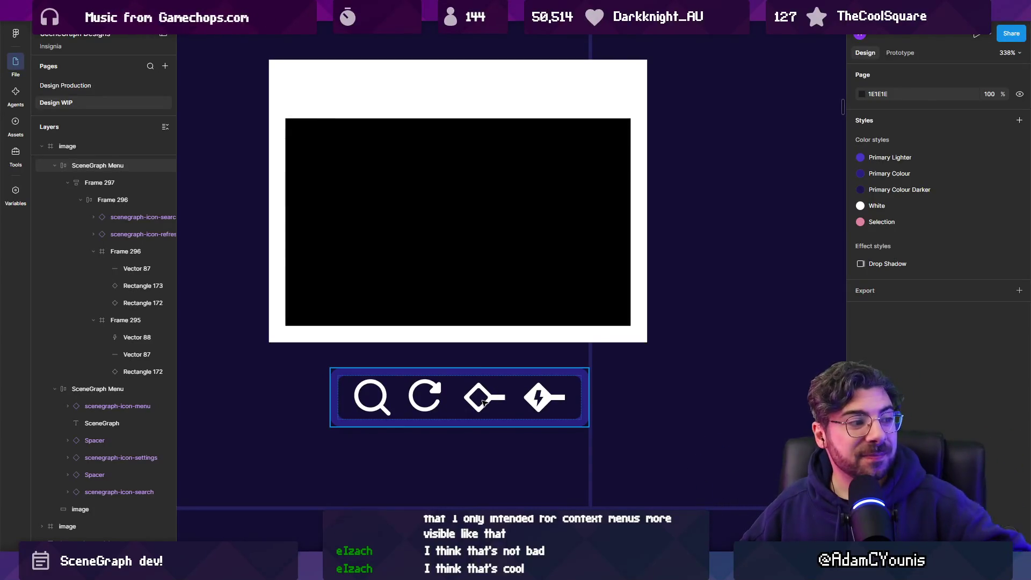
left_click(483, 401)
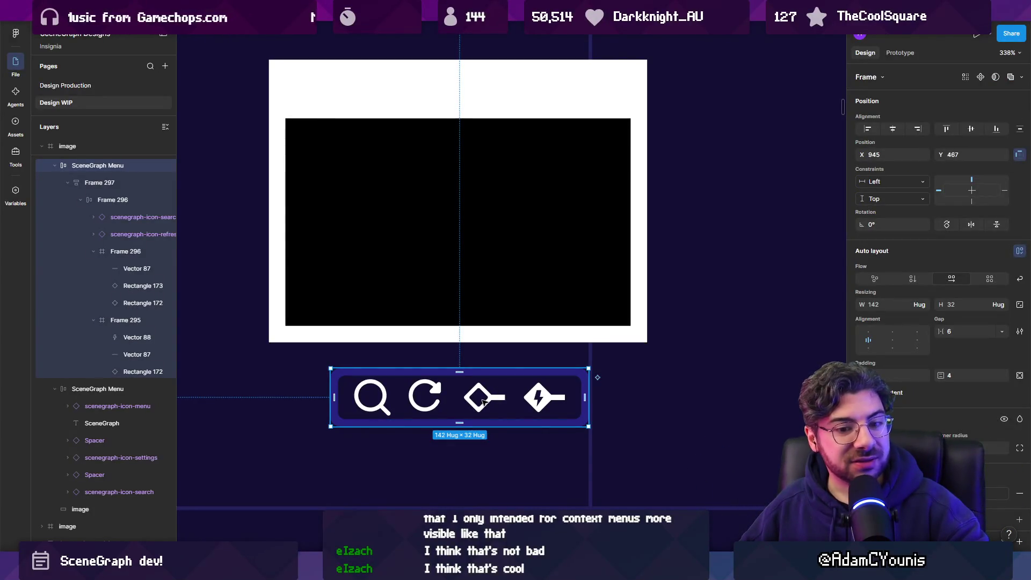
left_click(576, 214)
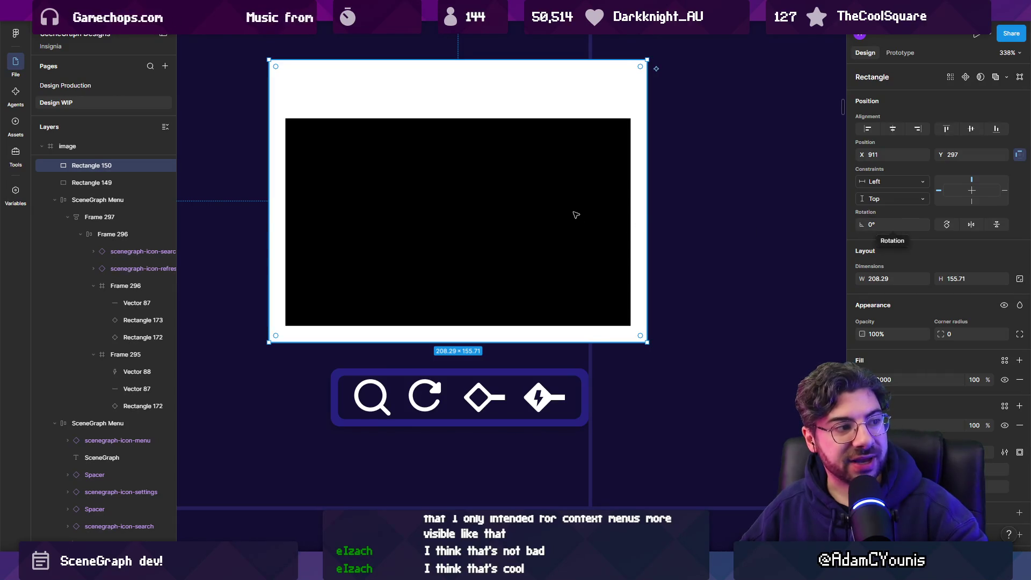
left_click(490, 400)
double_click(486, 397)
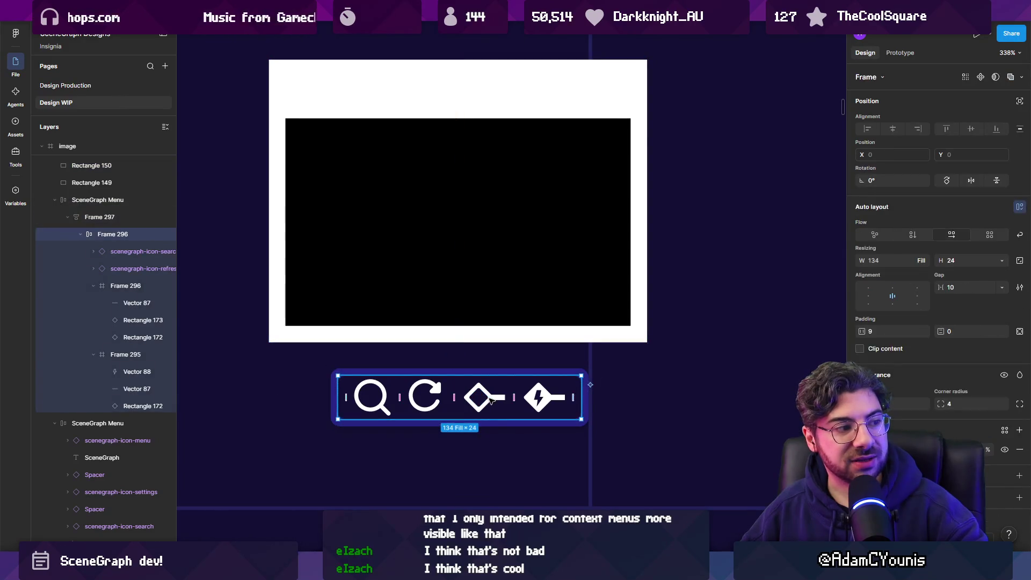
double_click(484, 394)
left_click(547, 398)
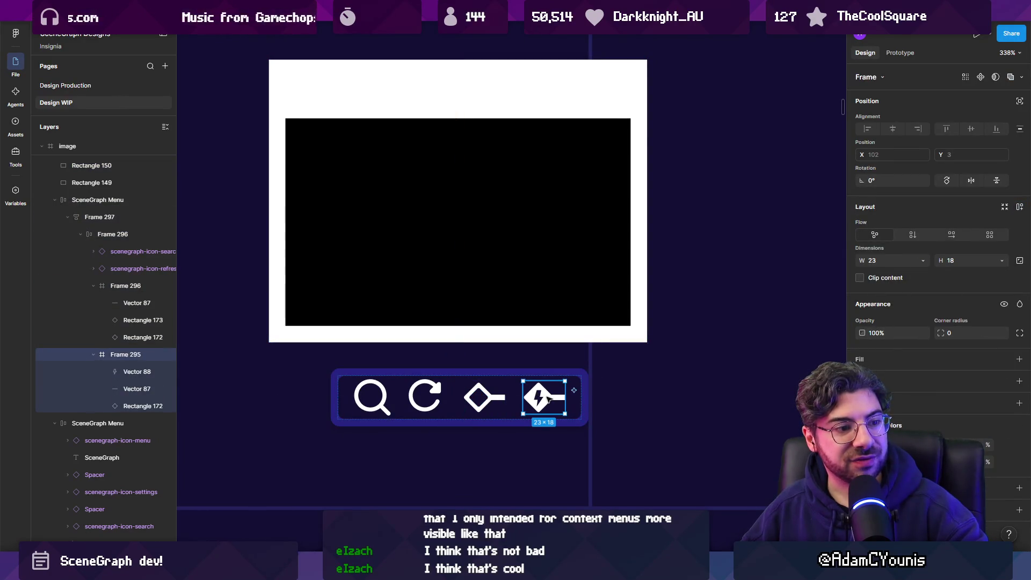
scroll(481, 414, "up", 3)
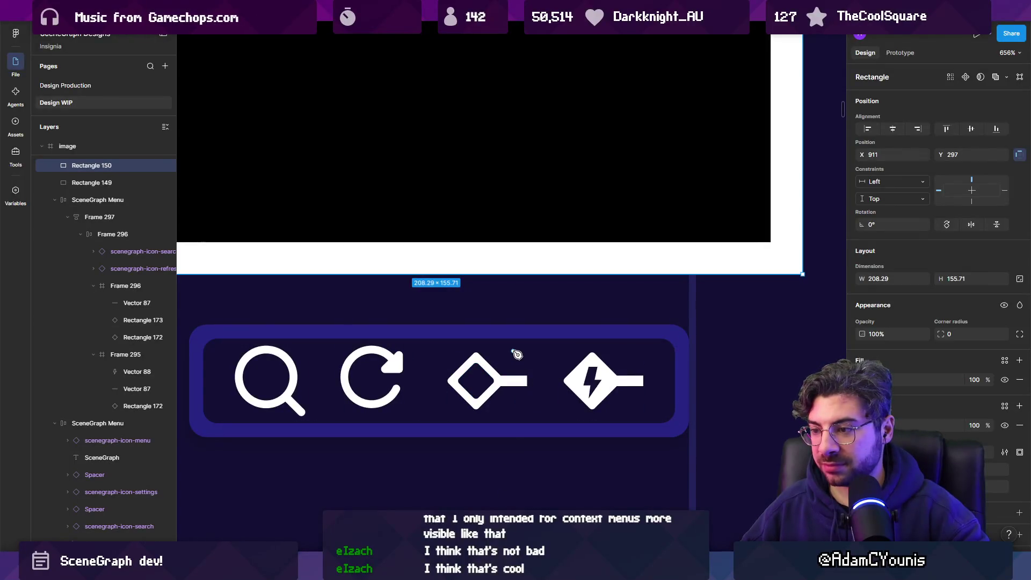
Finish the plus-sign path and bend its left endpoint inward
left_click(513, 351)
left_click(511, 363)
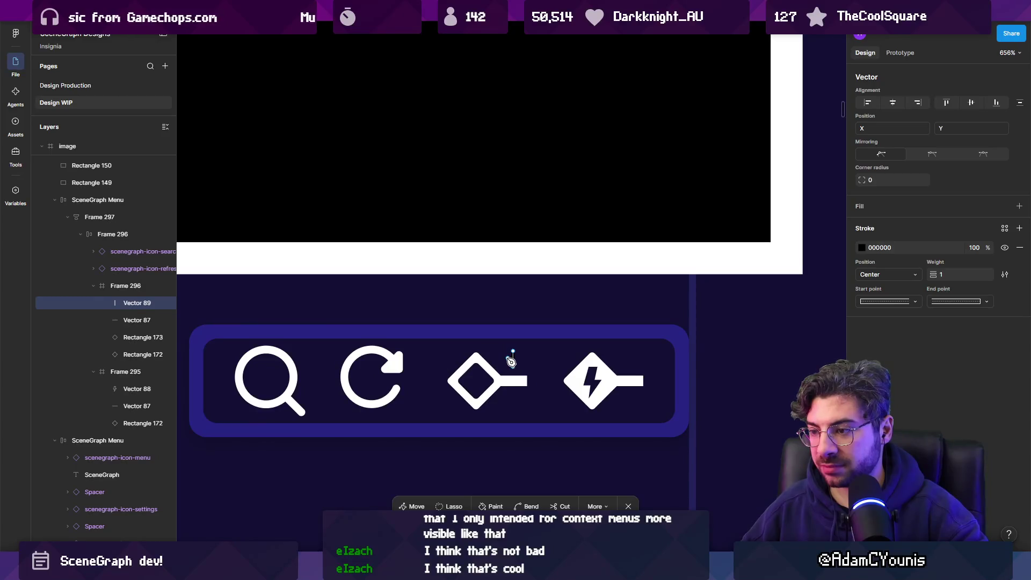
left_click(510, 361)
scroll(526, 363, "up", 5)
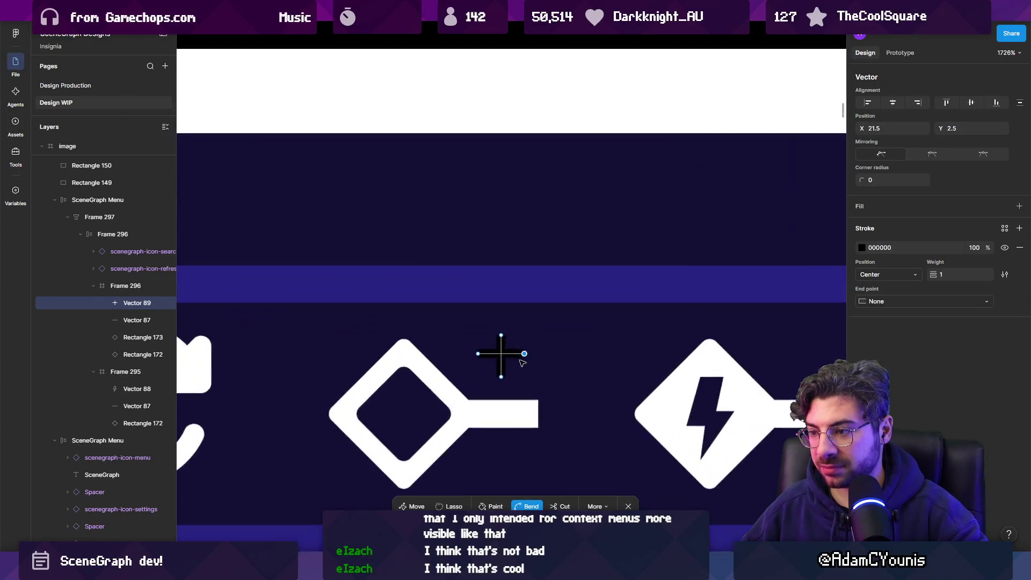
key("ctrl")
left_click_drag(458, 348, 466, 348)
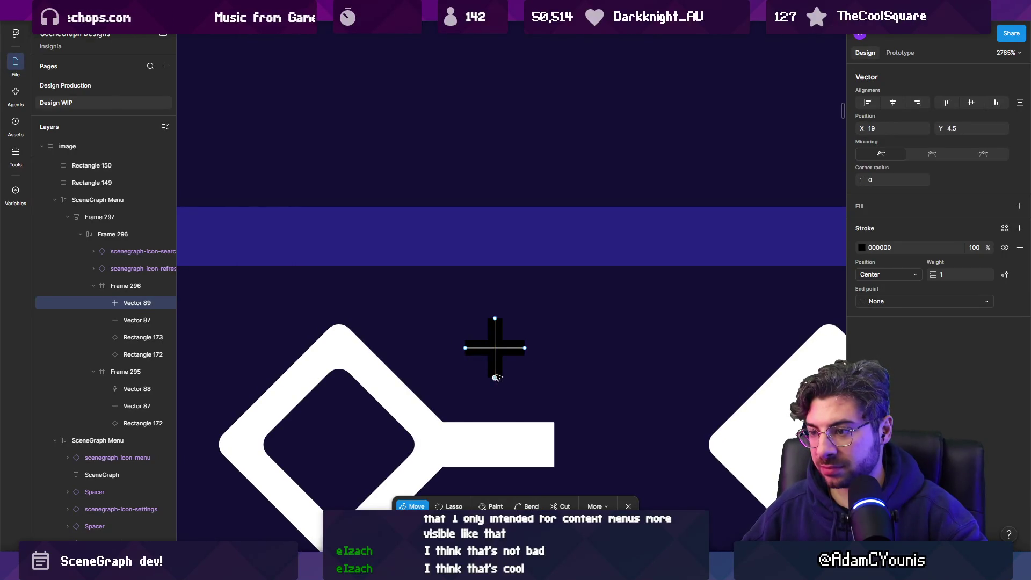
key("Escape")
key("Escape")
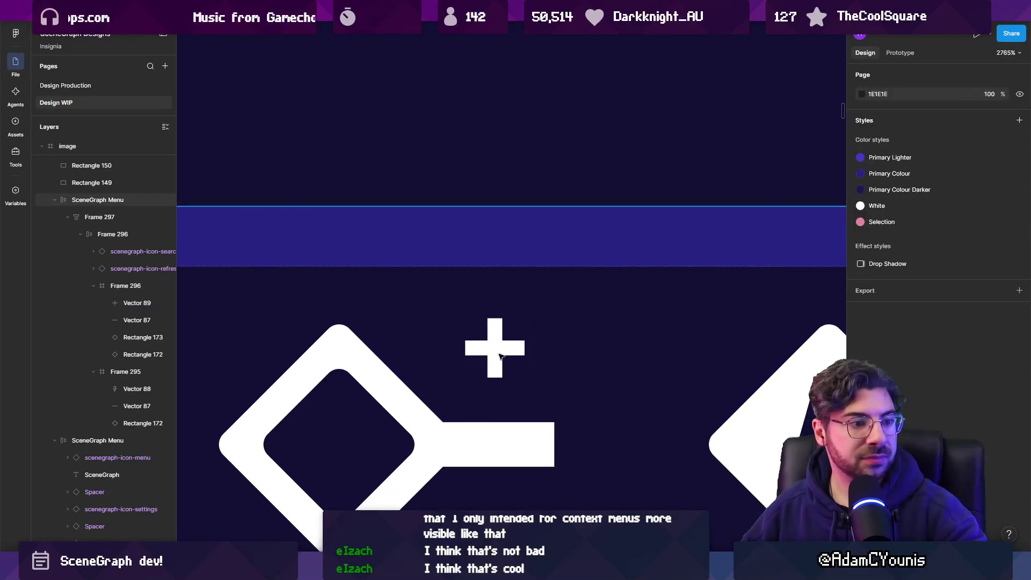
scroll(499, 356, "down", 5)
Enlarge the plus sign from 4×4 to 6×6
left_click(497, 354, "ctrl")
scroll(505, 357, "up", 3)
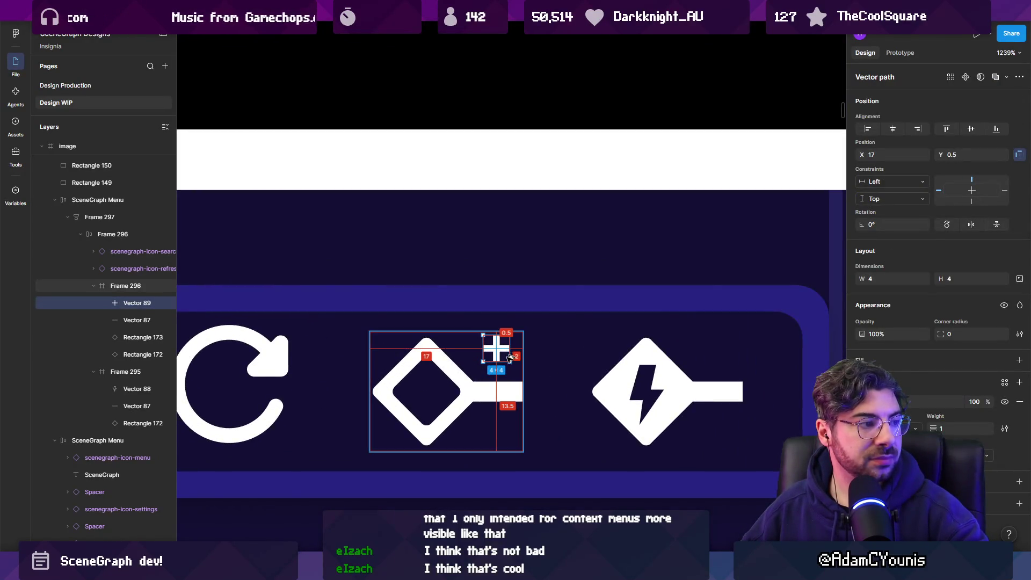
left_click_drag(509, 358, 514, 361)
double_click(505, 348)
key("Escape")
Copy the plus sign onto the lightning icon and align both plus signs to the right
left_click_drag(501, 346, 708, 353)
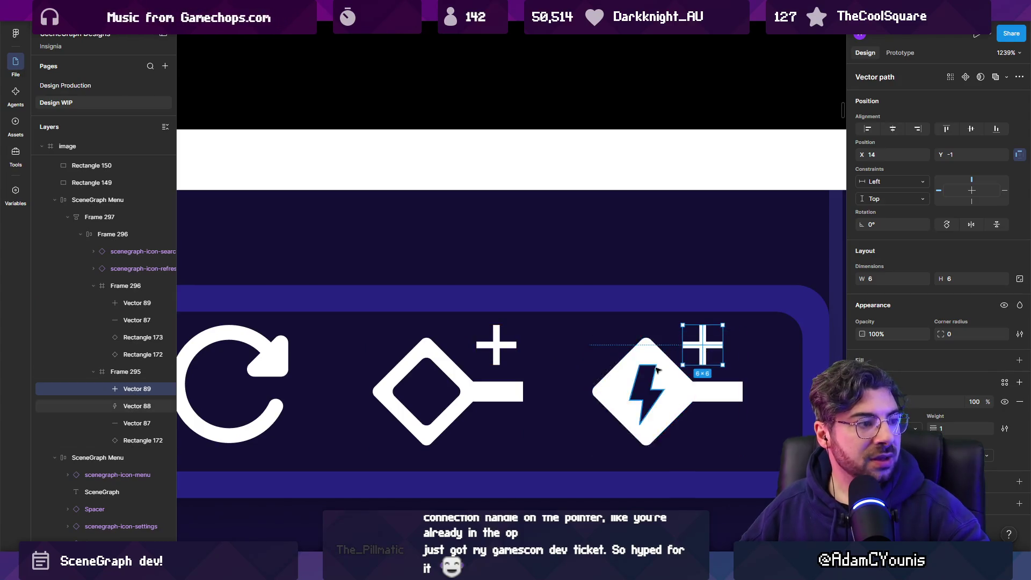
scroll(707, 353, "down", 10)
scroll(574, 371, "up", 8)
left_click_drag(620, 373, 642, 376)
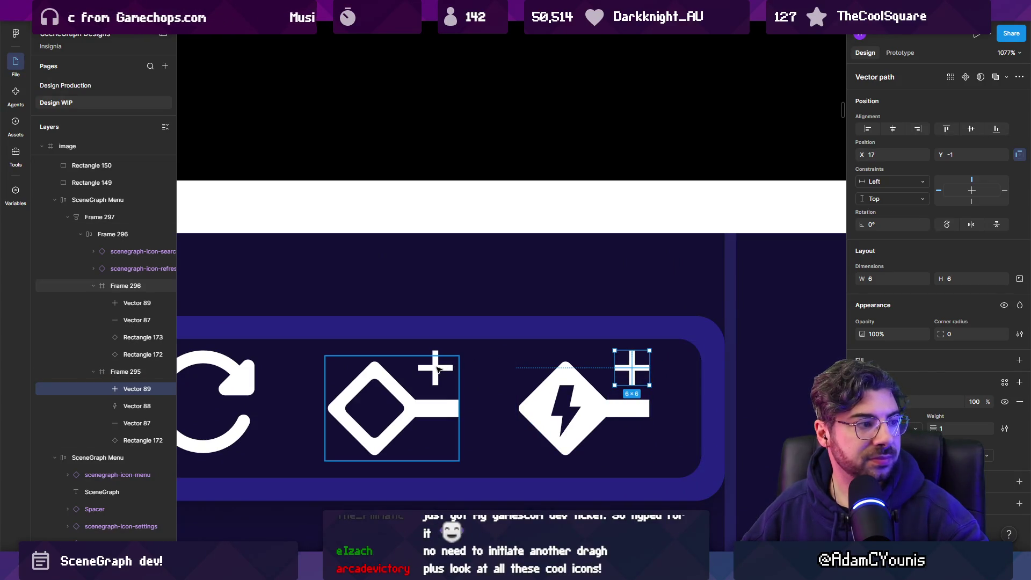
left_click(437, 369)
left_click(437, 369)
left_click_drag(438, 370, 450, 375)
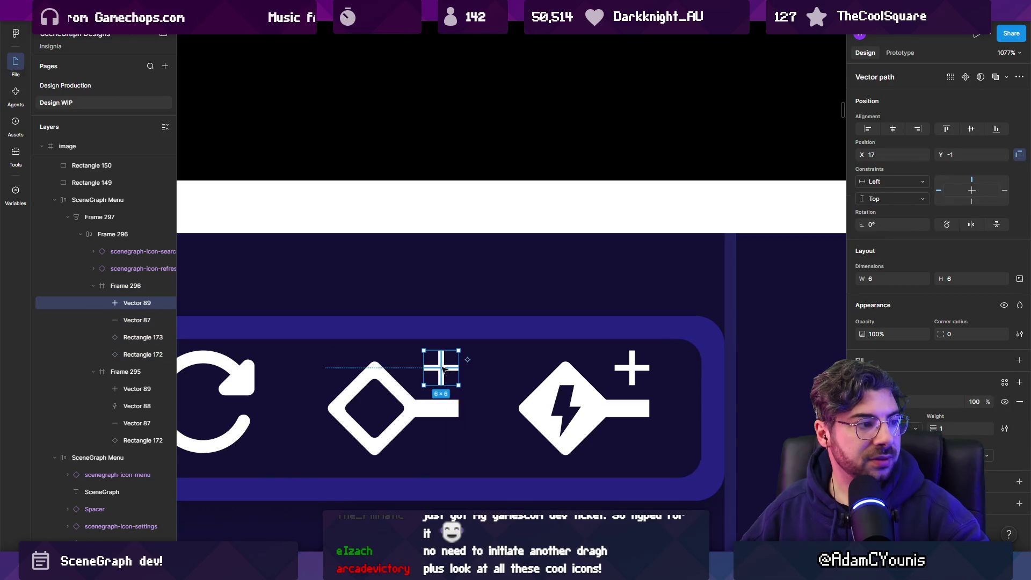
scroll(442, 369, "down", 9)
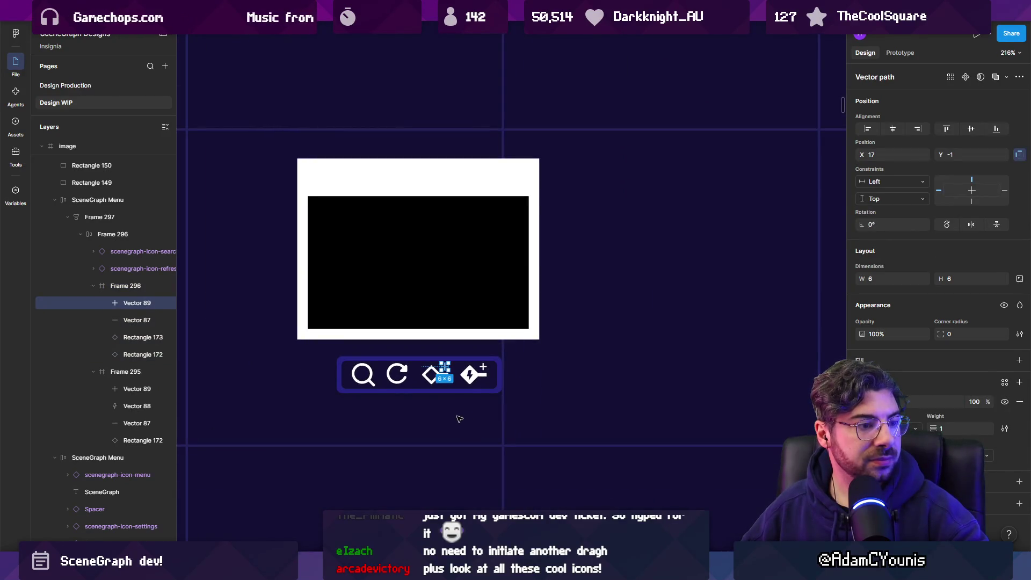
Select the SceneGraph Menu toolbar and drill down to its row of icons
left_click(459, 418)
scroll(410, 371, "up", 4)
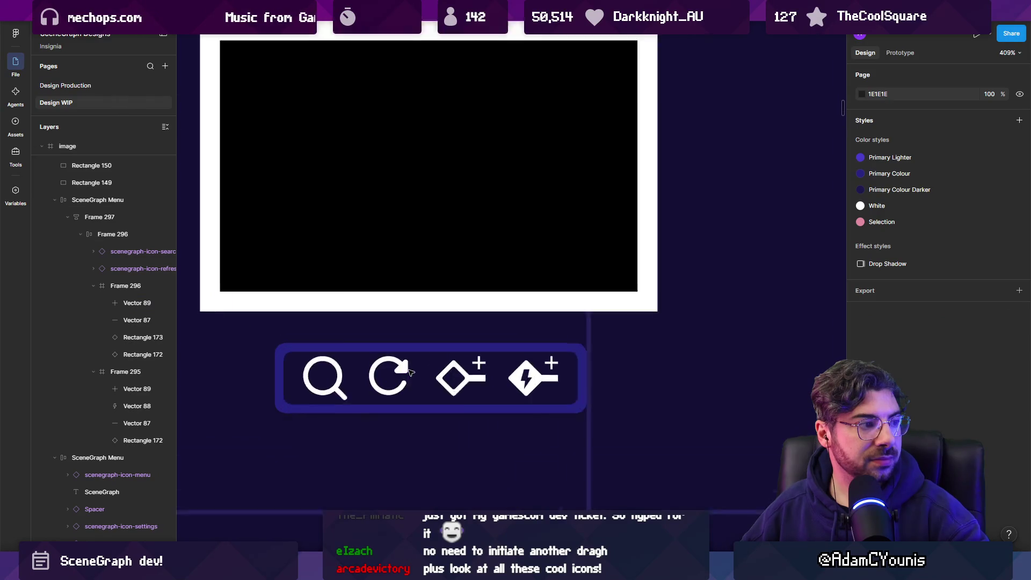
scroll(409, 371, "up", 1)
left_click(465, 374)
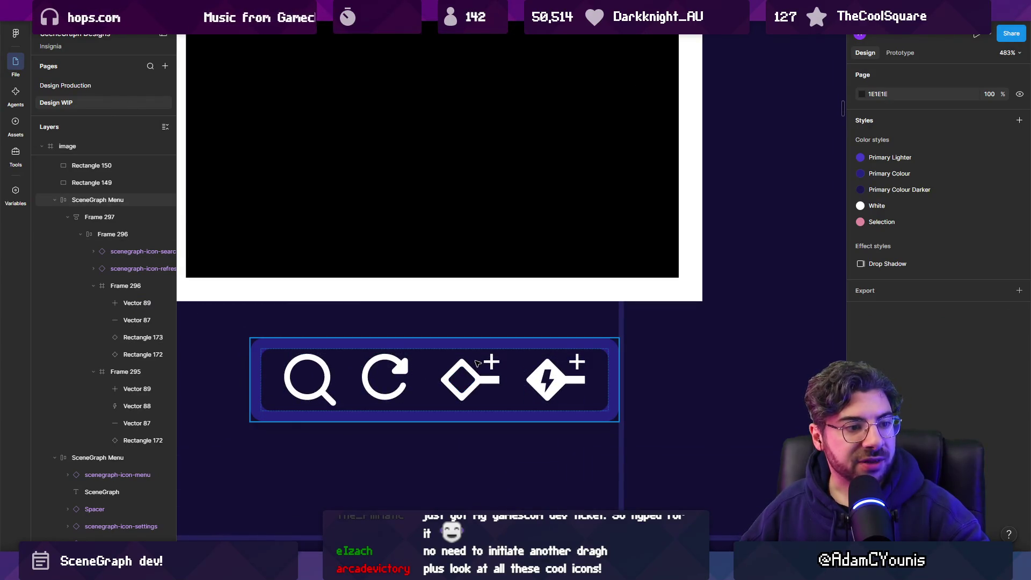
scroll(477, 364, "down", 4)
left_click(477, 374)
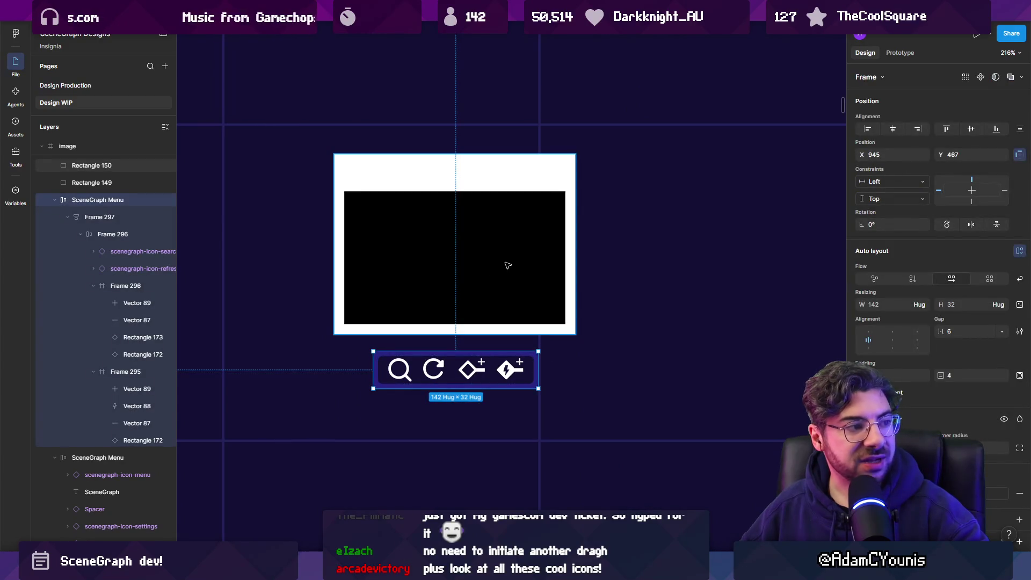
double_click(471, 371)
double_click(518, 369)
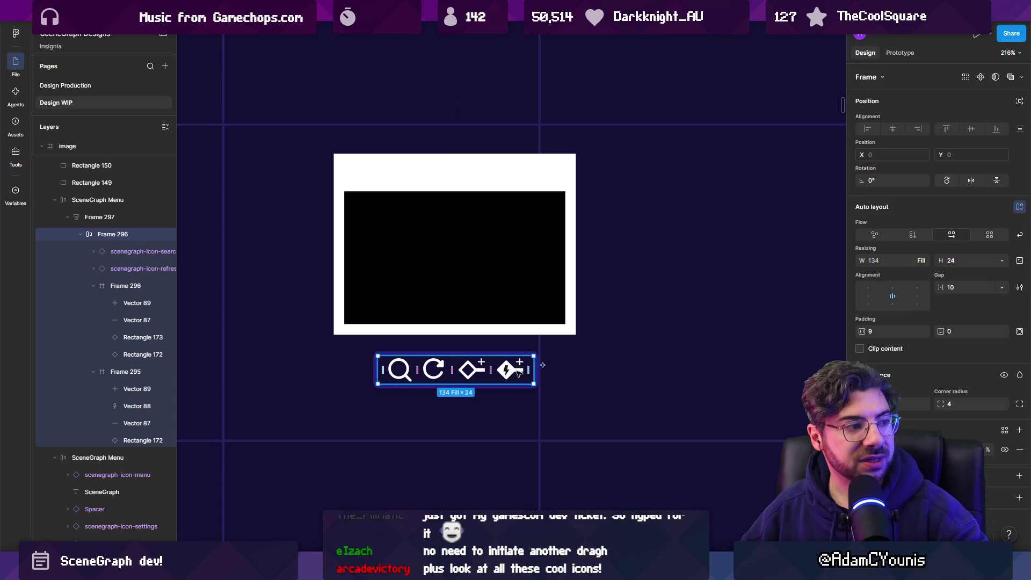
scroll(475, 371, "up", 5, "ctrl")
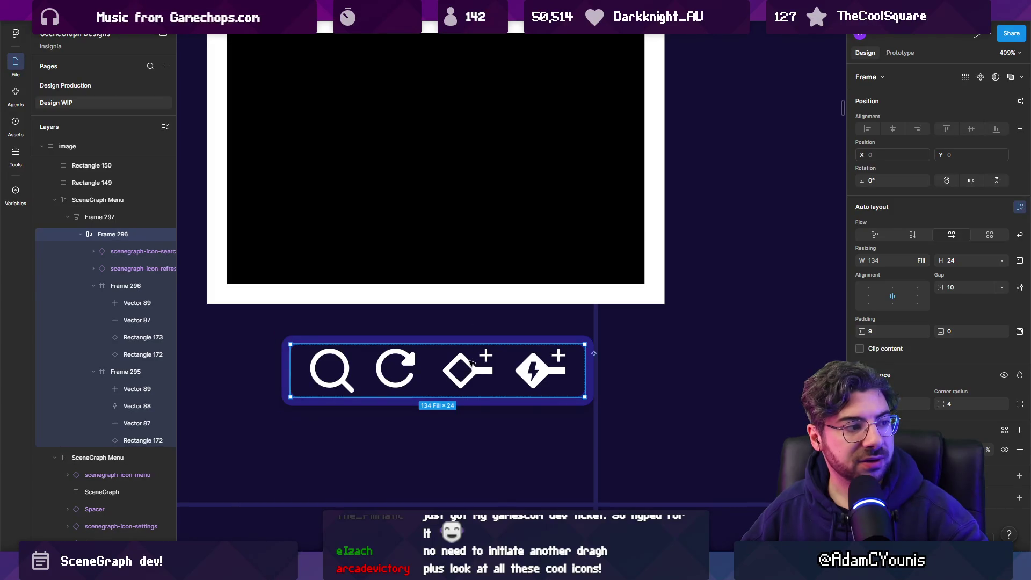
Select both plus signs and raise their stroke weight from 1 to 2
double_click(484, 357)
scroll(485, 354, "up", 5, "ctrl")
left_click(480, 348)
left_click(637, 342, "shift")
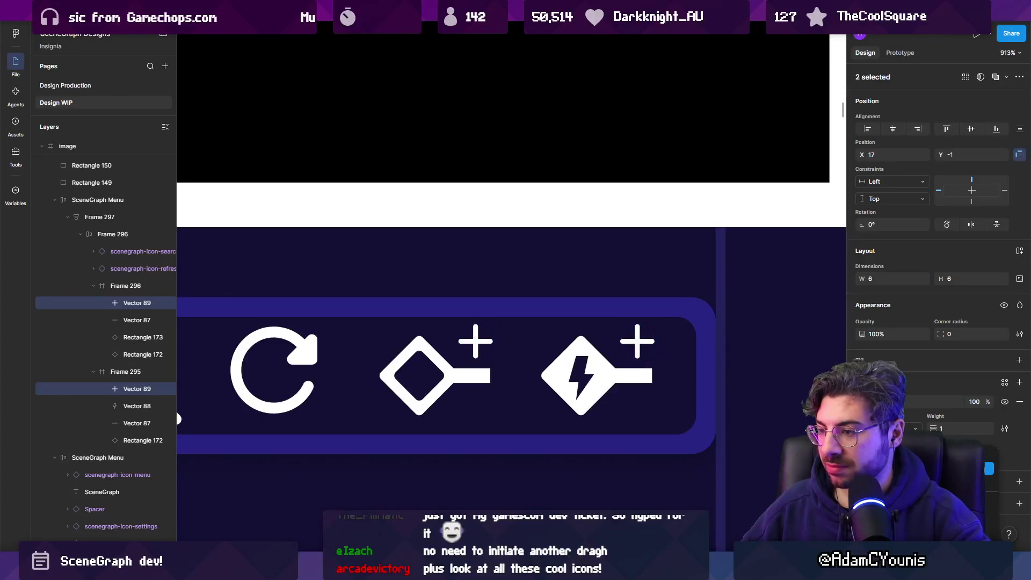
scroll(560, 343, "down", 4, "ctrl")
left_click_drag(933, 428, 935, 427)
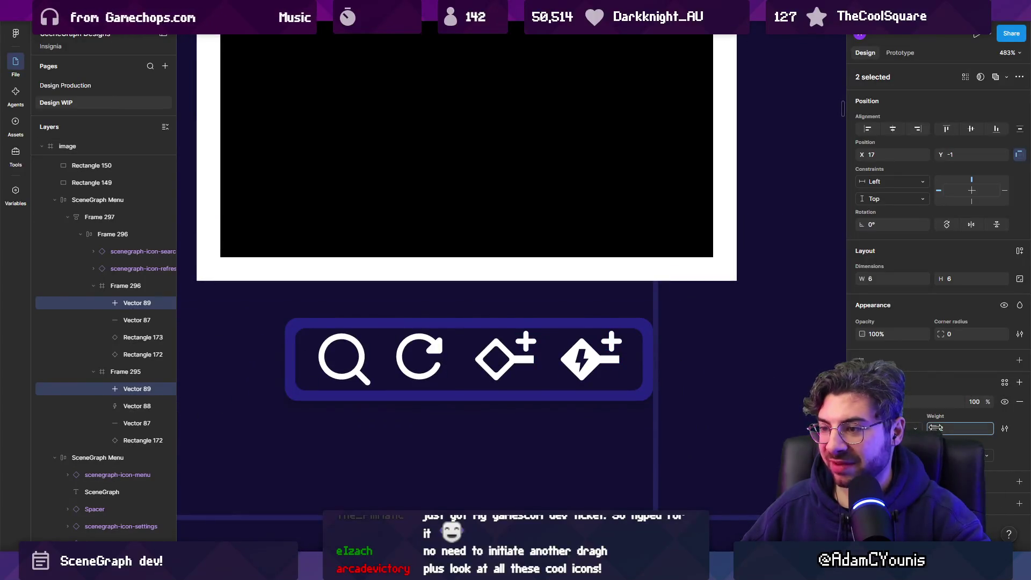
scroll(483, 383, "down", 6, "ctrl")
Nudge the diamond's plus sign closer to the diamond and reselect both plus signs
left_click(487, 384)
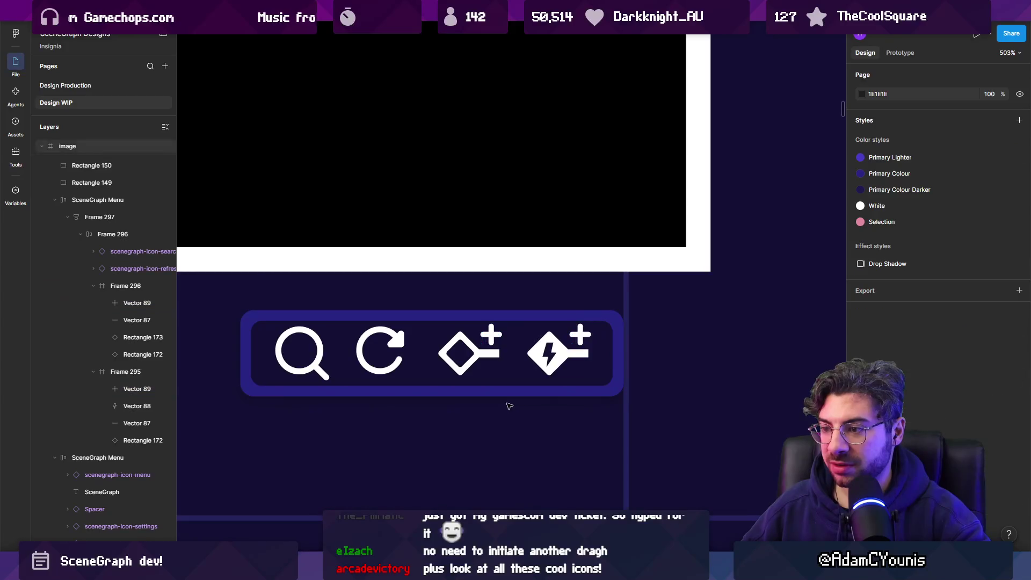
scroll(504, 399, "up", 5, "ctrl")
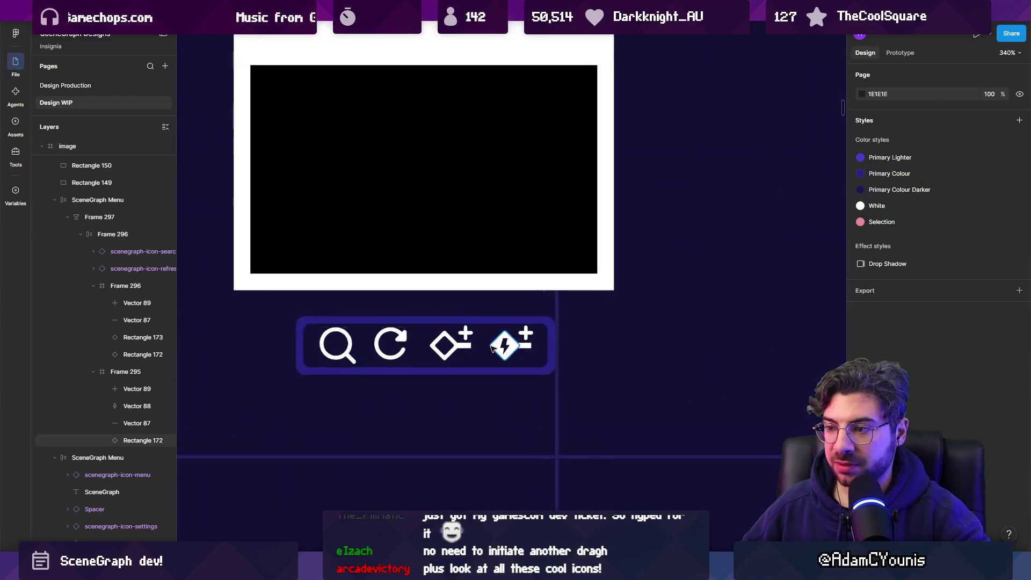
mouse_move(451, 330)
left_mouse_down()
mouse_move(429, 346)
mouse_move(454, 328)
left_mouse_up()
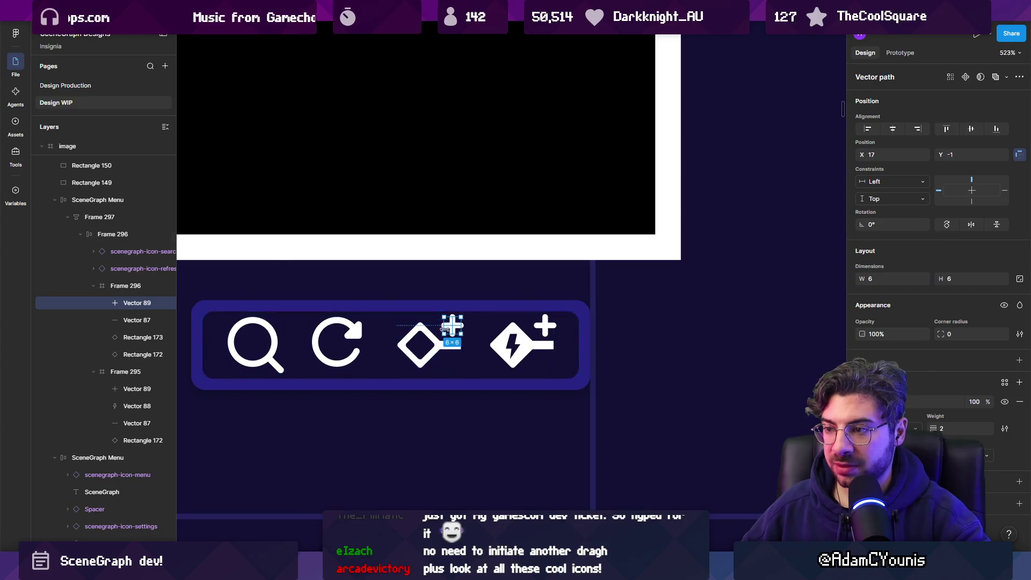
left_click(552, 324, "shift")
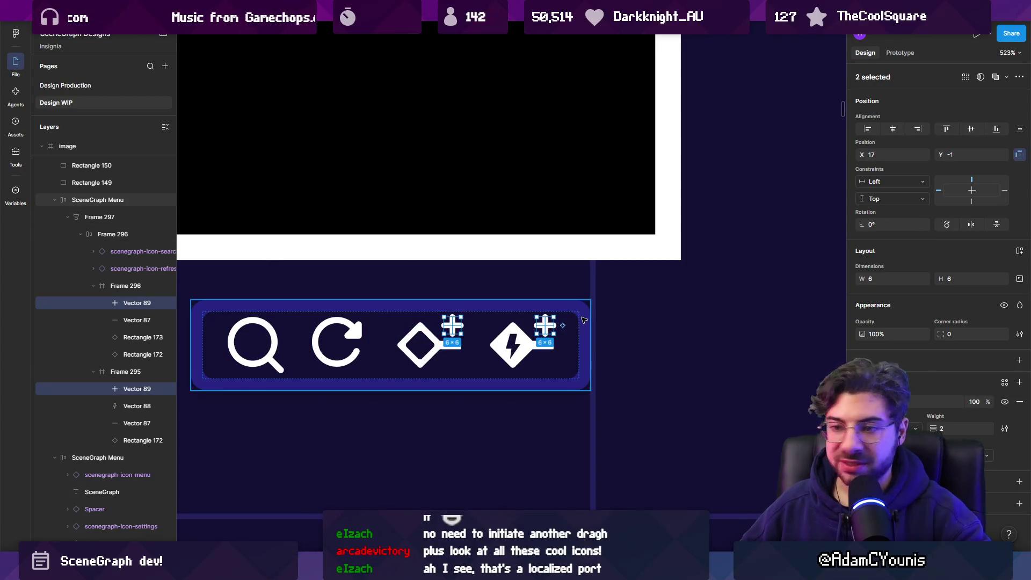
Delete both plus signs and select the diamond icon's frame in the toolbar
key("Delete")
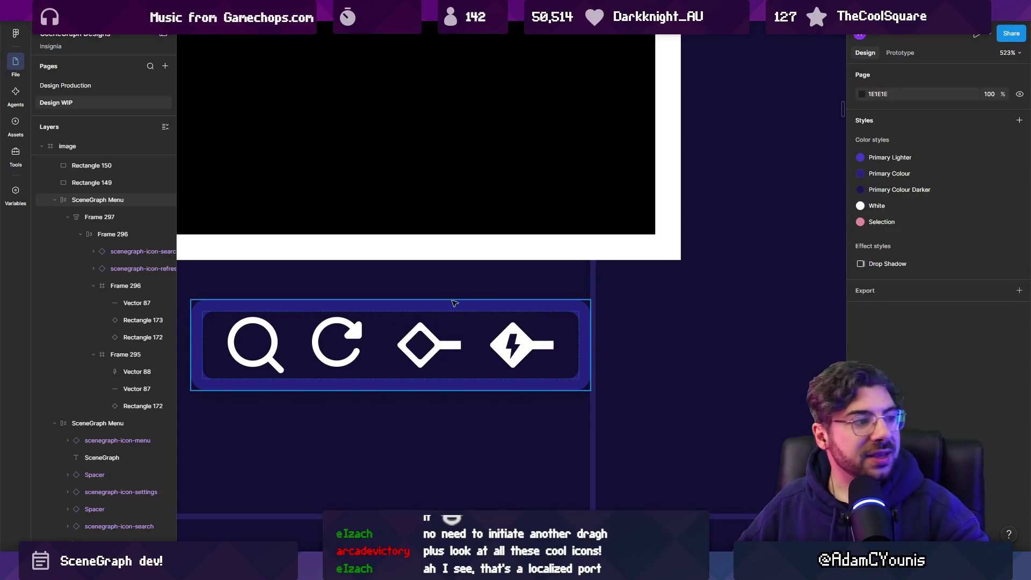
left_click(412, 342)
double_click(419, 343)
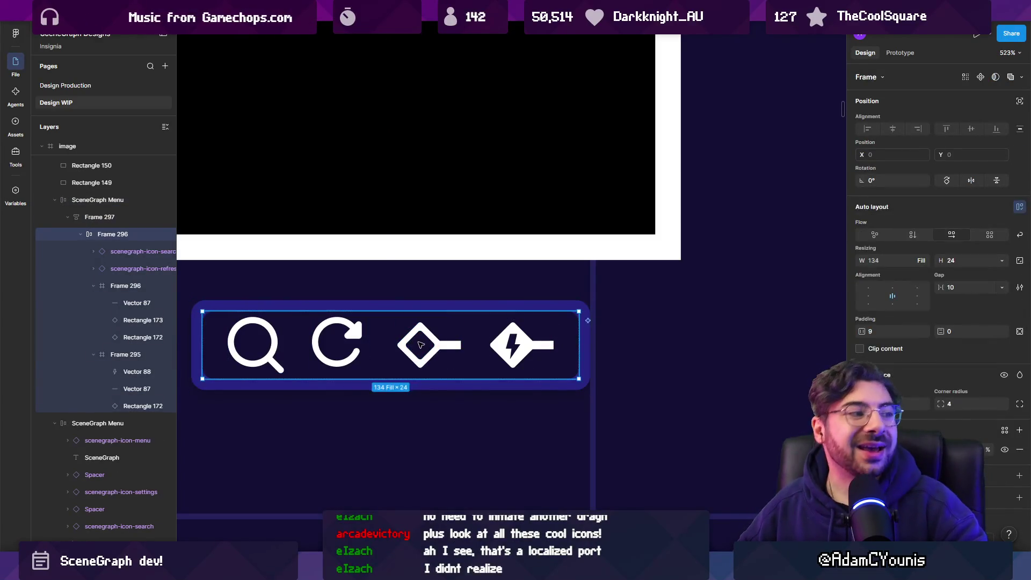
double_click(426, 343)
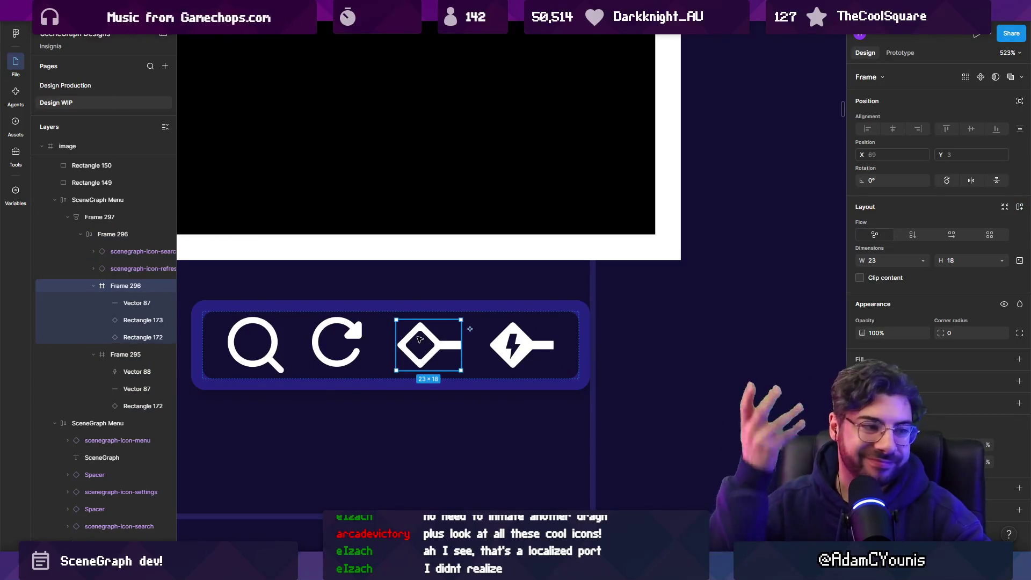
scroll(427, 336, "down", 3)
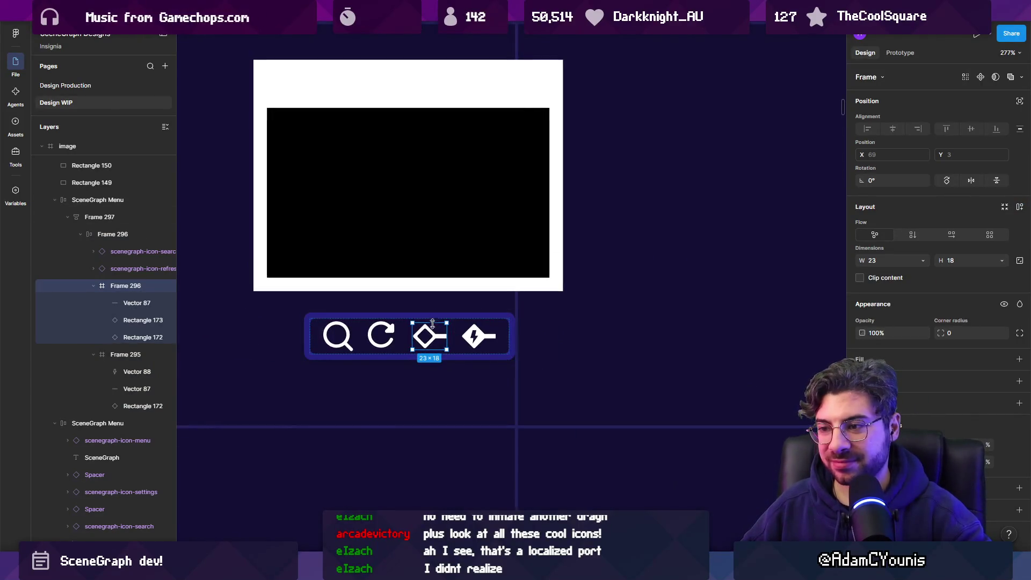
mouse_move(426, 338)
left_mouse_down()
mouse_move(449, 297)
mouse_move(410, 347)
mouse_move(424, 338)
left_mouse_up()
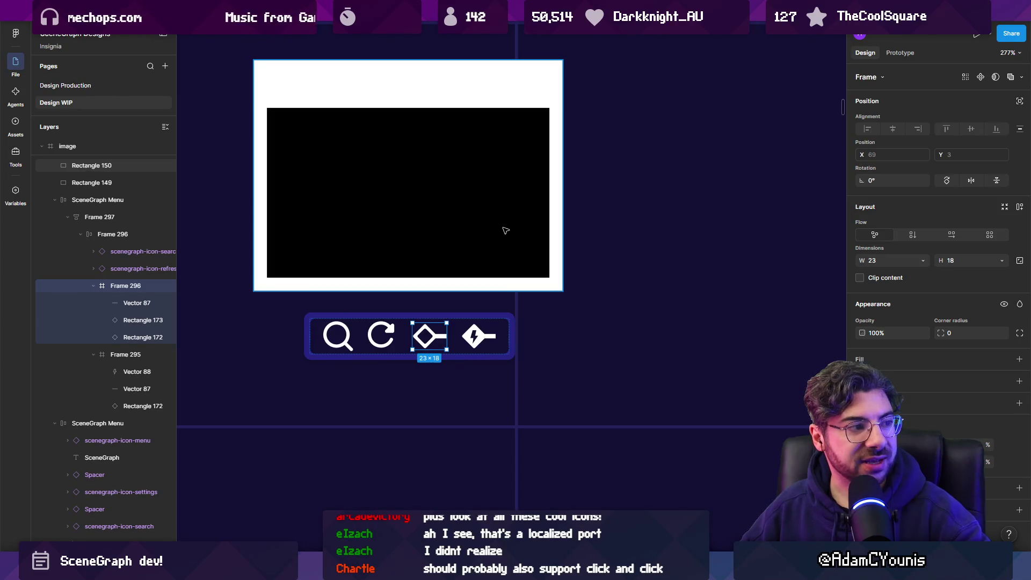
Try moving the image frame to the right, then undo it
left_click_drag(506, 231, 701, 237)
key("ctrl+z")
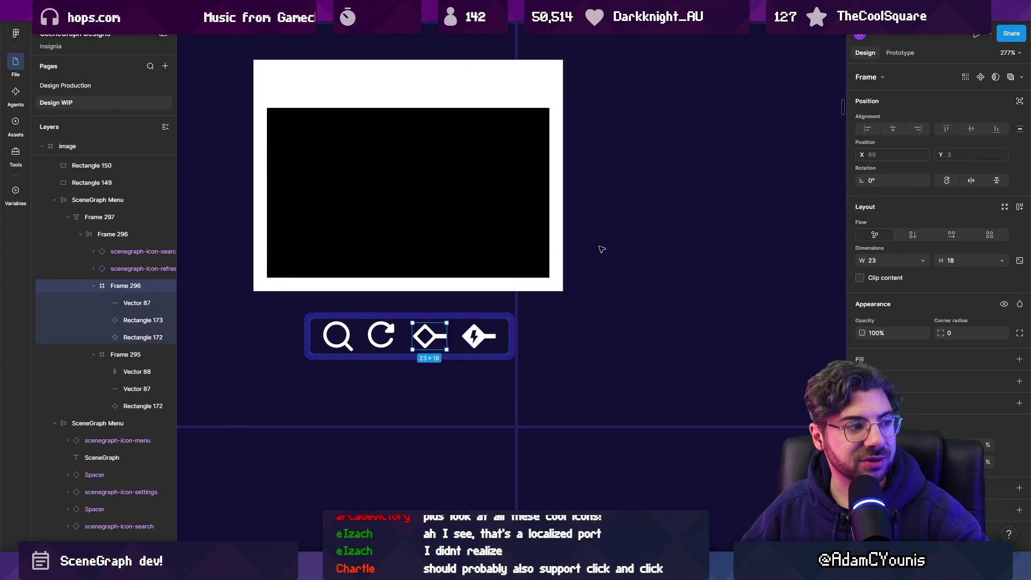
left_click(617, 267)
scroll(622, 272, "down", 3, "ctrl")
scroll(557, 284, "up", 3, "ctrl")
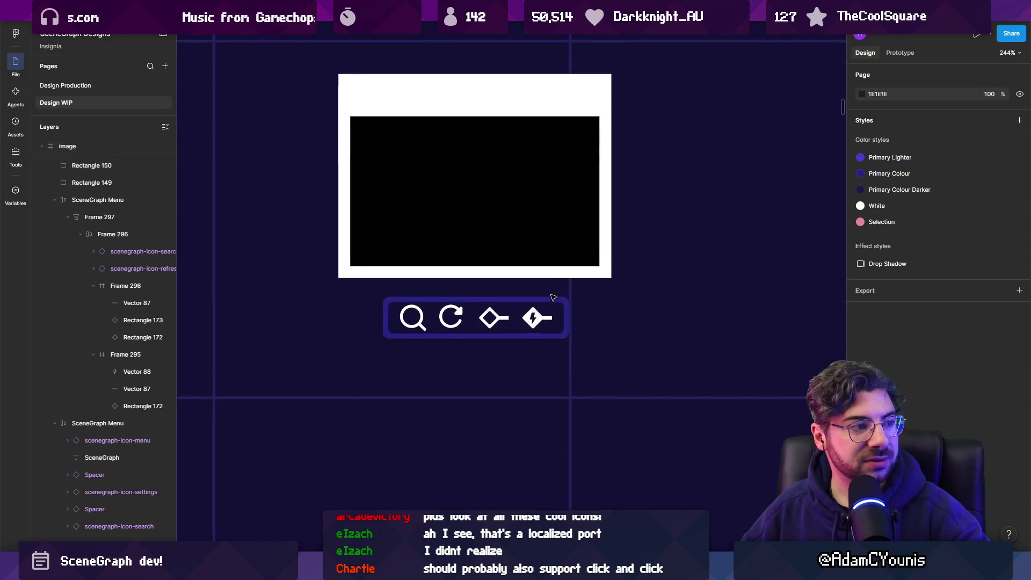
Delete the diamond icon and centre the 109 × 32 toolbar under the image frame
left_click(501, 321)
double_click(497, 318)
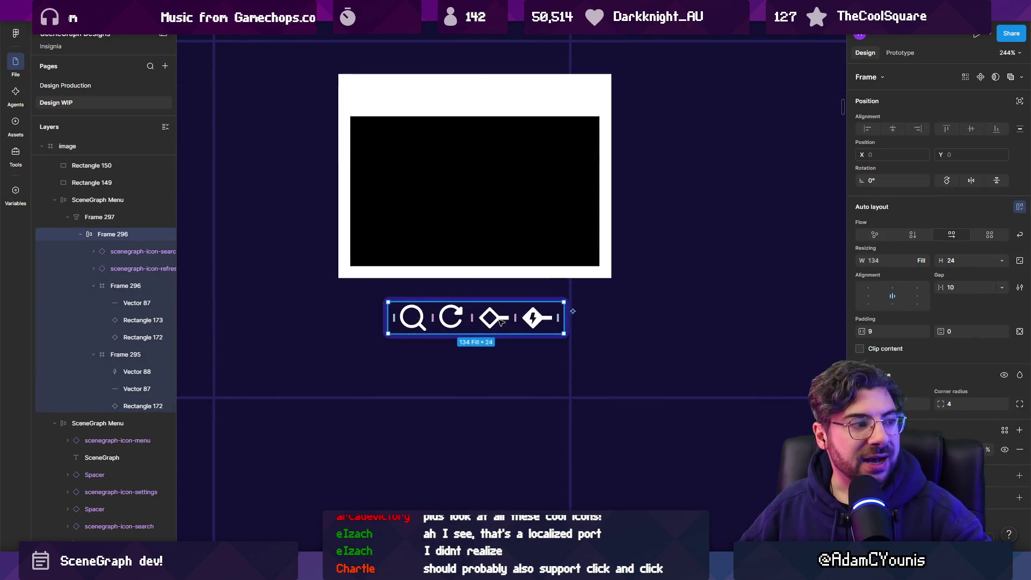
double_click(493, 318)
key("Delete")
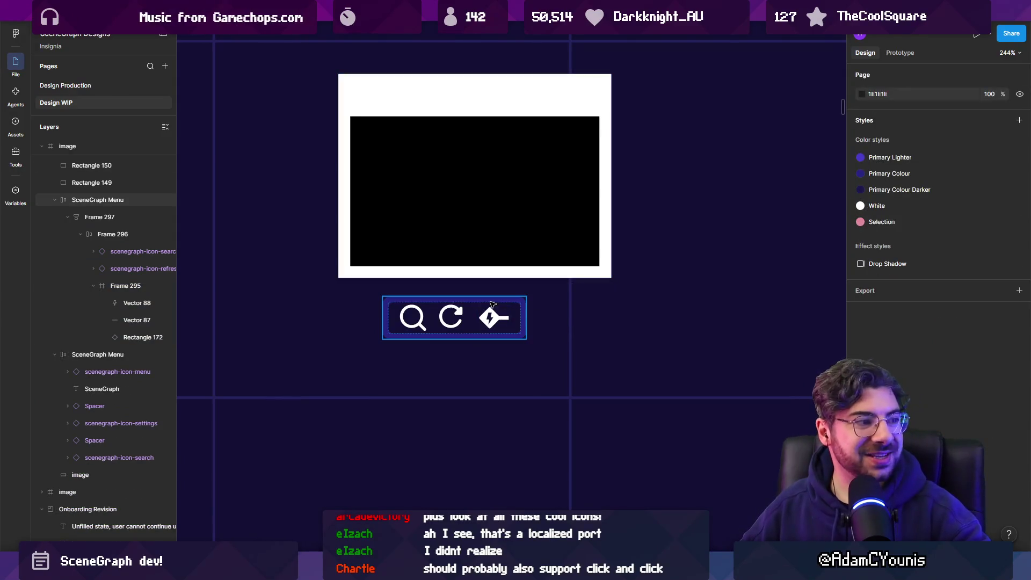
left_click_drag(457, 311, 478, 312)
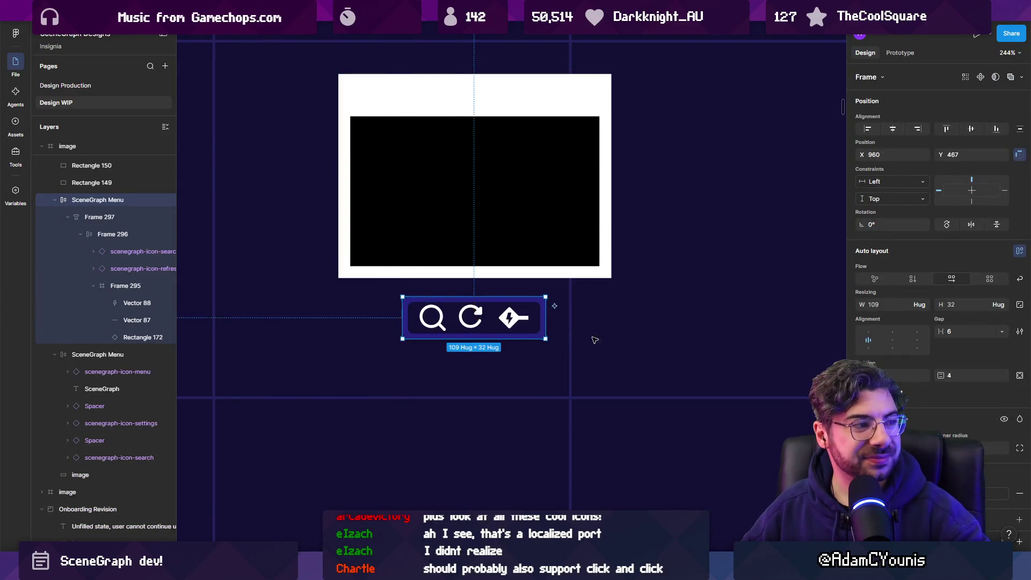
scroll(605, 344, "down", 3, "ctrl")
left_click(605, 344)
scroll(556, 331, "up", 3, "ctrl")
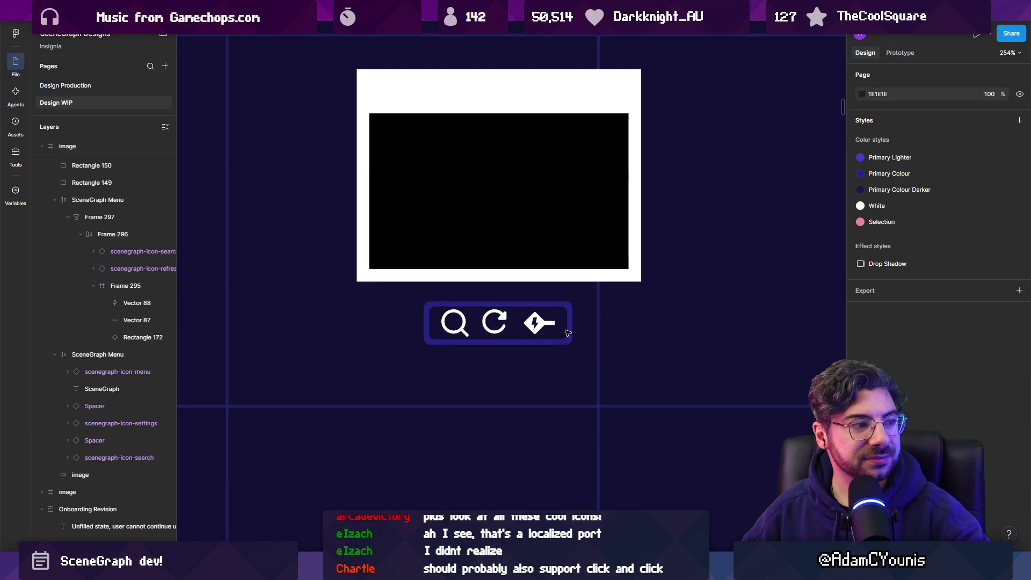
left_click(533, 309)
left_click_drag(532, 309, 528, 308)
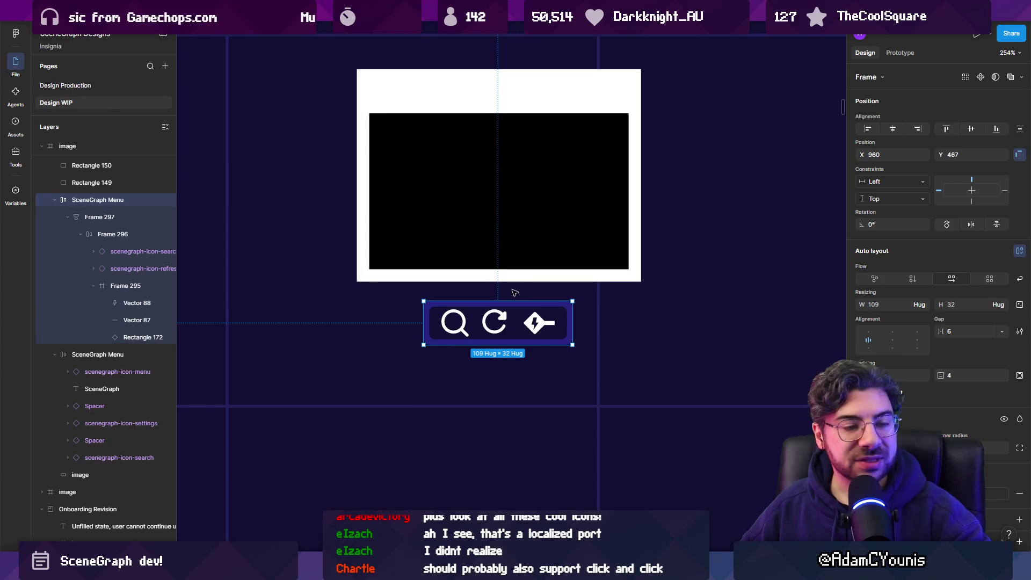
mouse_move(371, 569)
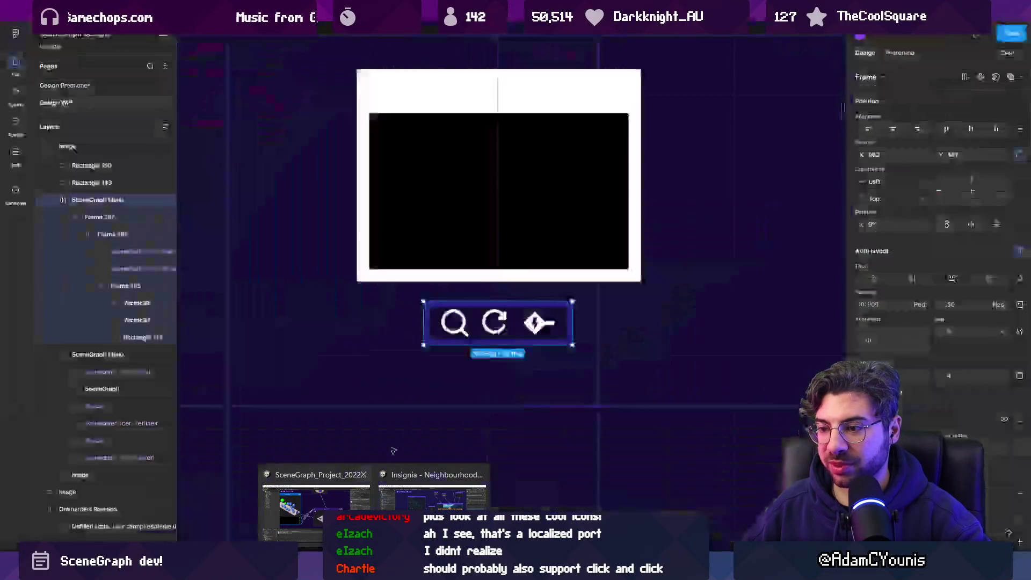
scroll(545, 356, "down", 1)
scroll(545, 356, "down", 15)
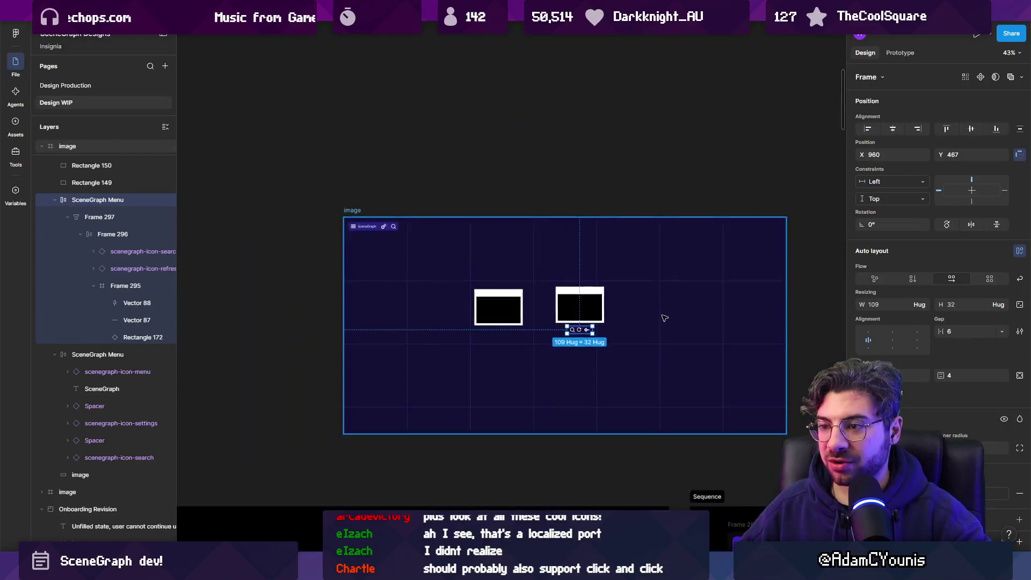
scroll(292, 316, "up", 8)
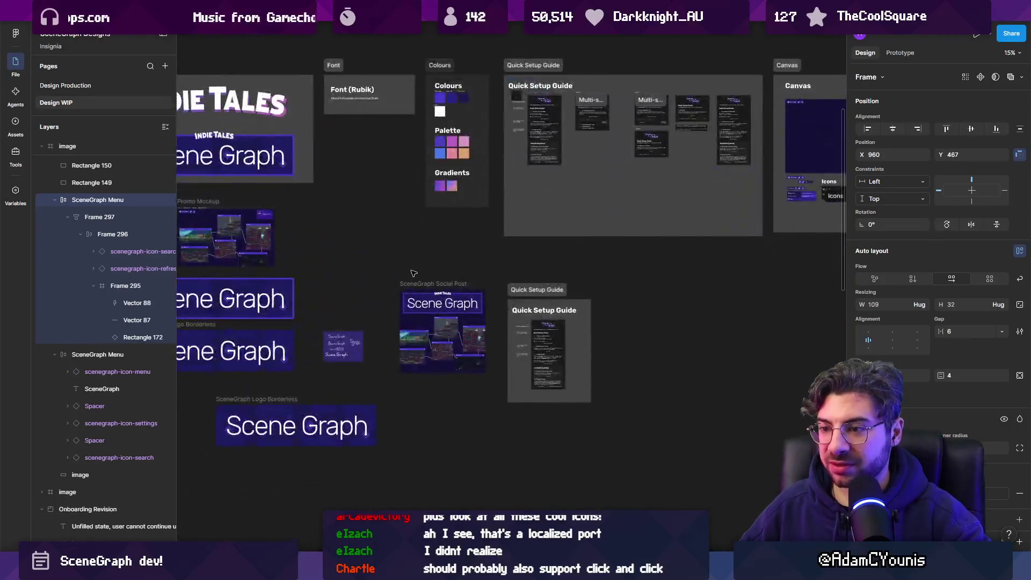
scroll(463, 277, "up", 10)
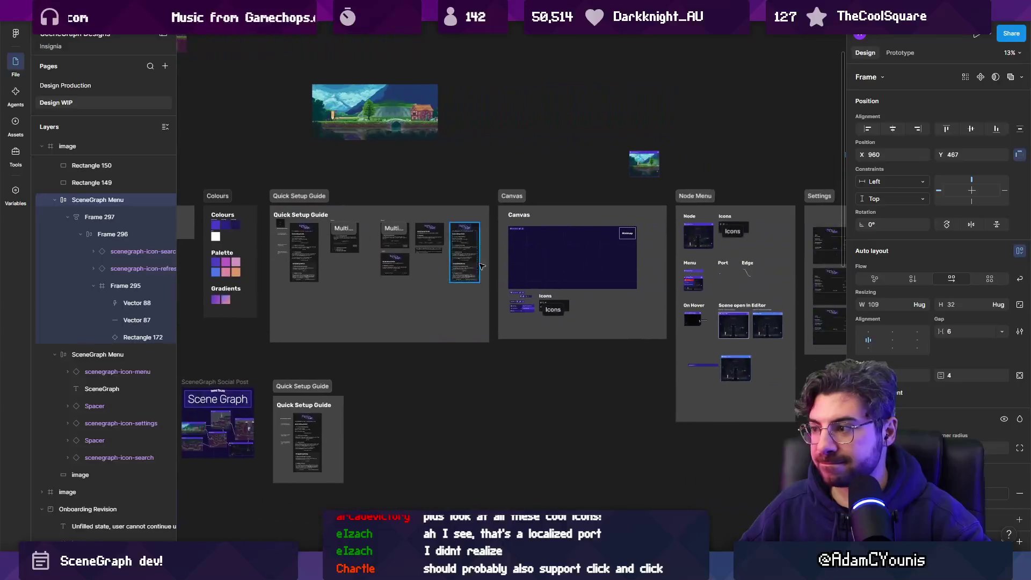
Paste the scenegraph-icon-menu hamburger icon into the node toolbar and move it to the front
left_click(463, 277)
double_click(463, 277)
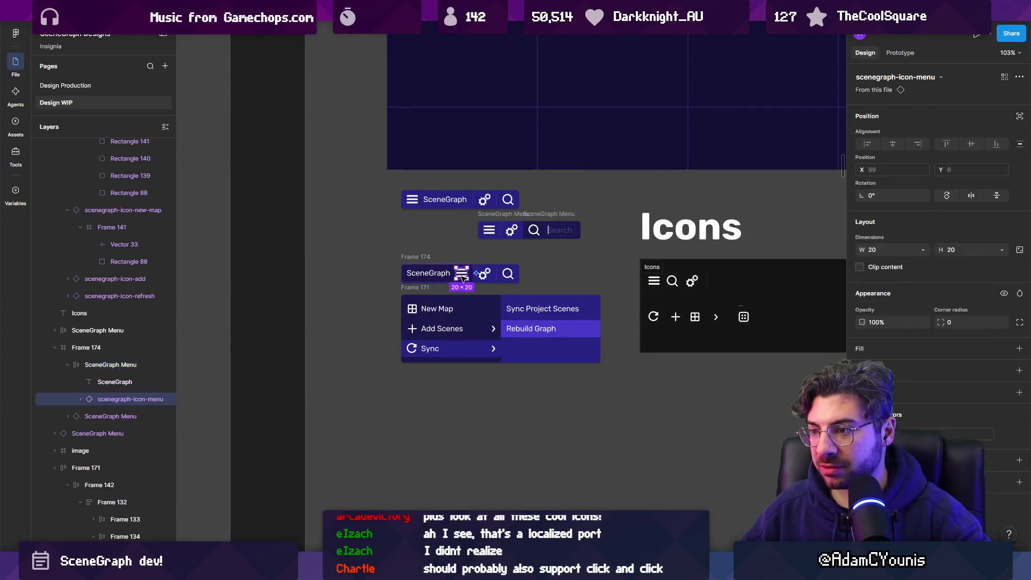
scroll(407, 249, "down", 10)
scroll(407, 249, "up", 15)
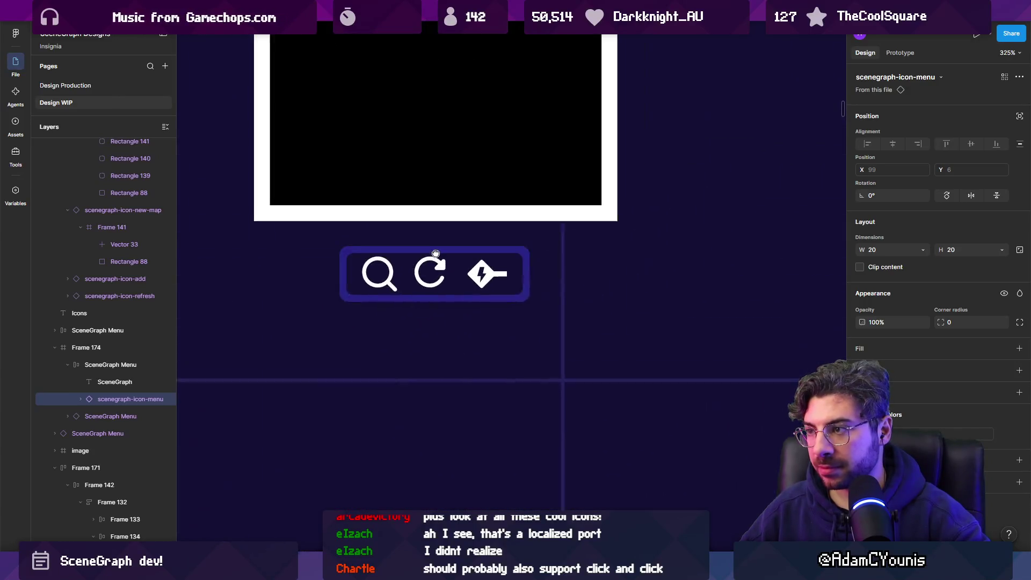
left_click_drag(436, 254, 410, 264)
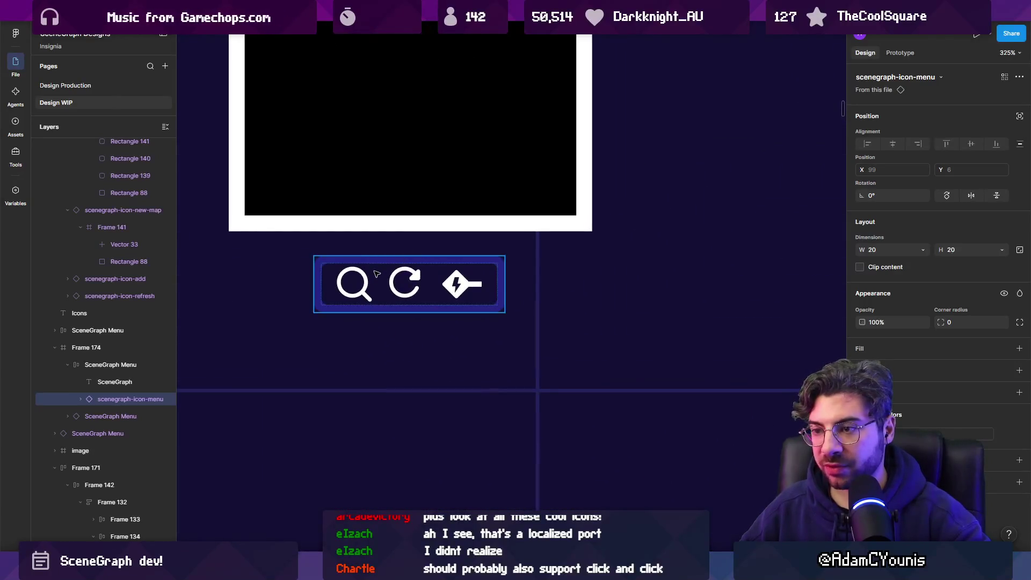
left_click(376, 279)
key("ctrl+v")
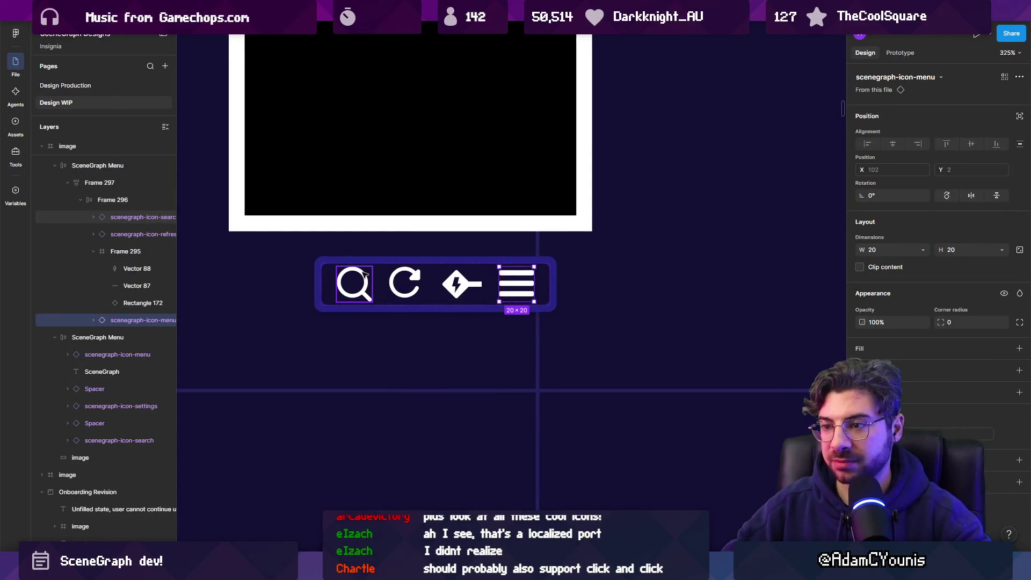
key("Left")
key("Left")
key("Left")
key("Escape")
scroll(400, 288, "down", 3)
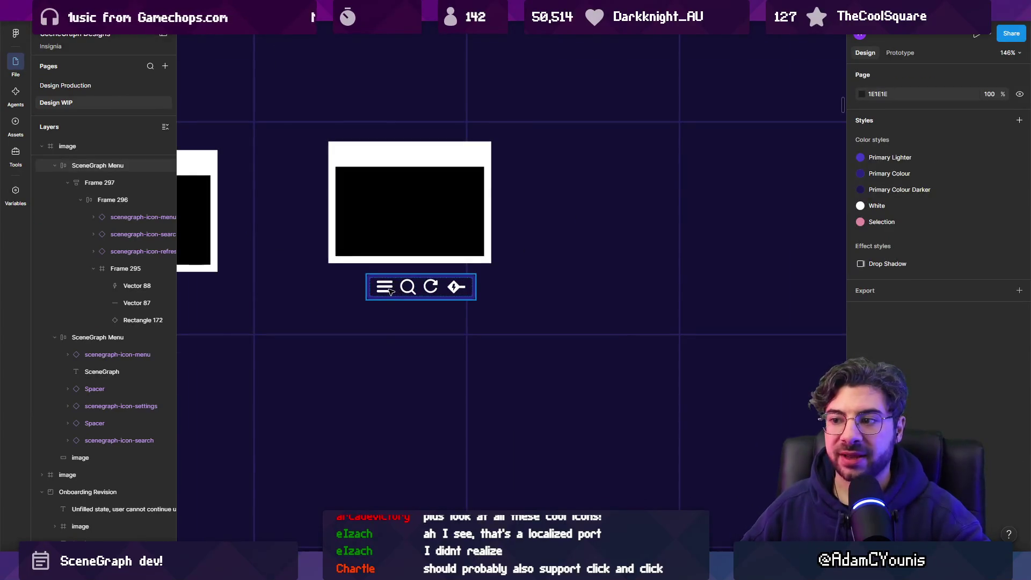
scroll(391, 291, "up", 2)
Drag the 139 × 32 SceneGraph Menu toolbar left until centred under the node card, then reselect it
left_click_drag(449, 285, 428, 284)
scroll(489, 303, "down", 3)
left_click(517, 312)
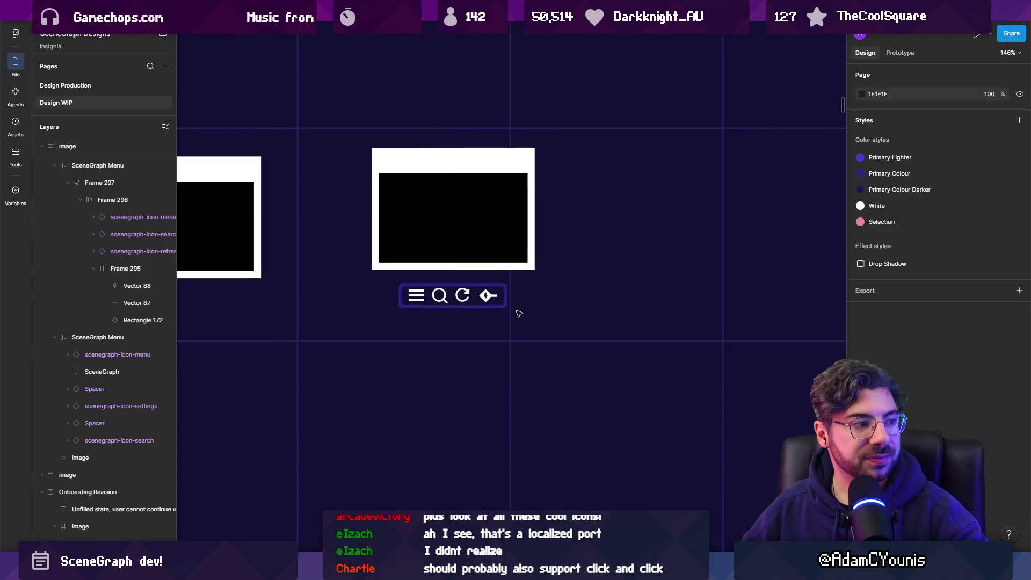
scroll(416, 296, "up", 4)
scroll(416, 296, "down", 10)
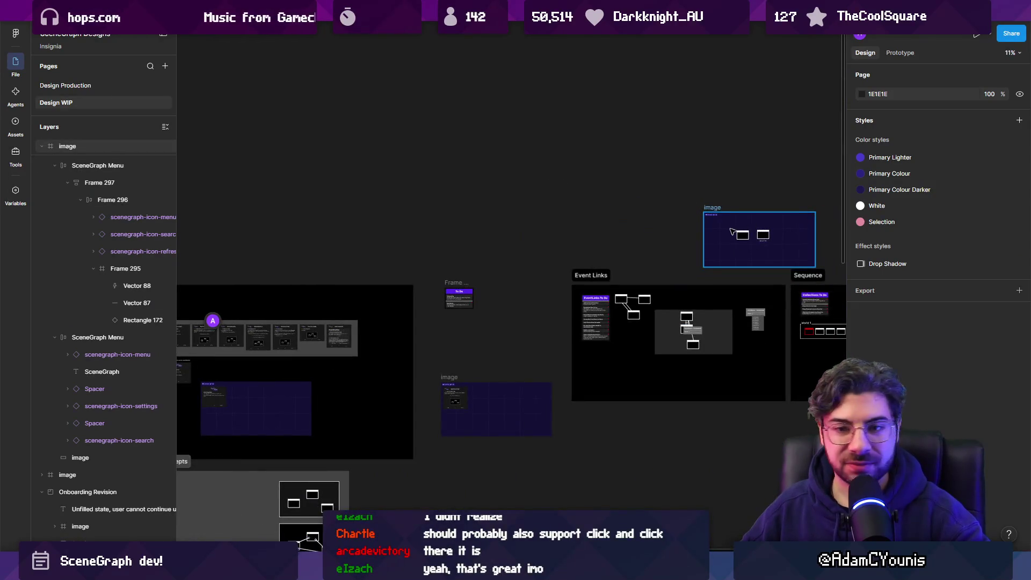
scroll(616, 255, "up", 5)
scroll(405, 240, "up", 4)
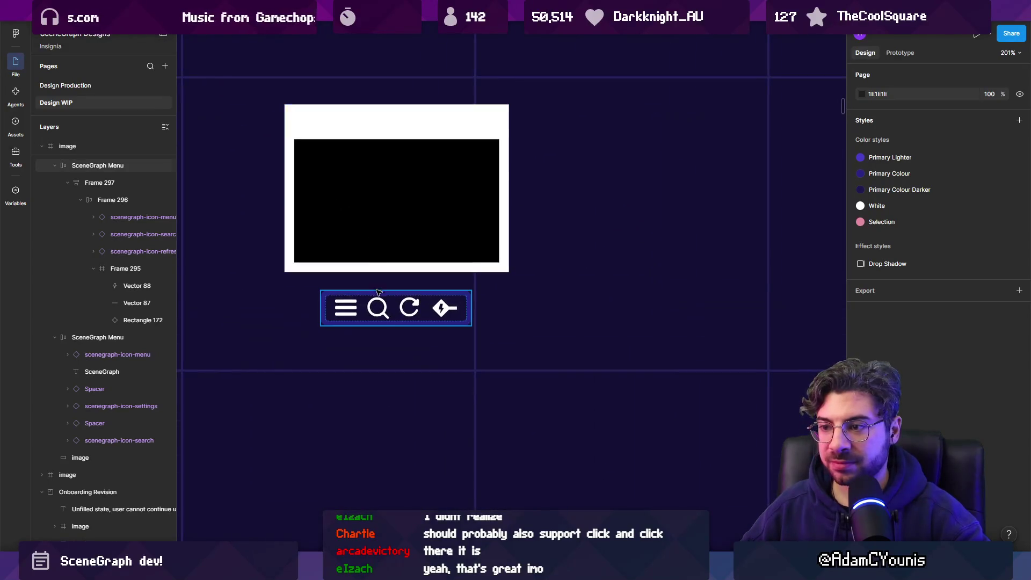
left_click(376, 302)
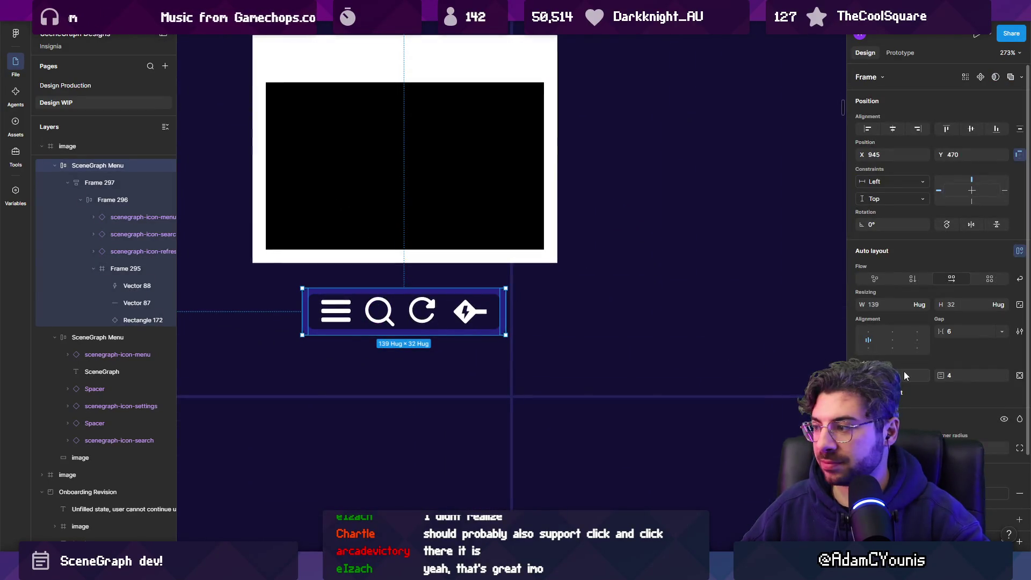
Set the SceneGraph Menu toolbar's horizontal and vertical padding to 2
left_click(913, 376)
type("2")
key("Tab")
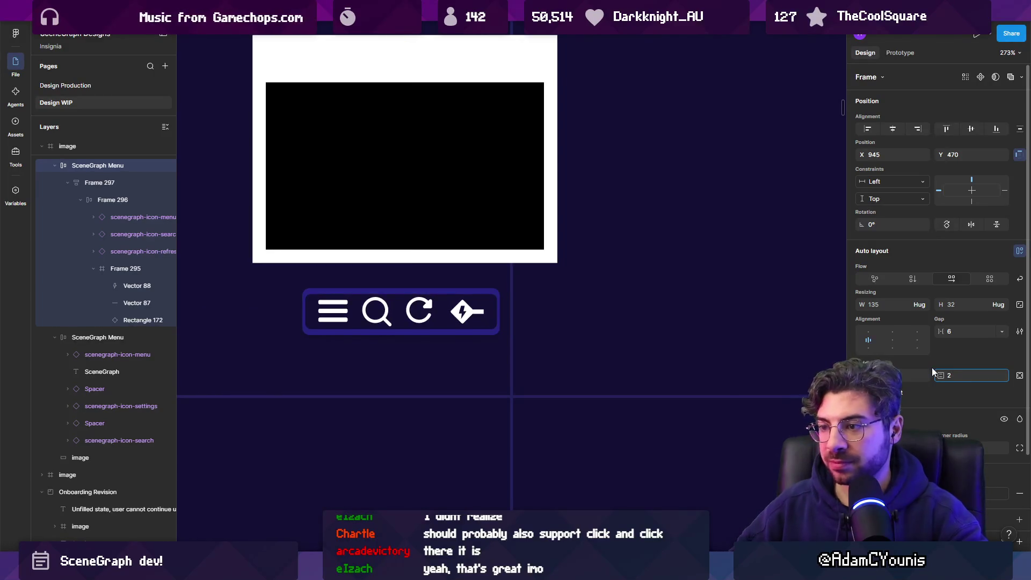
type("2")
key("Return")
left_click(959, 331)
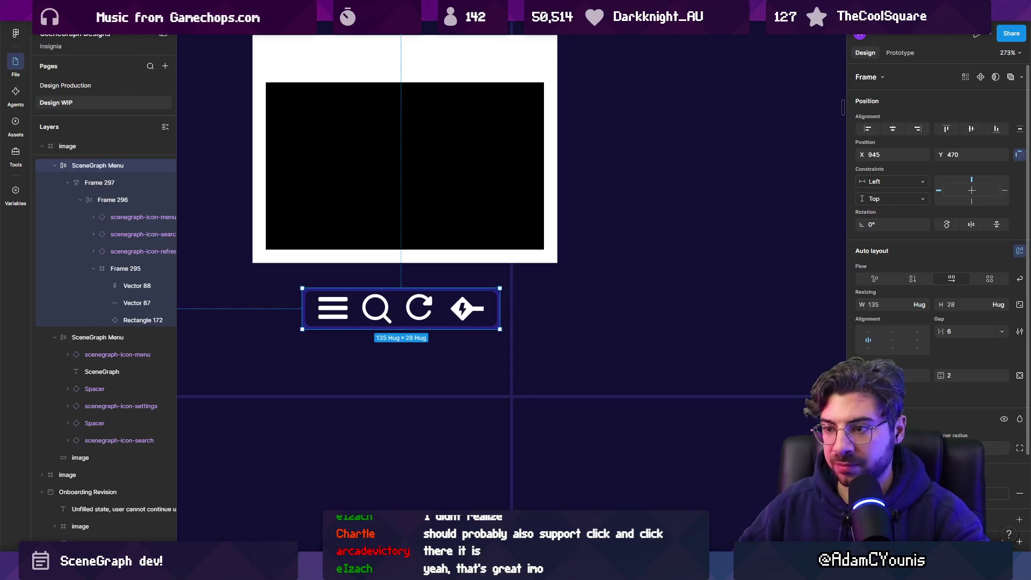
left_click(573, 349)
Try a vertical padding of 4 on icon row Frame 296, undo it, then adjust its horizontal padding
left_click(445, 315)
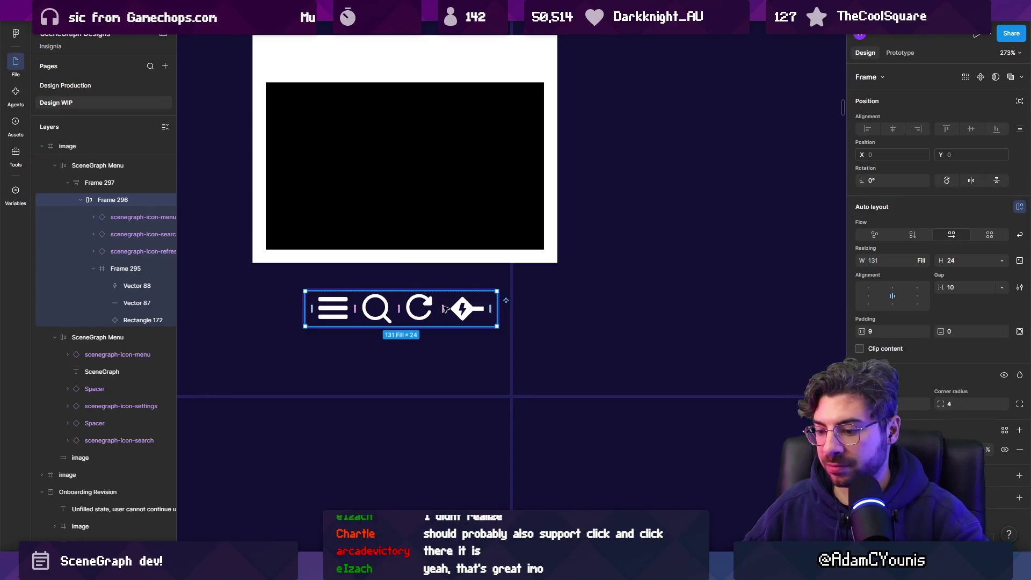
left_click(959, 331)
type("4")
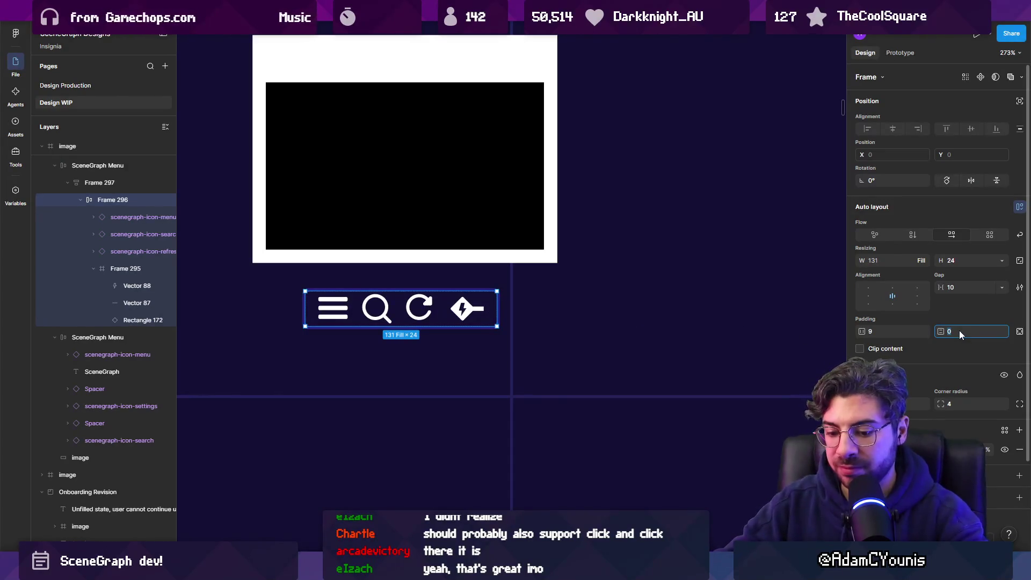
key("Return")
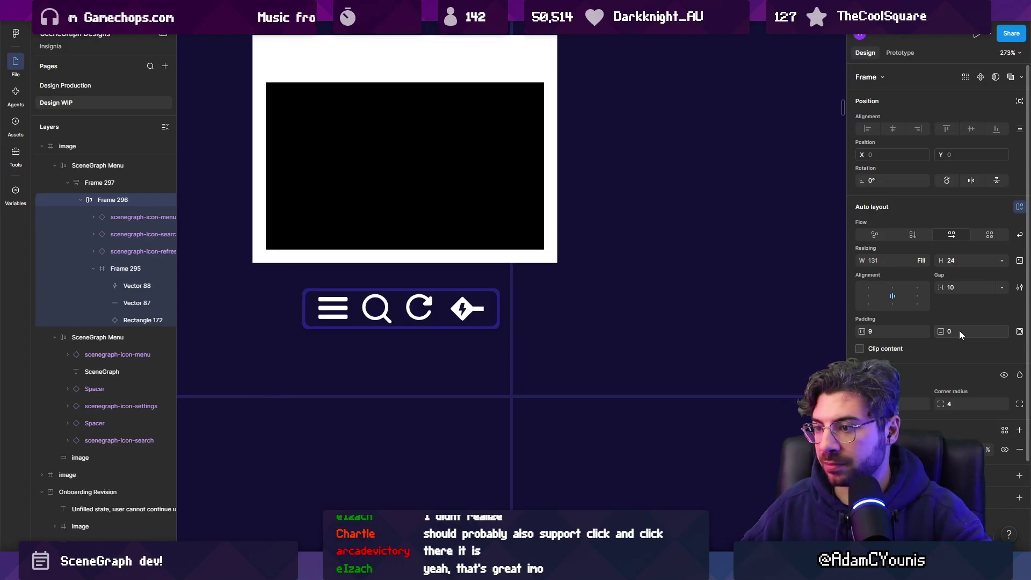
key("ctrl+z")
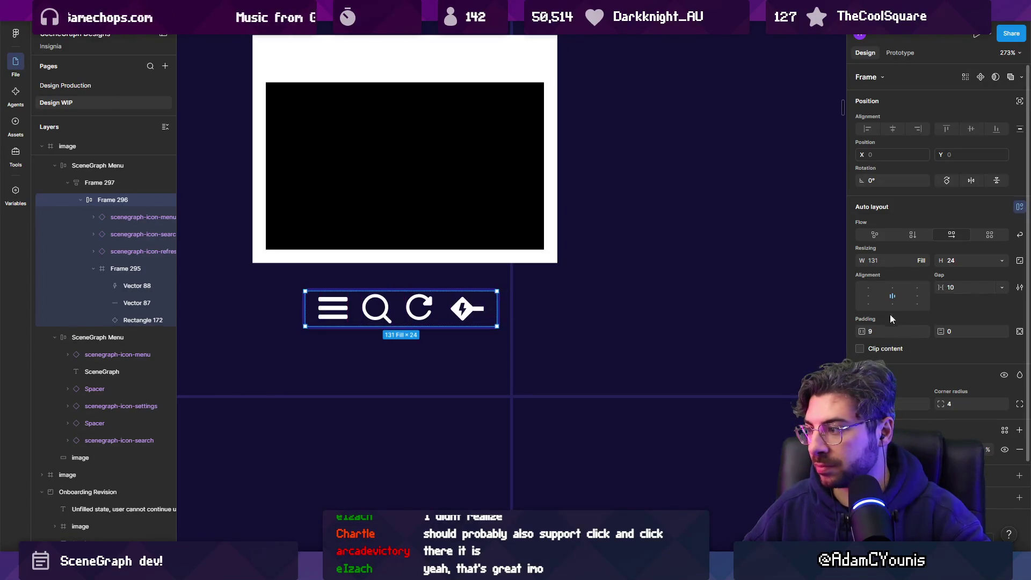
mouse_move(857, 332)
left_mouse_down()
mouse_move(886, 331)
mouse_move(857, 331)
left_mouse_up()
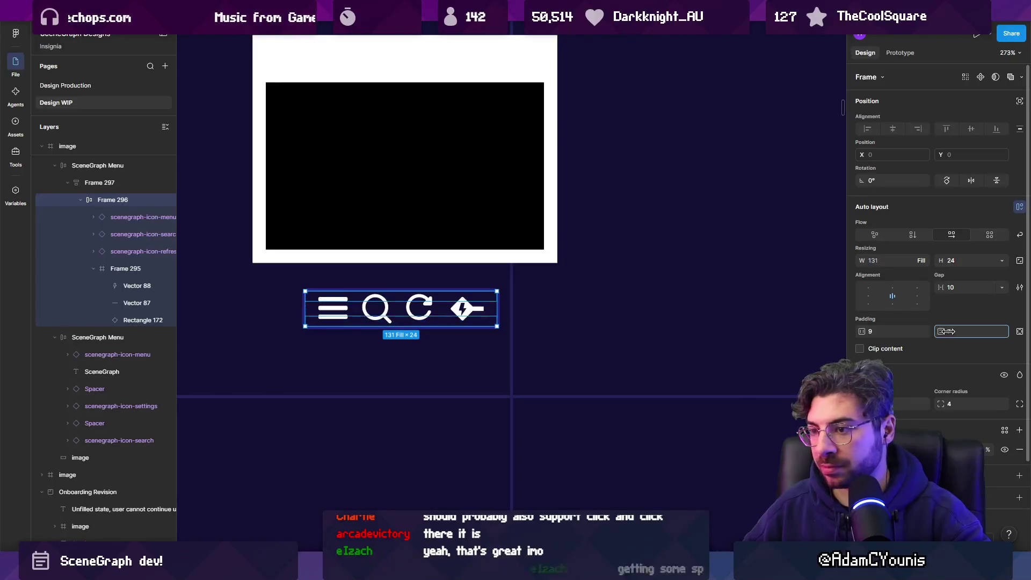
Try a vertical padding of 4 on toolbar Frame 297, then revert it to 0
left_click(81, 200)
left_click(100, 182)
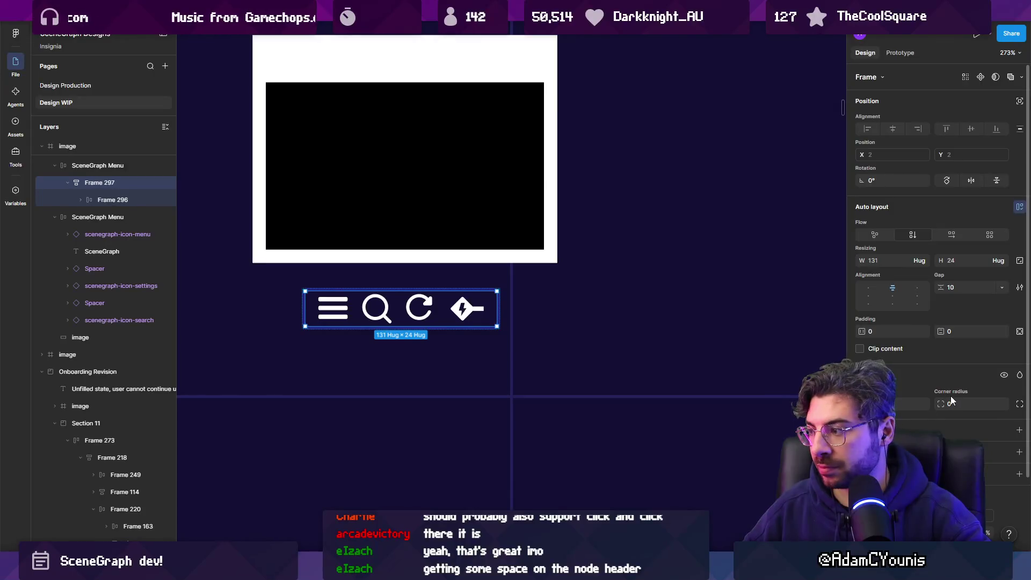
left_click(952, 331)
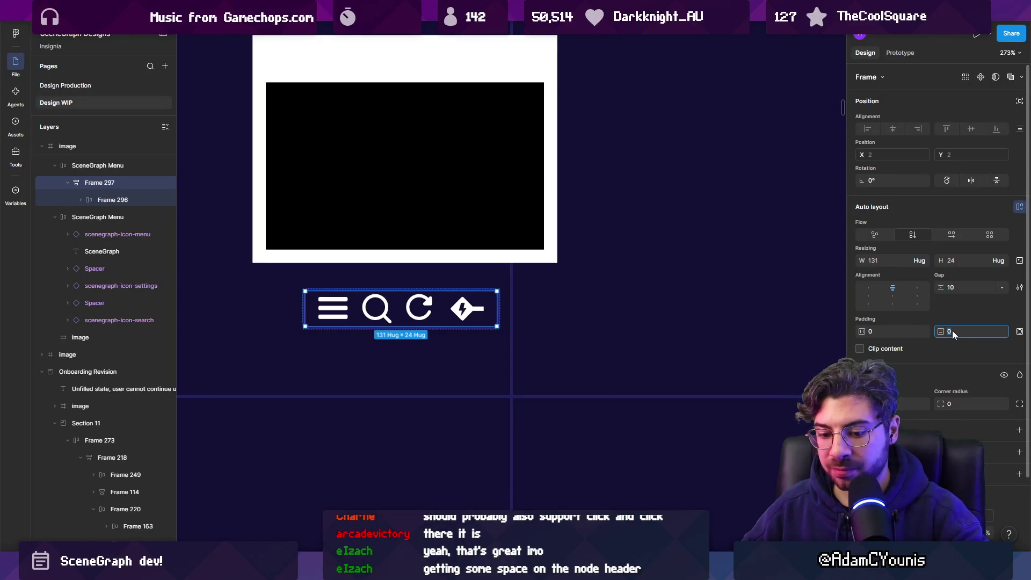
type("4")
key("ctrl+z")
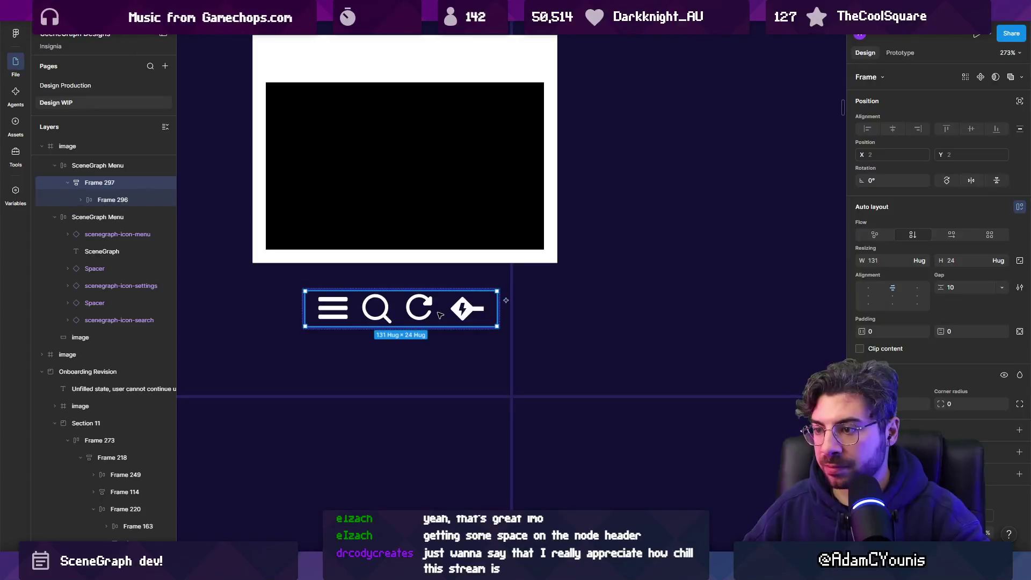
Resize icon row Frame 296 to 139 × 30 so the icons spread apart
double_click(440, 315)
scroll(440, 312, "up", 3)
key("ctrl+z")
key("ctrl+z")
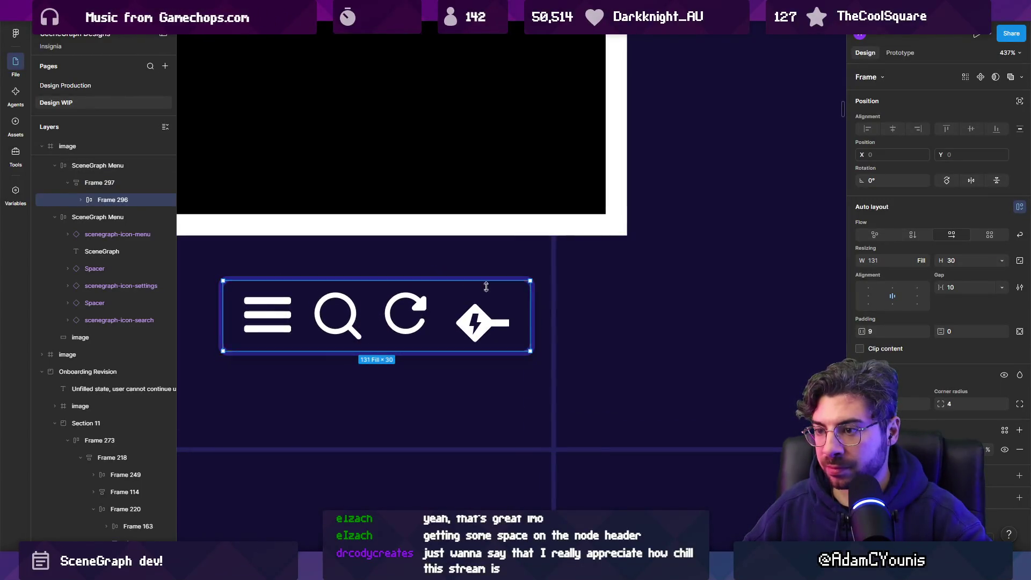
left_click_drag(532, 295, 549, 296)
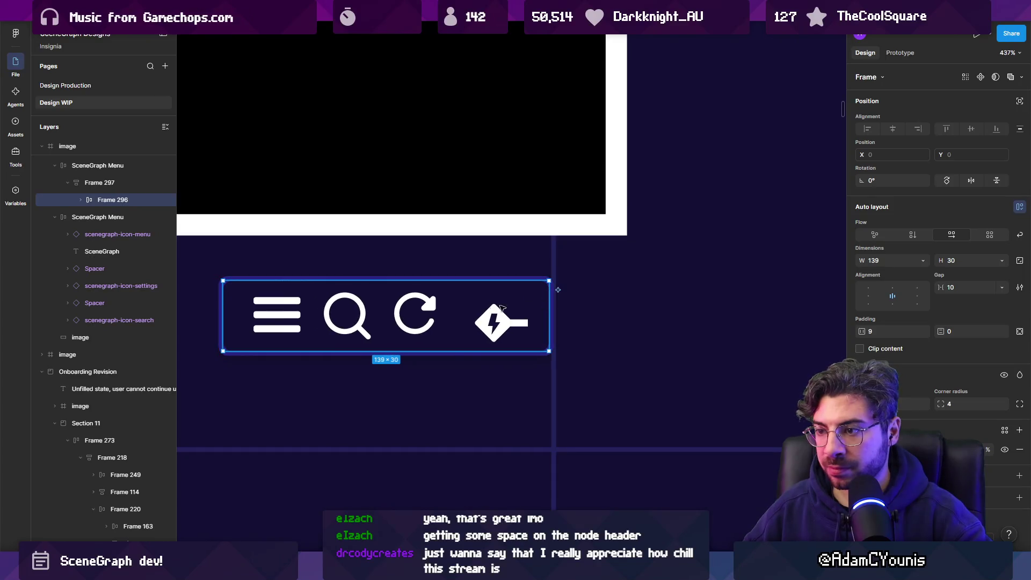
Select the plug icon's frame at the end of the row and enlarge it
double_click(428, 312)
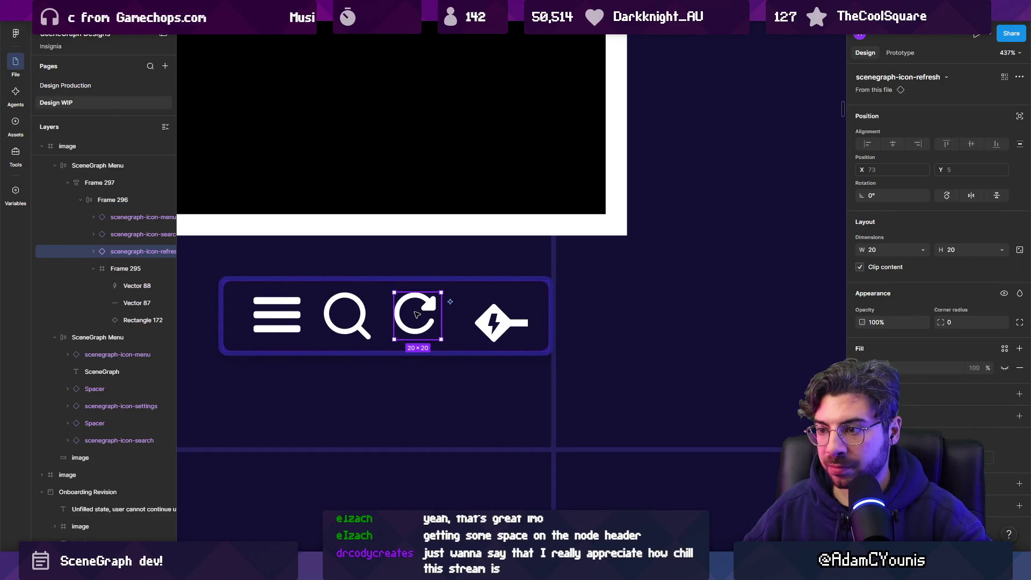
key("shift+Tab")
scroll(442, 332, "down", 3)
key("Escape")
left_click(481, 326)
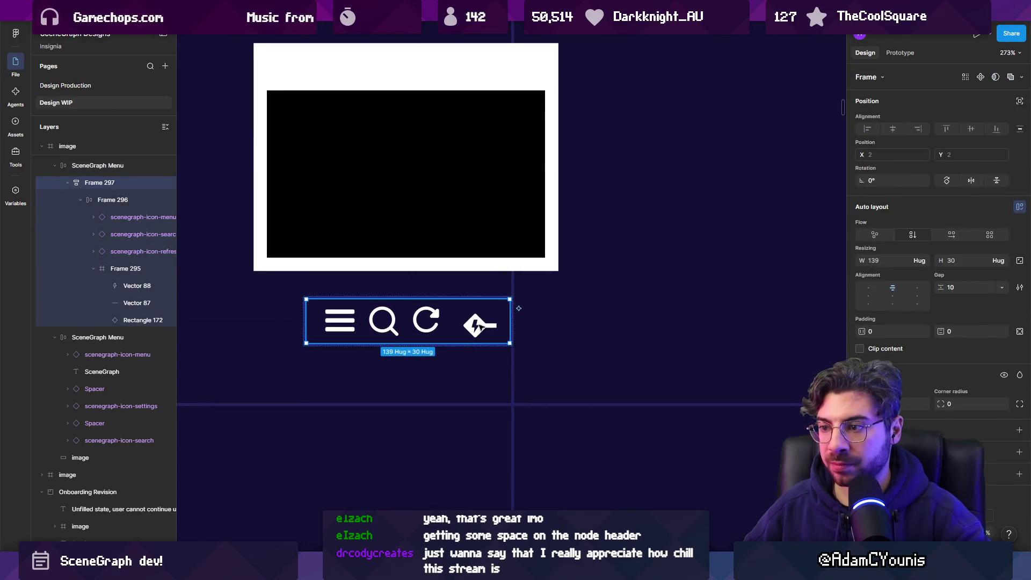
double_click(480, 326)
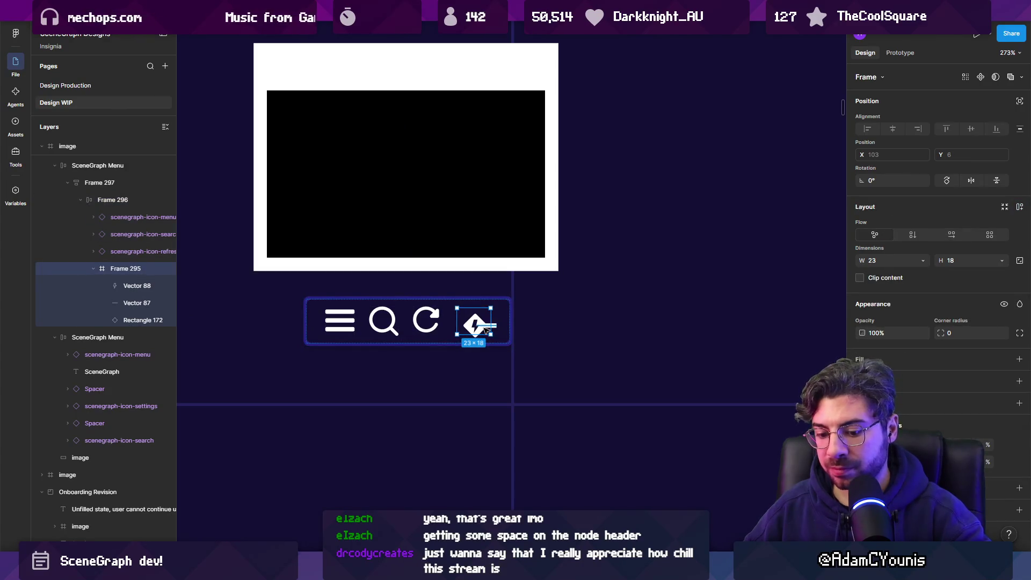
double_click(484, 329)
key("Escape")
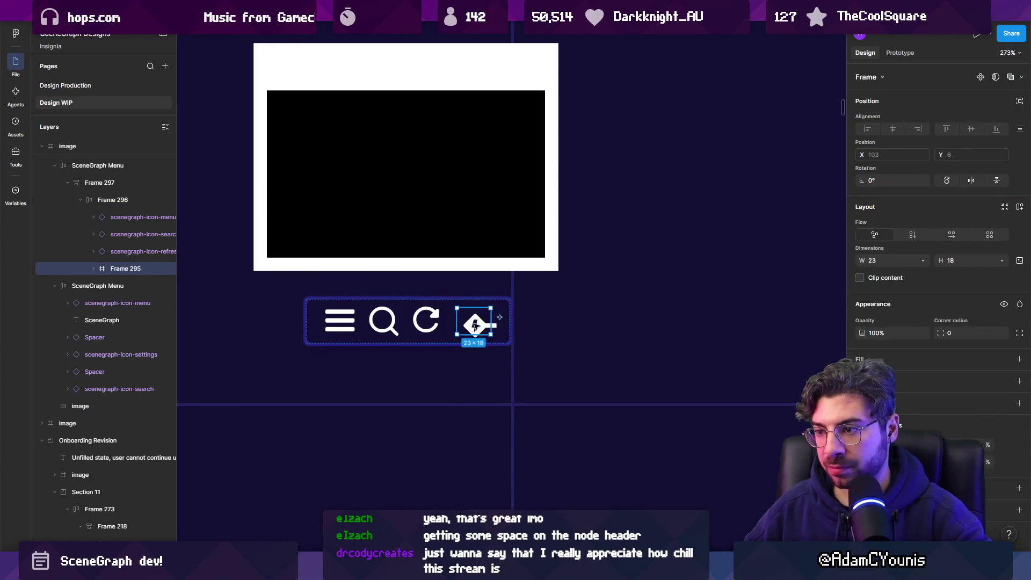
scroll(481, 327, "up", 3)
left_click_drag(502, 340, 513, 349)
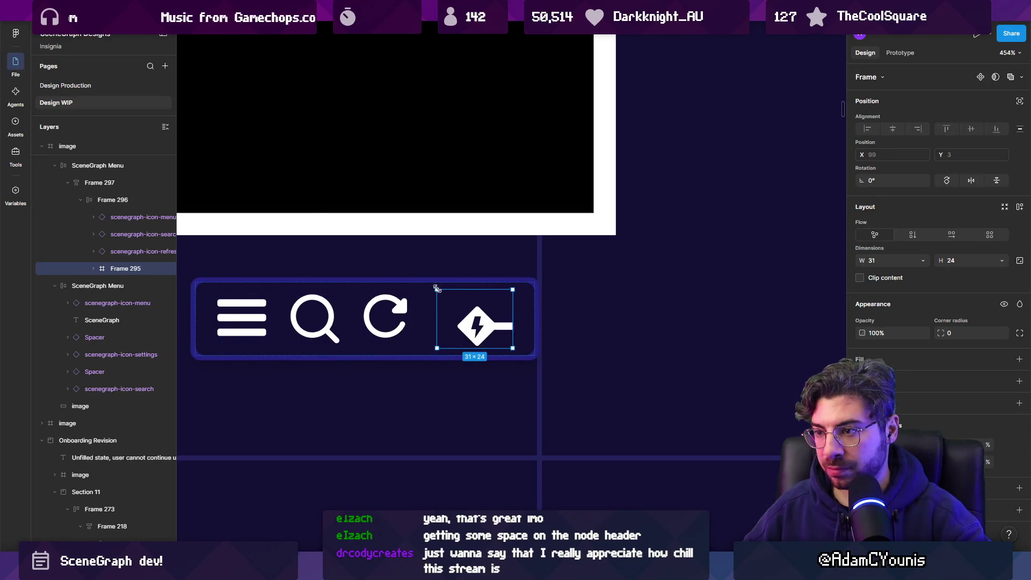
Reposition the plug icon's three inner shapes within its enlarged frame
left_click(94, 268)
left_click(135, 286)
left_click(141, 320, "shift")
mouse_move(476, 332)
left_mouse_down()
mouse_move(467, 320)
mouse_move(506, 327)
mouse_move(476, 339)
left_mouse_up()
left_click(126, 268)
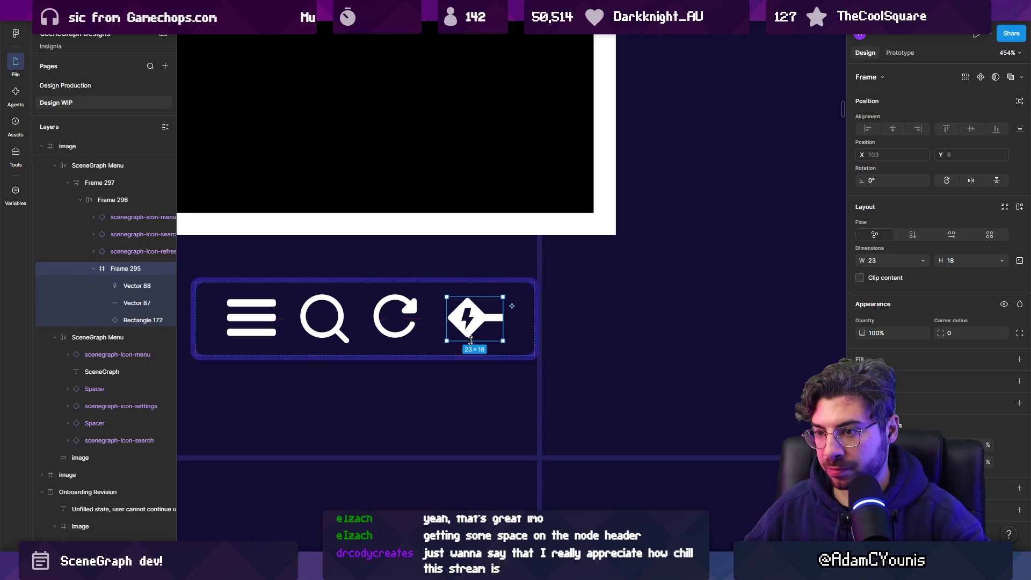
Set the icon row's auto layout gap to 16 and make its width hug contents (149 × 30)
scroll(375, 324, "down", 5)
key("Escape")
key("Escape")
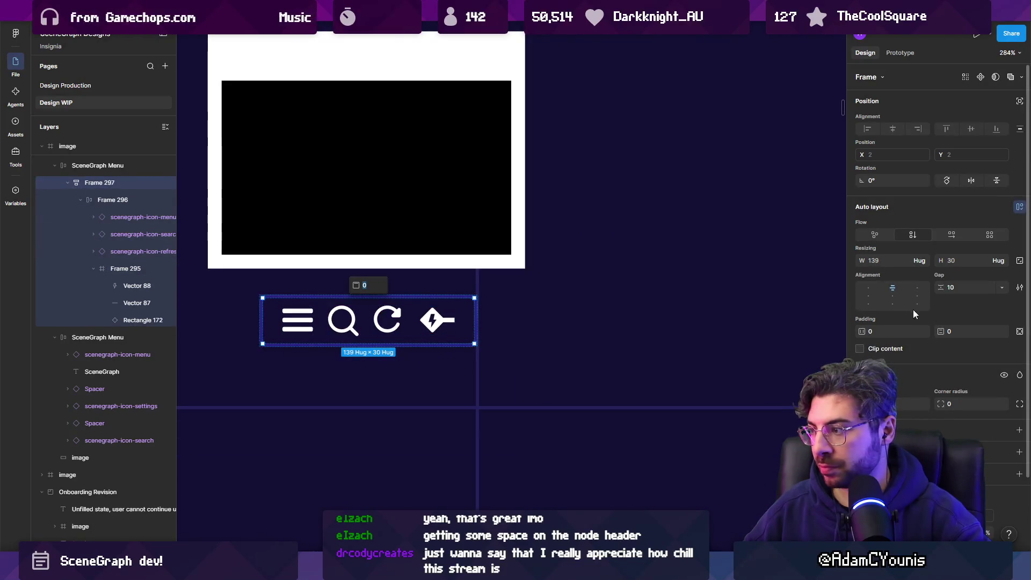
mouse_move(939, 287)
left_mouse_down()
mouse_move(953, 287)
mouse_move(940, 287)
left_mouse_up()
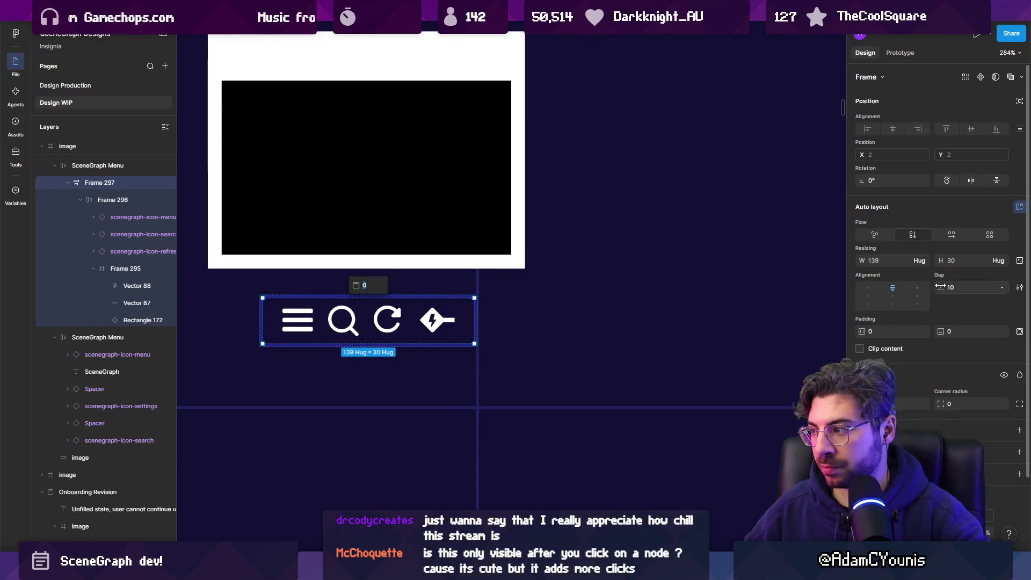
double_click(405, 321)
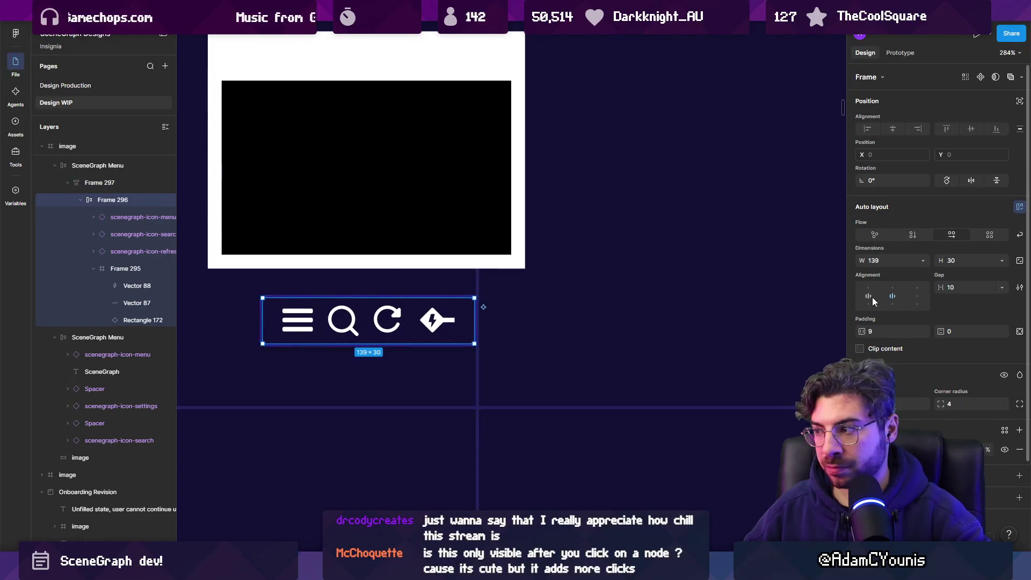
left_click_drag(939, 287, 965, 290)
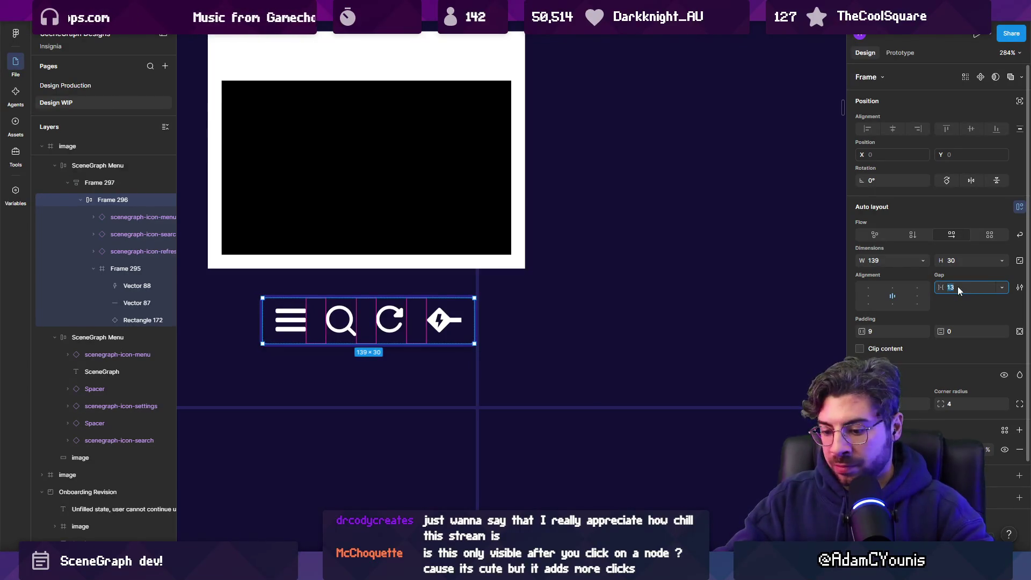
type("6")
key("Return")
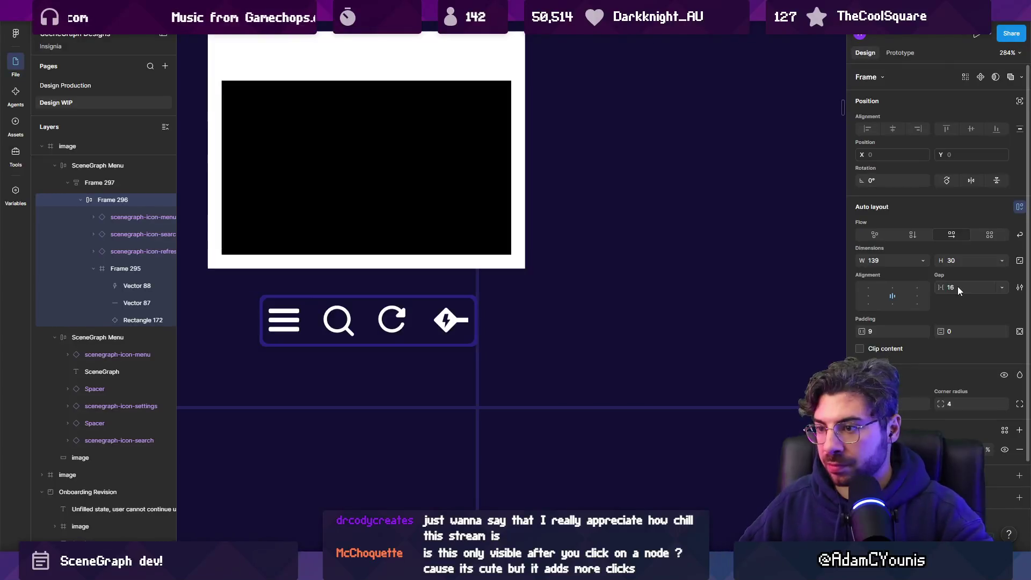
left_click(904, 263)
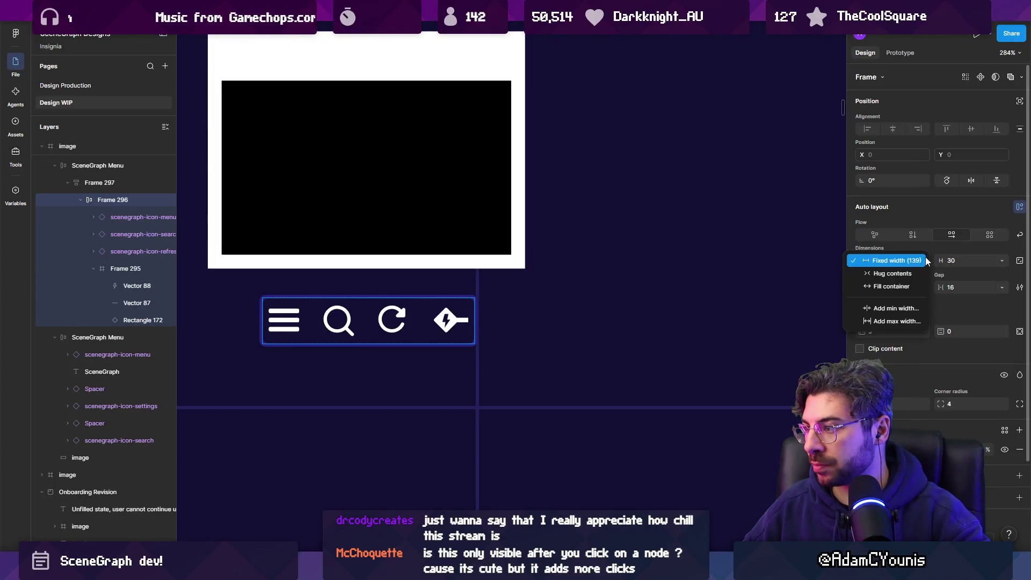
left_click(903, 278)
Nudge the SceneGraph menu bar up until it snaps under the image
left_click(596, 290)
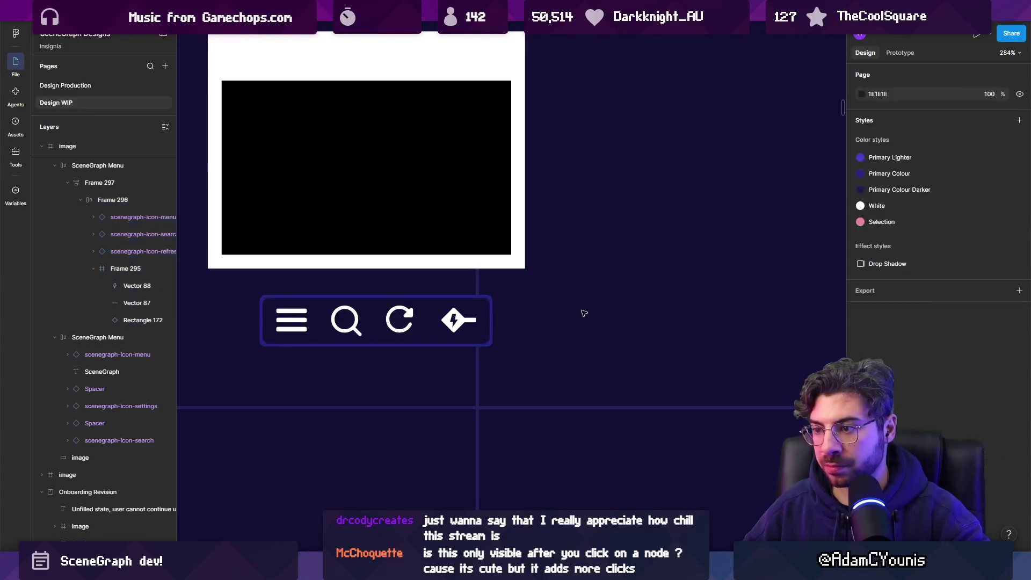
scroll(565, 297, "down", 5)
left_click(489, 313)
left_click_drag(488, 312, 488, 310)
scroll(486, 310, "up", 5)
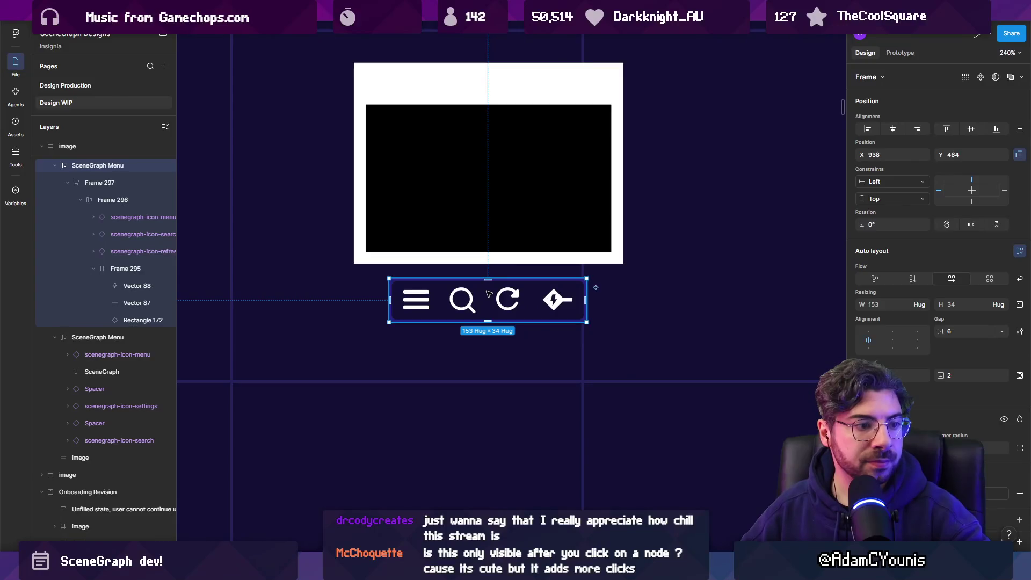
scroll(479, 296, "up", 1)
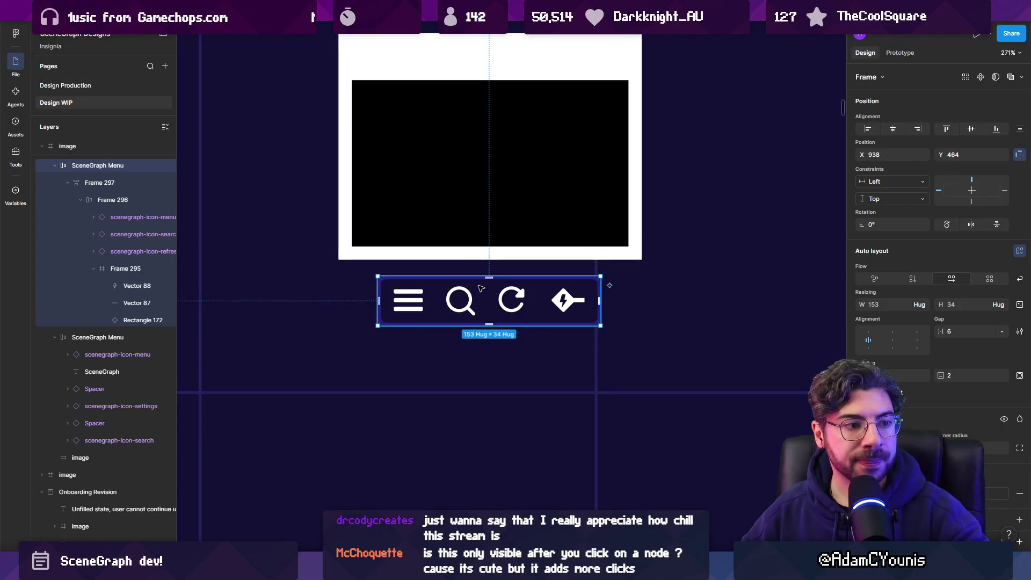
left_click(456, 292)
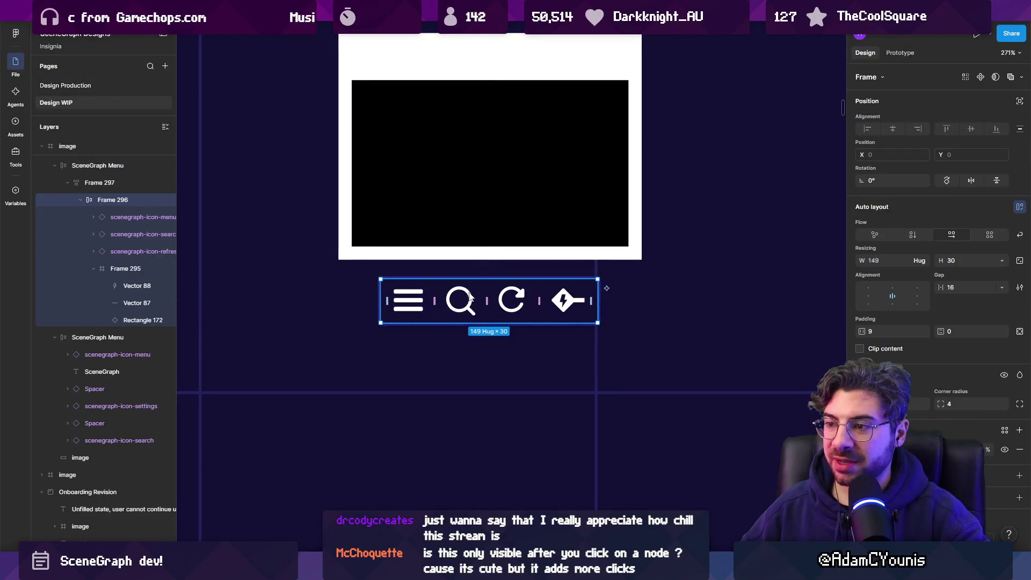
Delete the search icon and shift the SceneGraph menu bar toward the image card's centre
left_click(470, 296)
key("Delete")
scroll(484, 285, "up", 1)
scroll(483, 285, "right", 2)
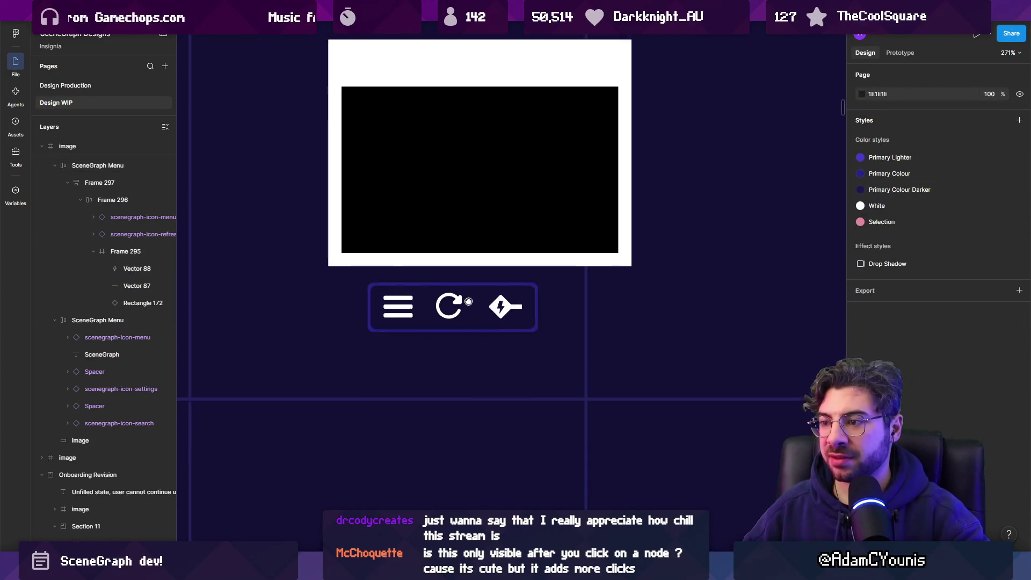
left_click(413, 325)
left_click_drag(415, 326, 418, 326)
key("Escape")
Inspect the remaining refresh icon and the frame holding the icons
double_click(476, 332)
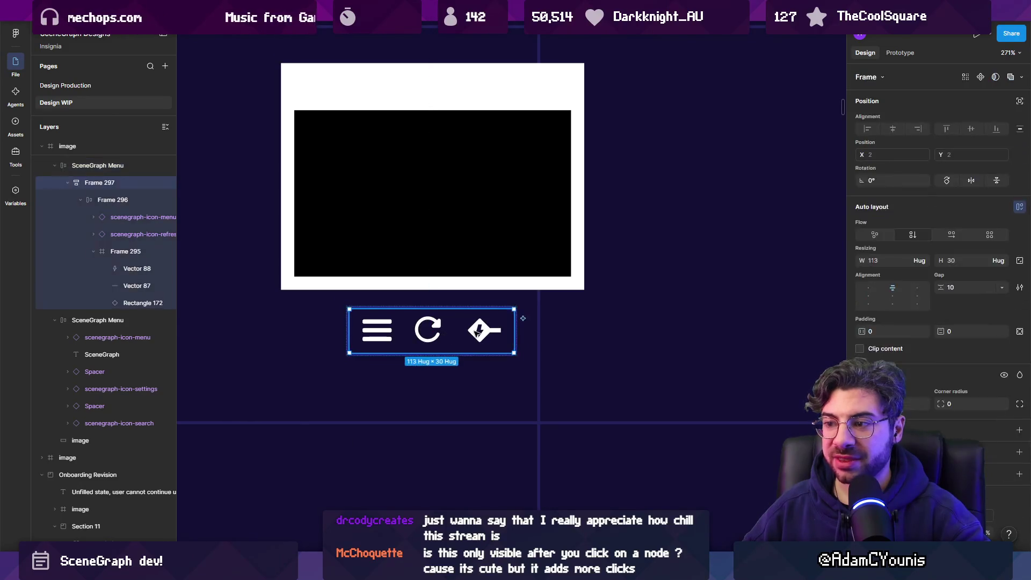
scroll(483, 334, "down", 3)
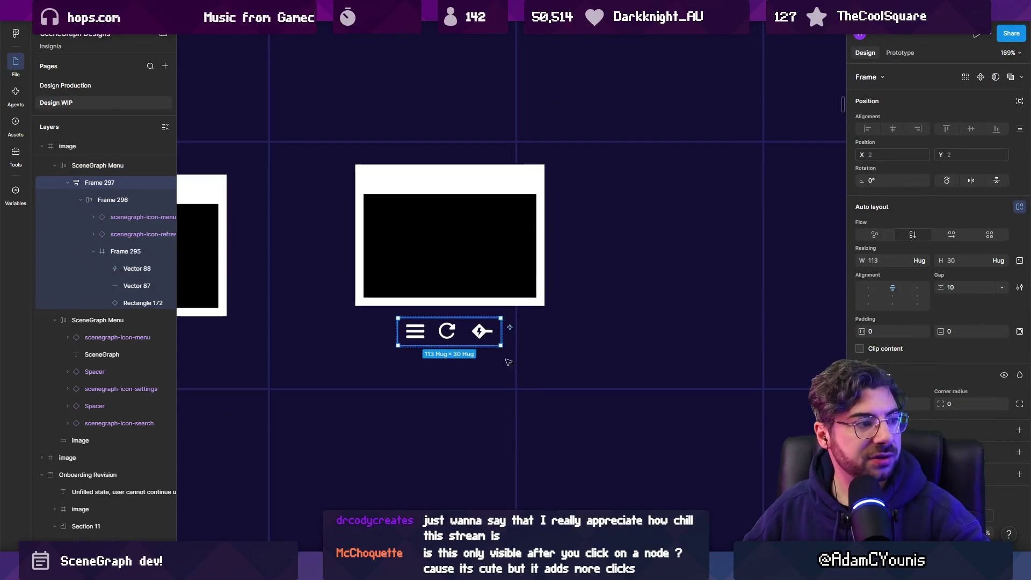
left_click(520, 391)
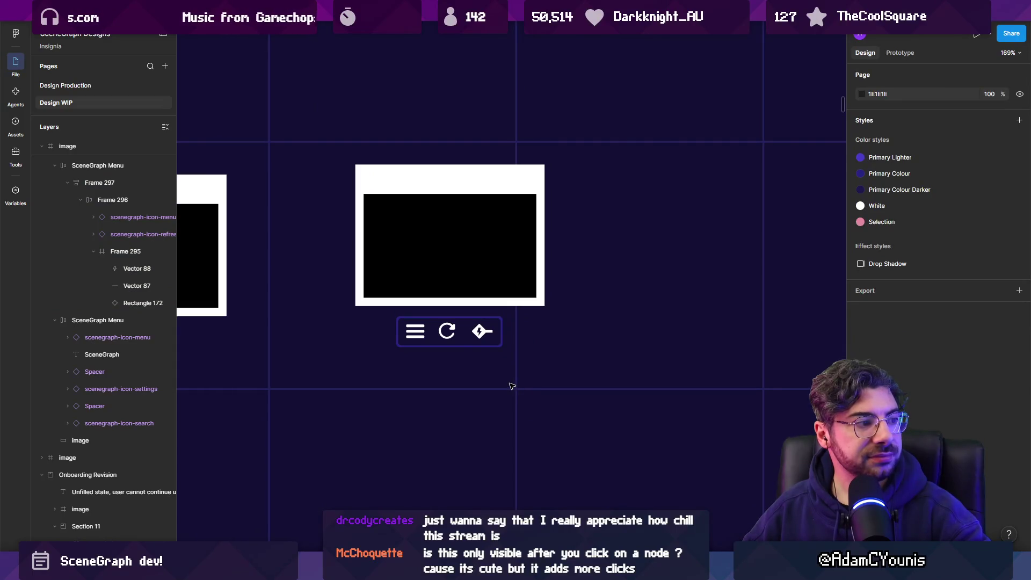
scroll(443, 329, "up", 4)
double_click(460, 332)
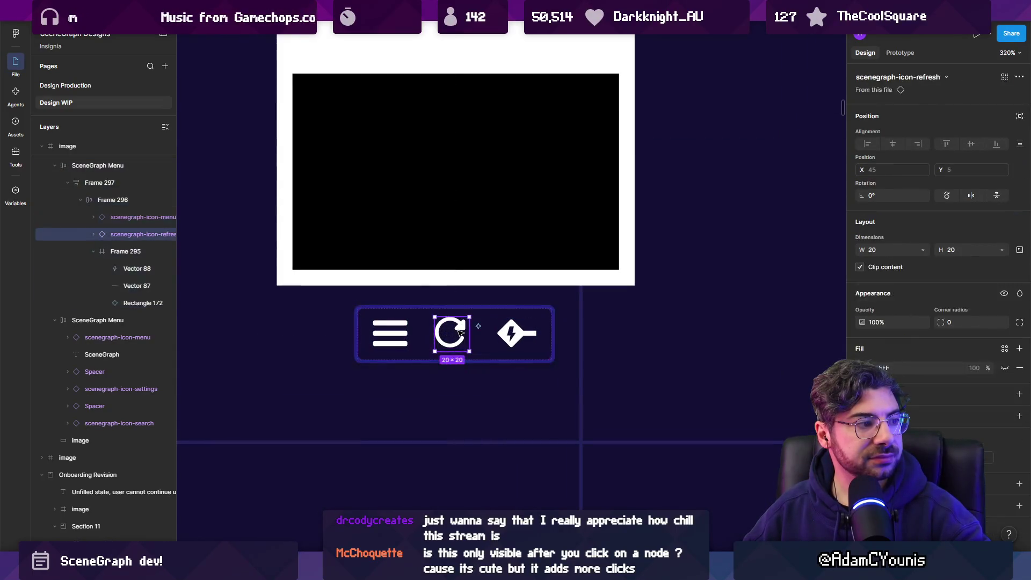
key("Escape")
key("Escape")
key("Escape")
double_click(460, 343)
Undo to restore the search icon, then delete it again, leaving three icons
key("ctrl+z")
key("ctrl+z")
key("ctrl+z")
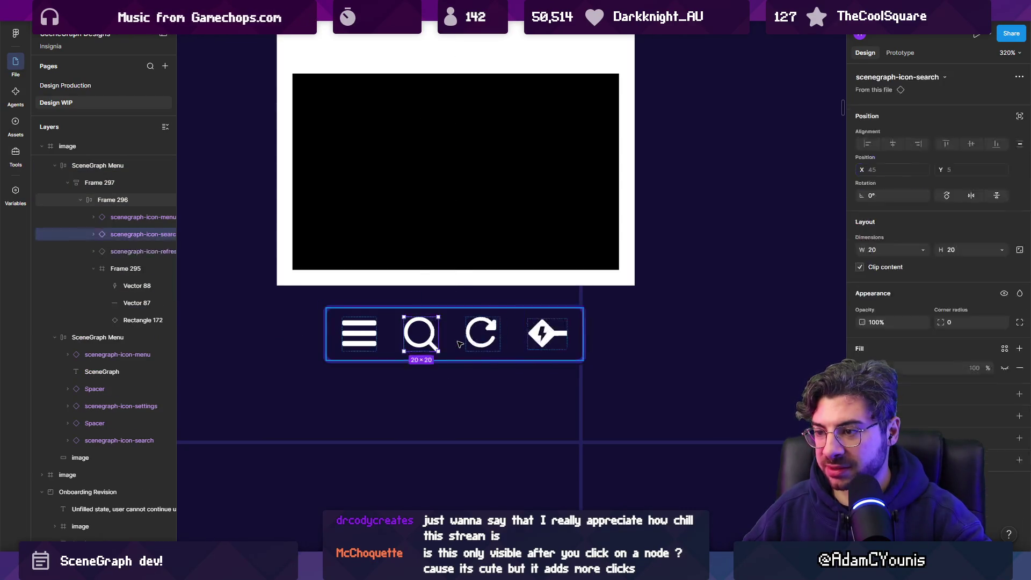
left_click(424, 336)
key("Delete")
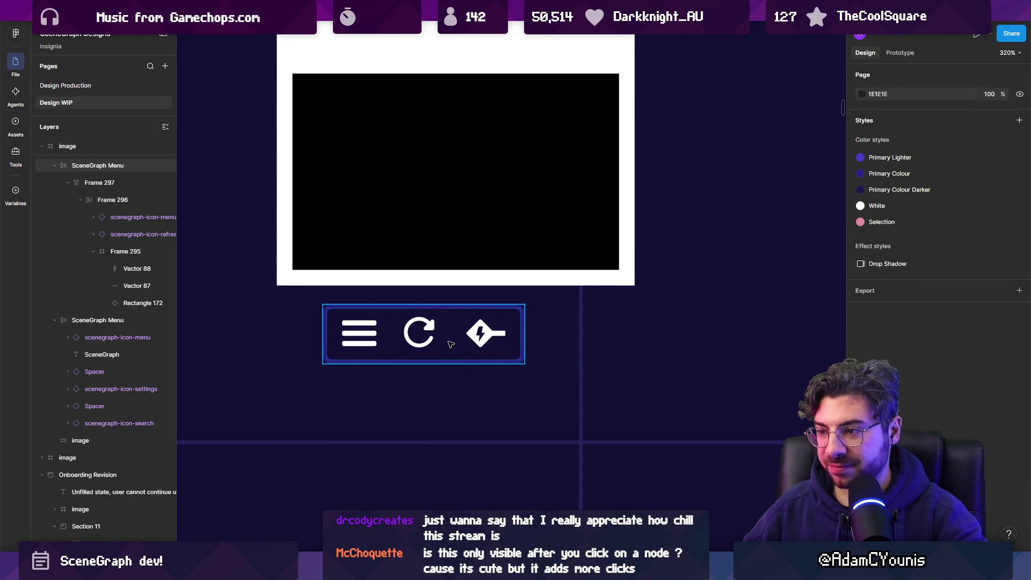
left_click(451, 344)
double_click(452, 344)
left_click(431, 337)
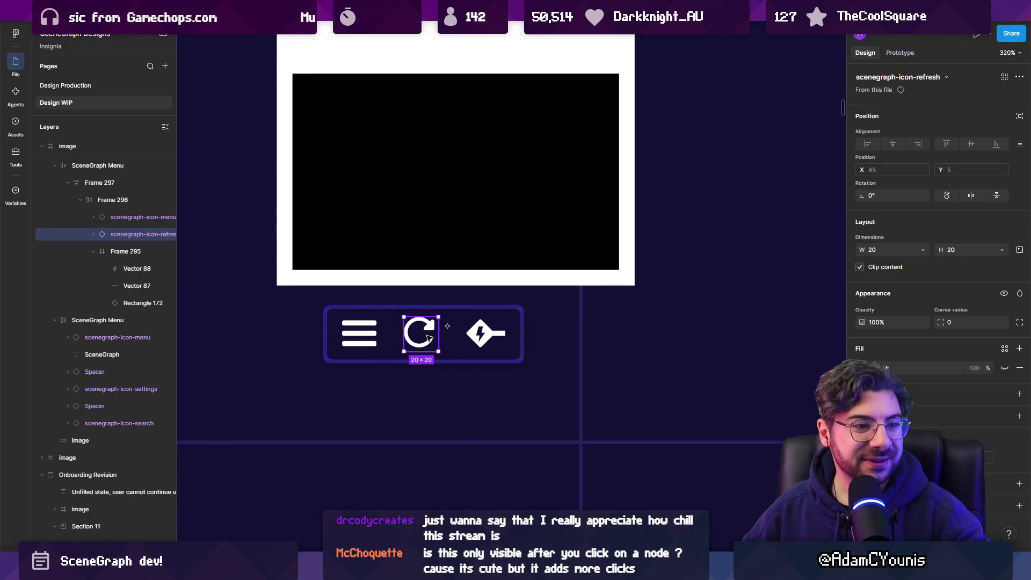
Drag the menu bar right to snap to the image card's centre, then switch to Unity
scroll(448, 336, "down", 2)
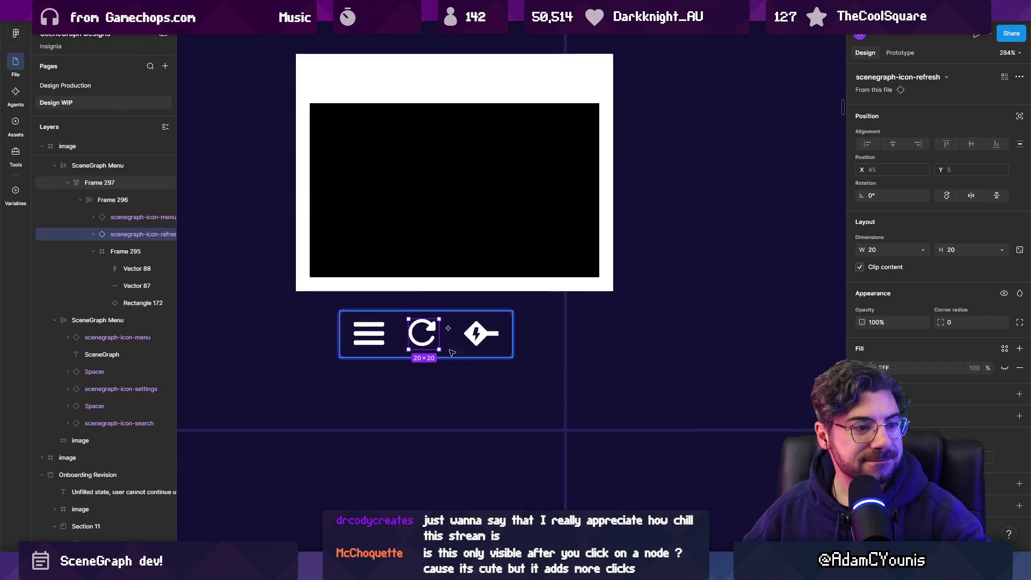
scroll(460, 390, "down", 1)
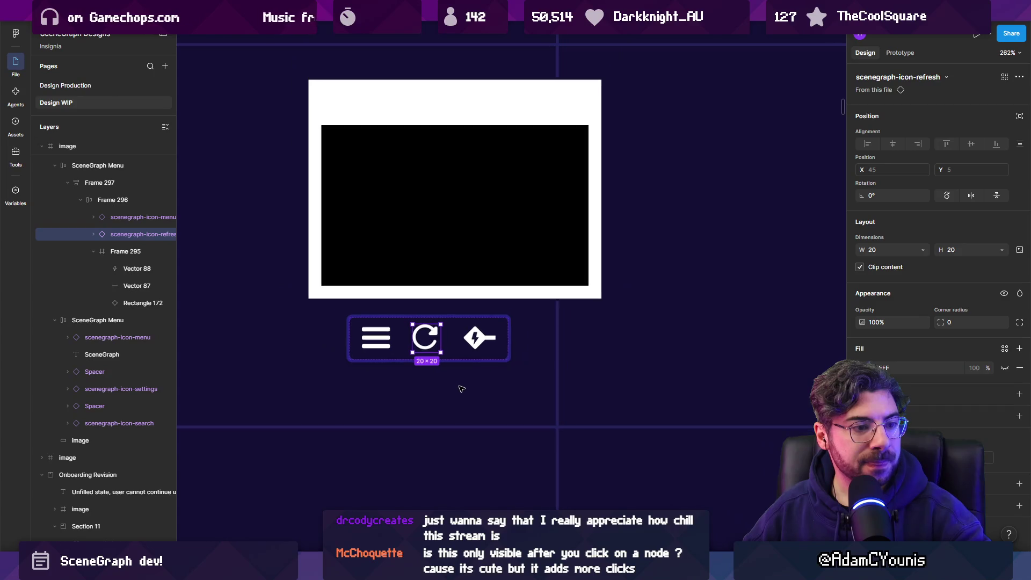
left_click(514, 387)
left_click_drag(507, 360, 533, 361)
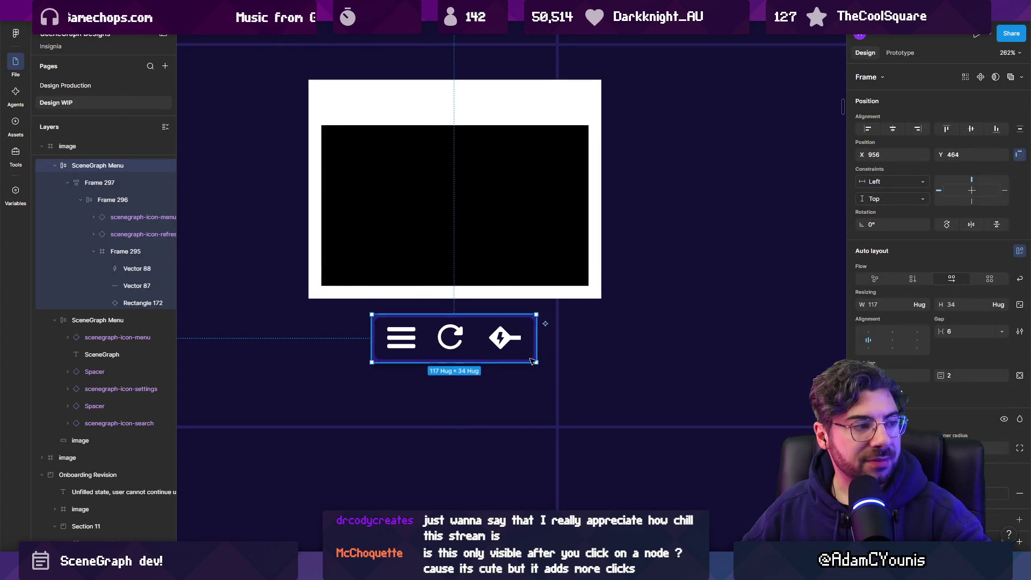
left_click(530, 306)
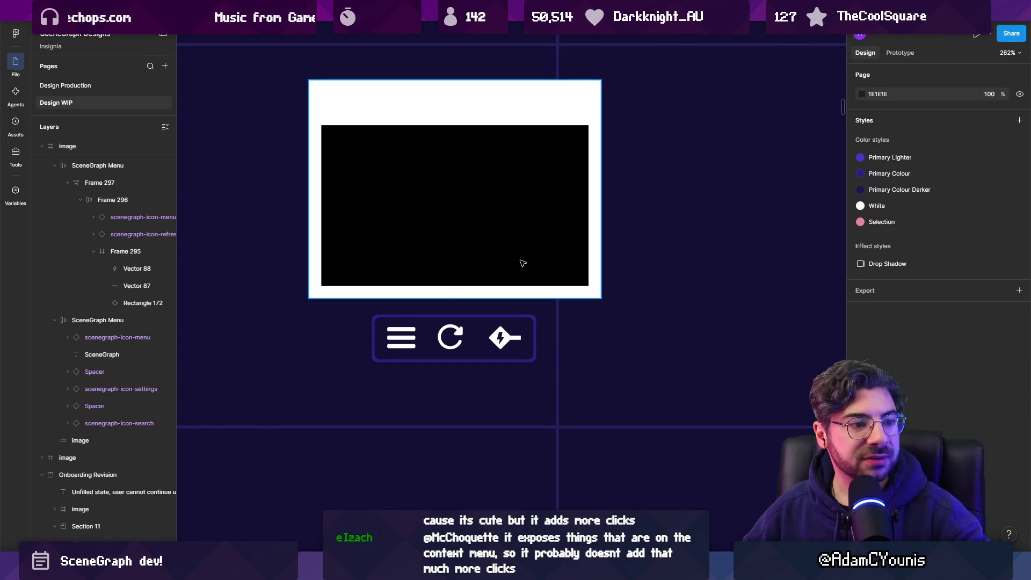
left_click(523, 263)
mouse_move(374, 570)
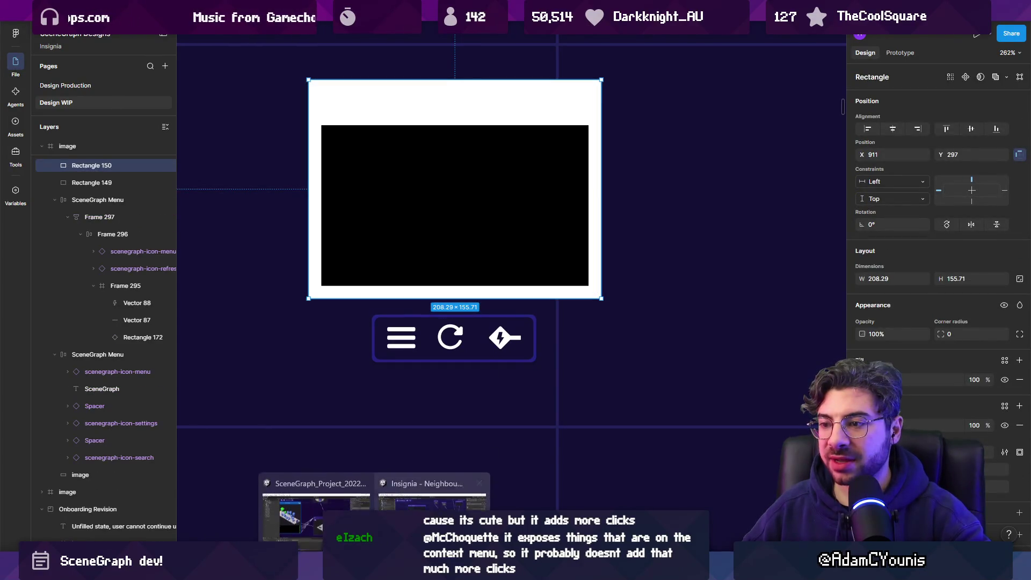
left_click(408, 498)
left_click(482, 236)
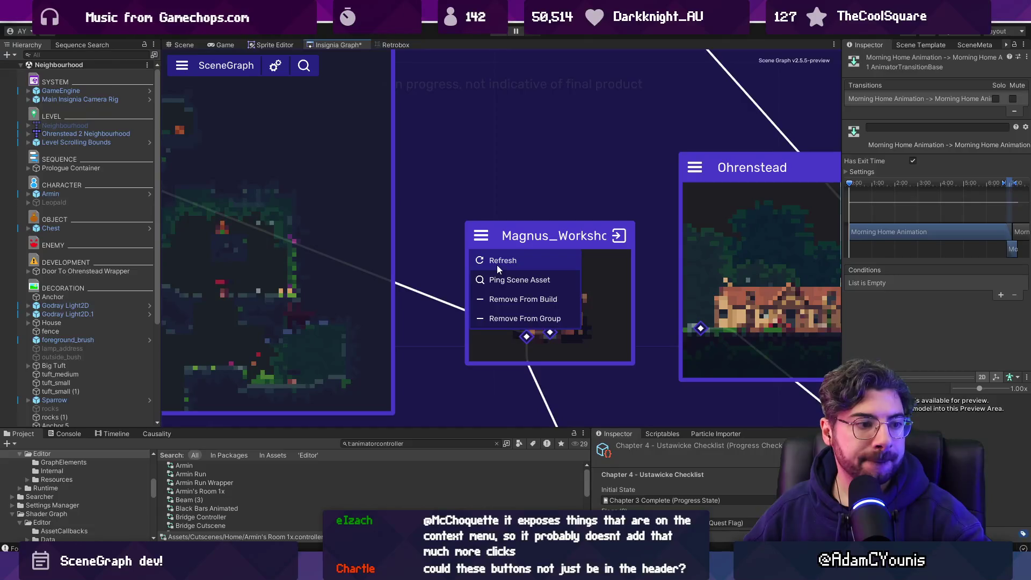
left_click(466, 234)
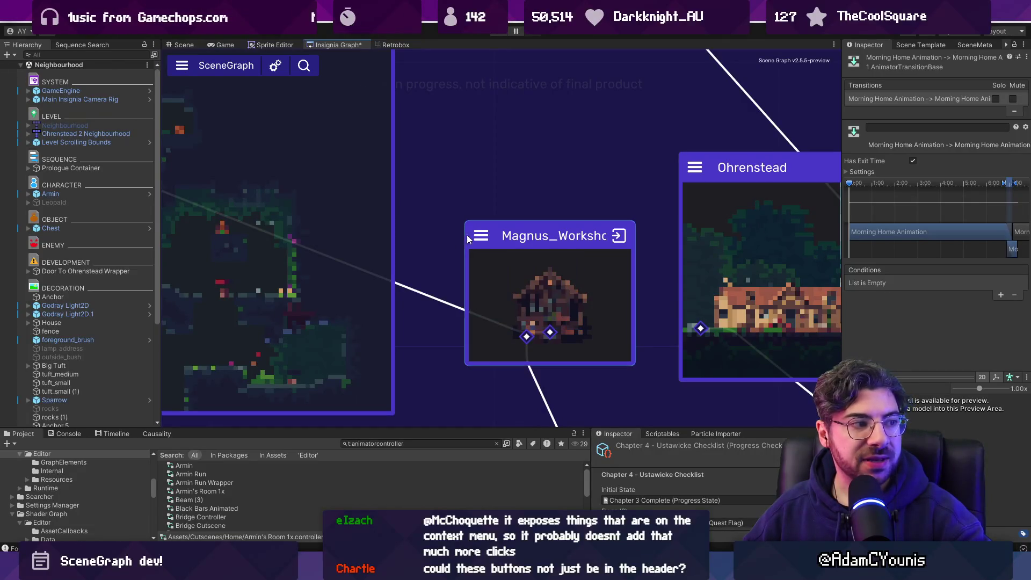
left_click(483, 236)
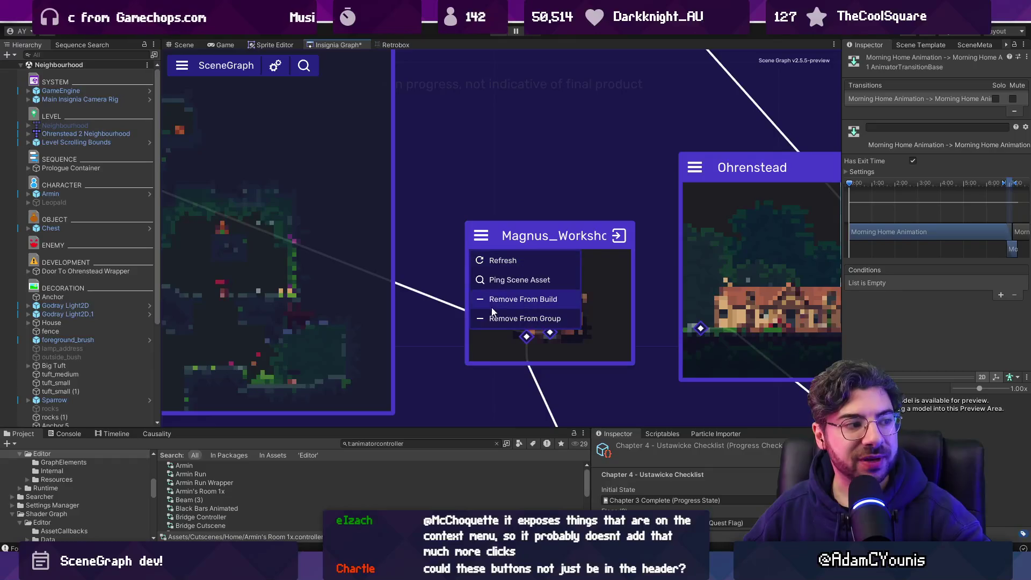
left_click(443, 227)
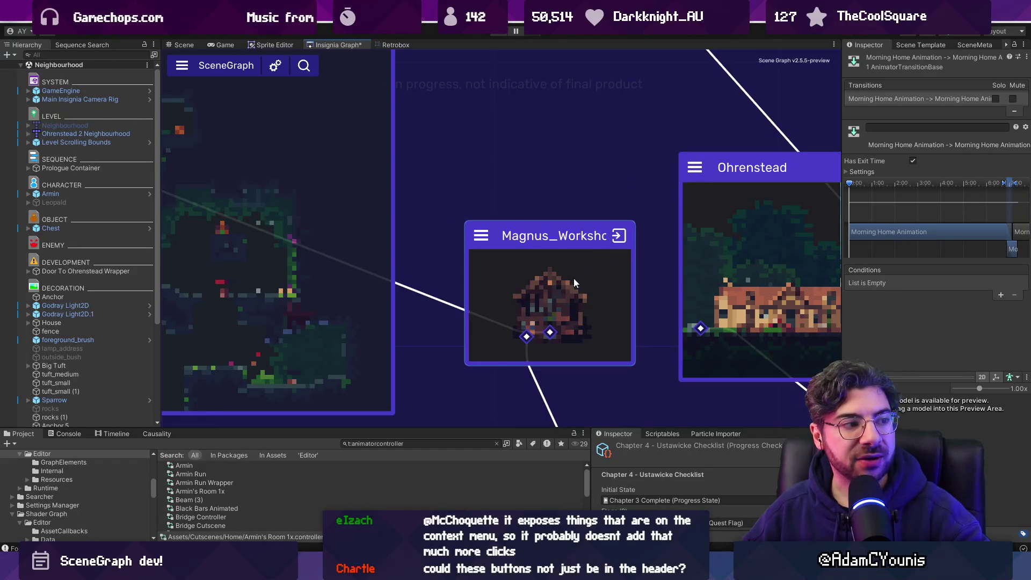
scroll(570, 284, "down", 3)
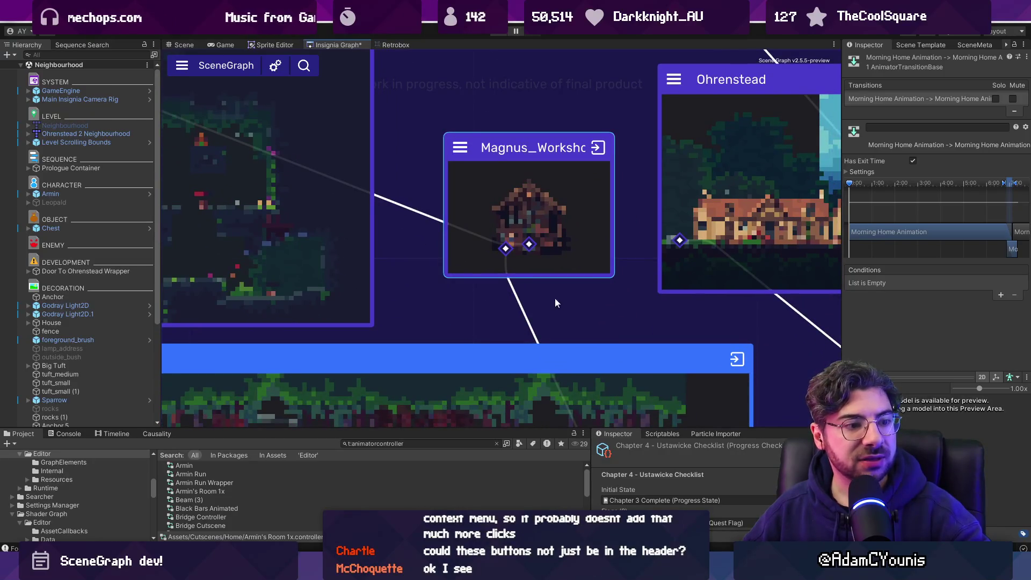
left_click(460, 148)
left_click(425, 191)
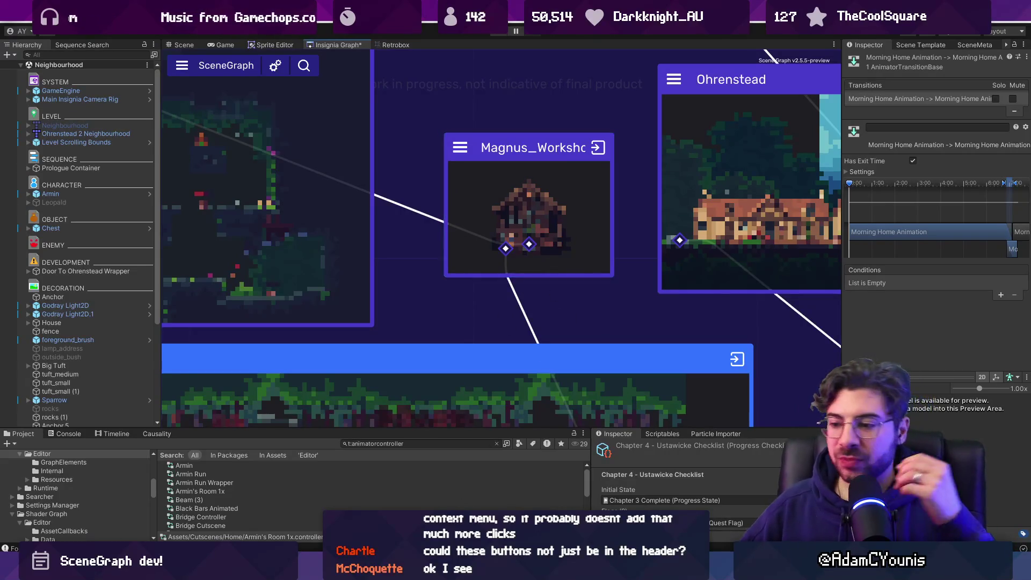
mouse_move(375, 572)
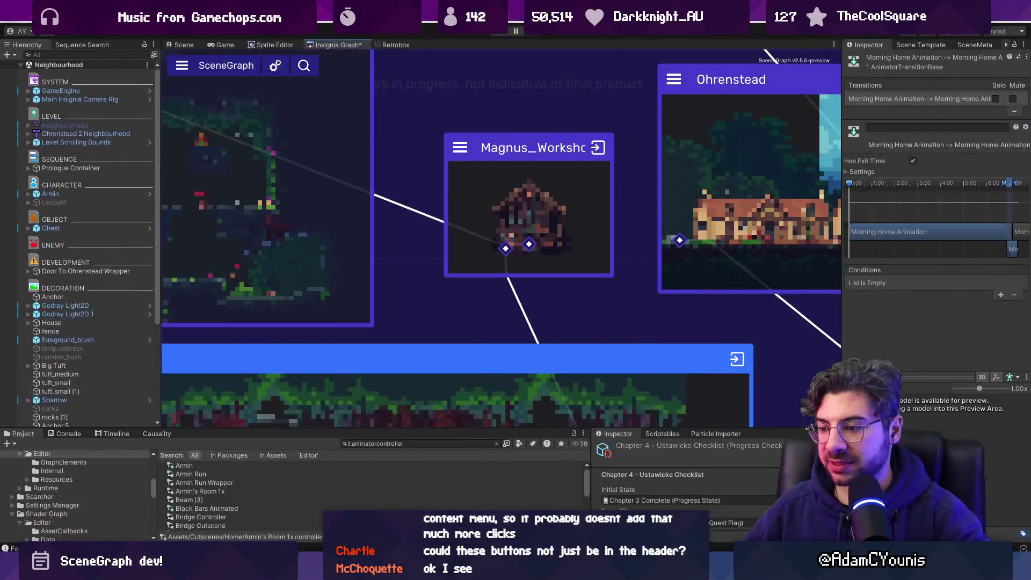
key("alt+Tab")
scroll(454, 310, "down", 3)
key("Escape")
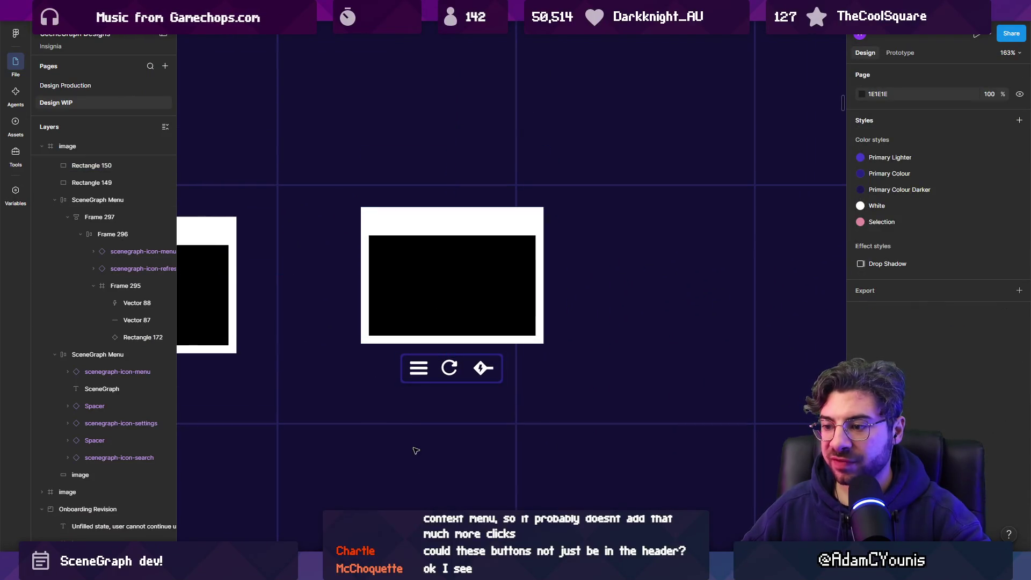
Draw a 217-wide rectangle over the image card with a semi-transparent red fill
mouse_move(357, 208)
left_mouse_down()
mouse_move(544, 344)
mouse_move(543, 402)
left_mouse_up()
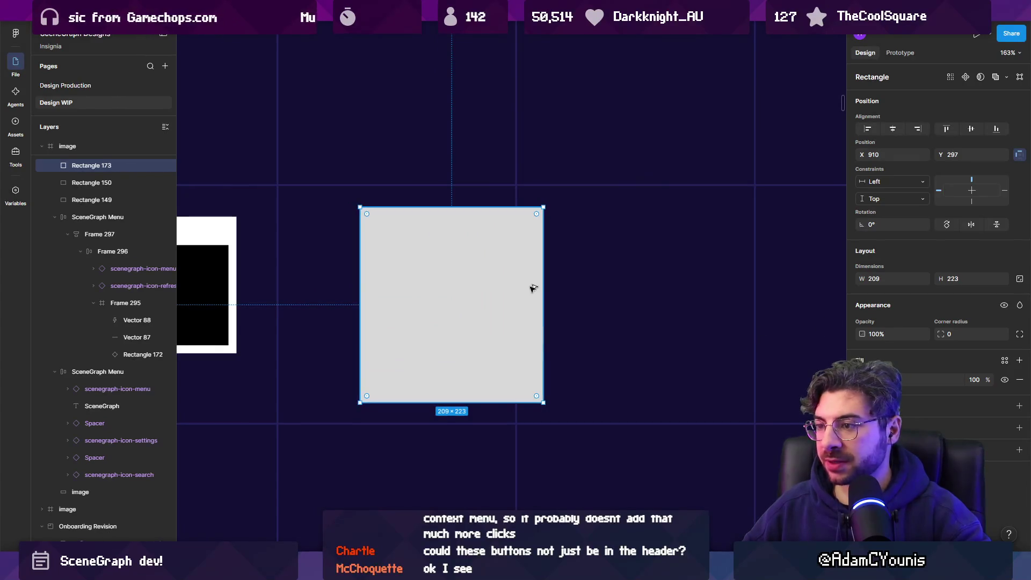
left_click_drag(546, 285, 550, 284)
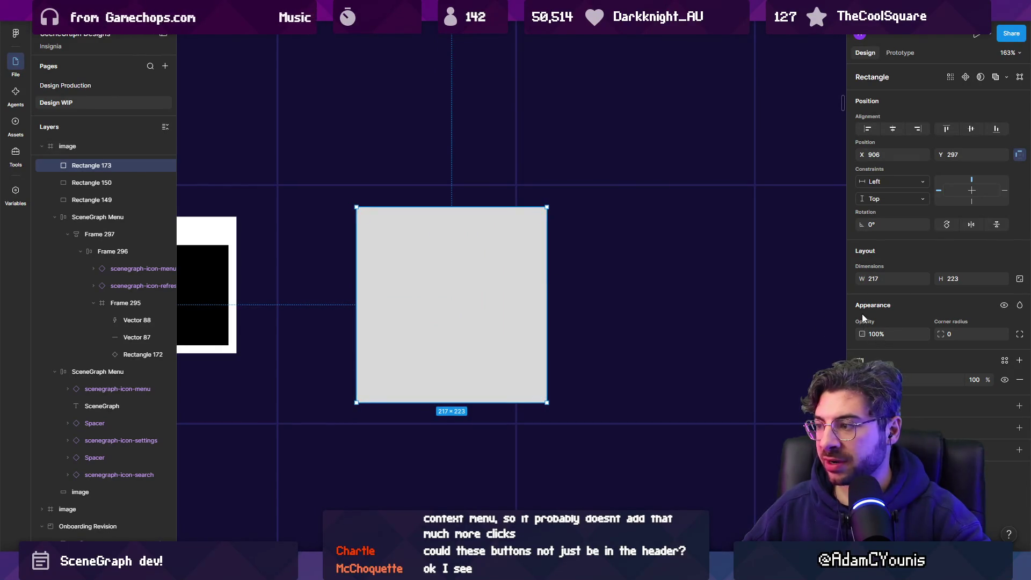
mouse_move(861, 333)
left_mouse_down()
mouse_move(809, 332)
mouse_move(863, 334)
left_mouse_up()
left_click(862, 379)
left_click_drag(795, 349, 838, 309)
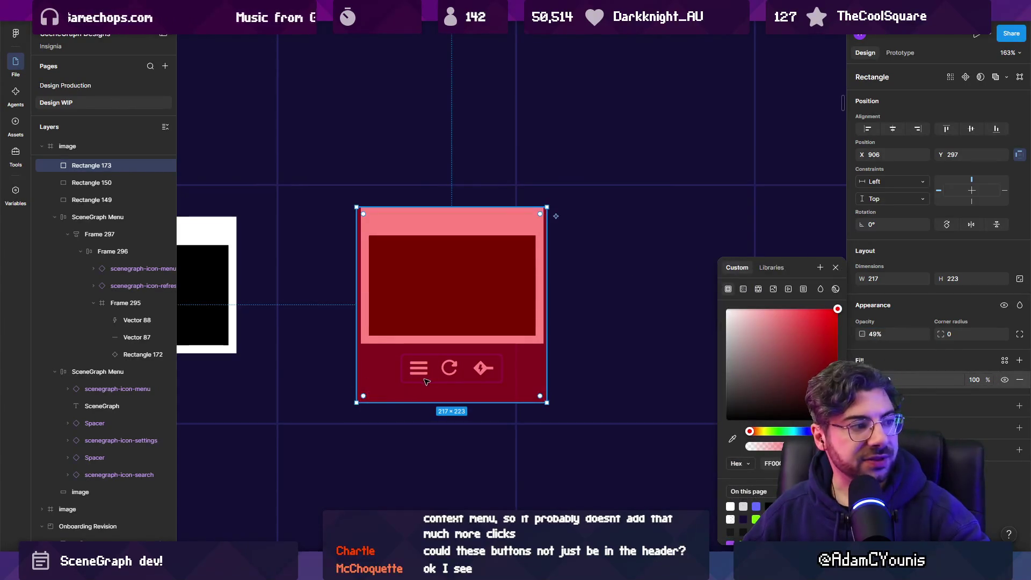
Shorten the red backing to 216 high and extend its top edge slightly upward
left_click_drag(455, 402, 455, 397)
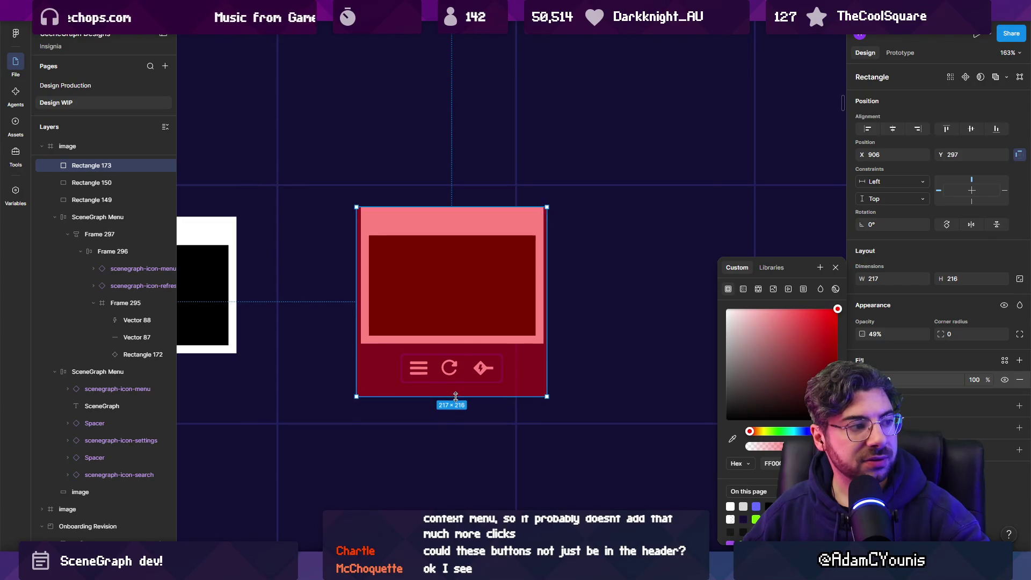
left_click(617, 339)
left_click(508, 210)
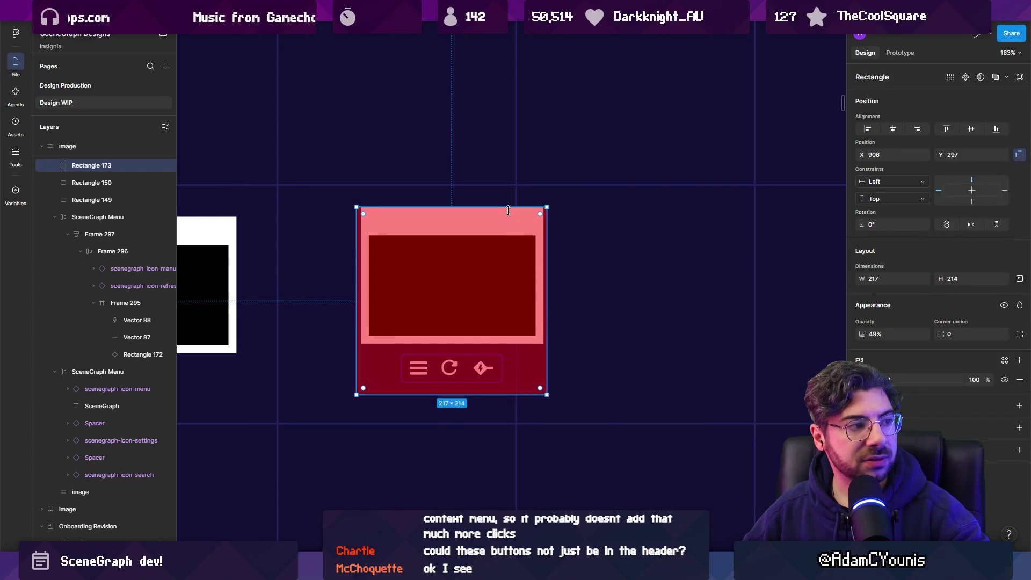
left_click_drag(510, 204, 515, 202)
left_click(600, 242)
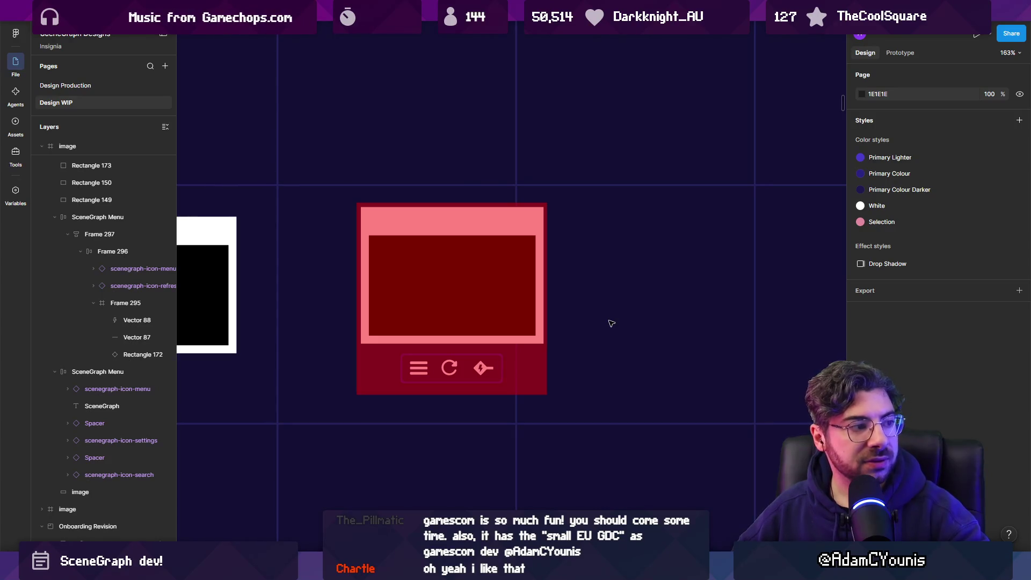
left_click(511, 390)
Resize the red backing Rectangle 173 to 217 × 210
left_click_drag(510, 394, 510, 387)
left_click(599, 373)
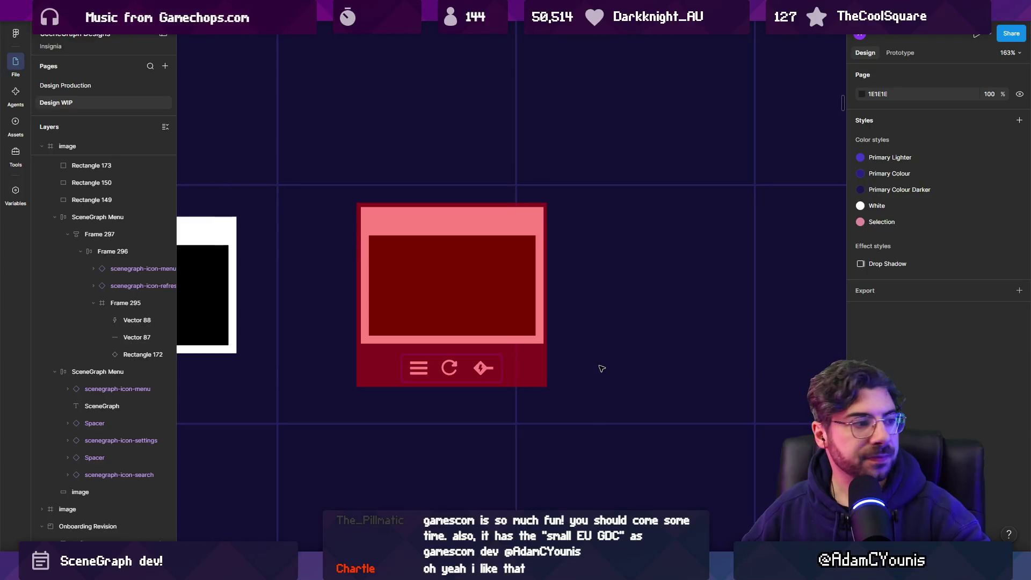
scroll(598, 357, "down", 1)
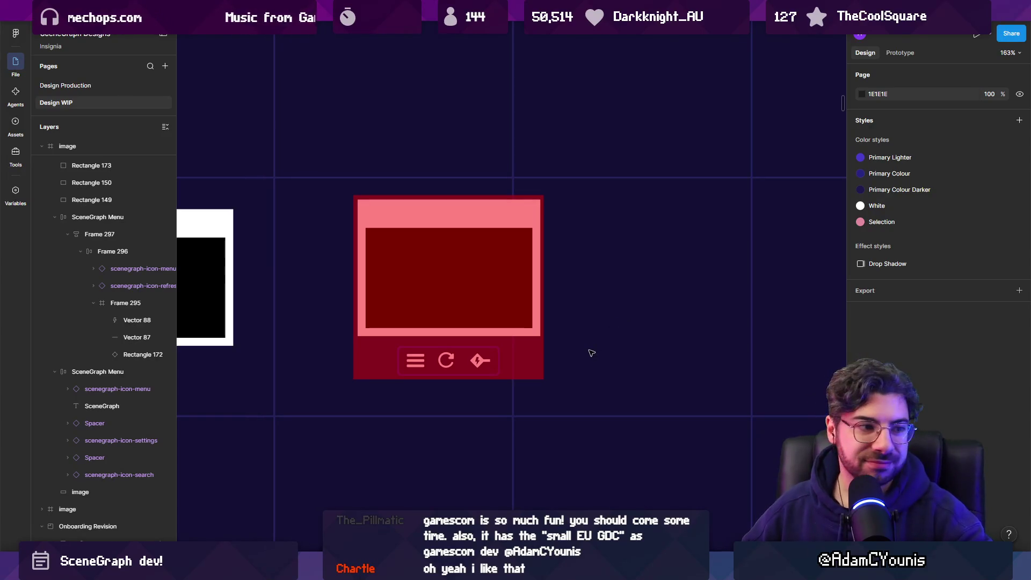
Duplicate the card to the right as a white card, then copy its frame rectangle further right
mouse_move(589, 421)
left_mouse_down()
mouse_move(384, 214)
mouse_move(449, 265)
mouse_move(720, 269)
left_mouse_up()
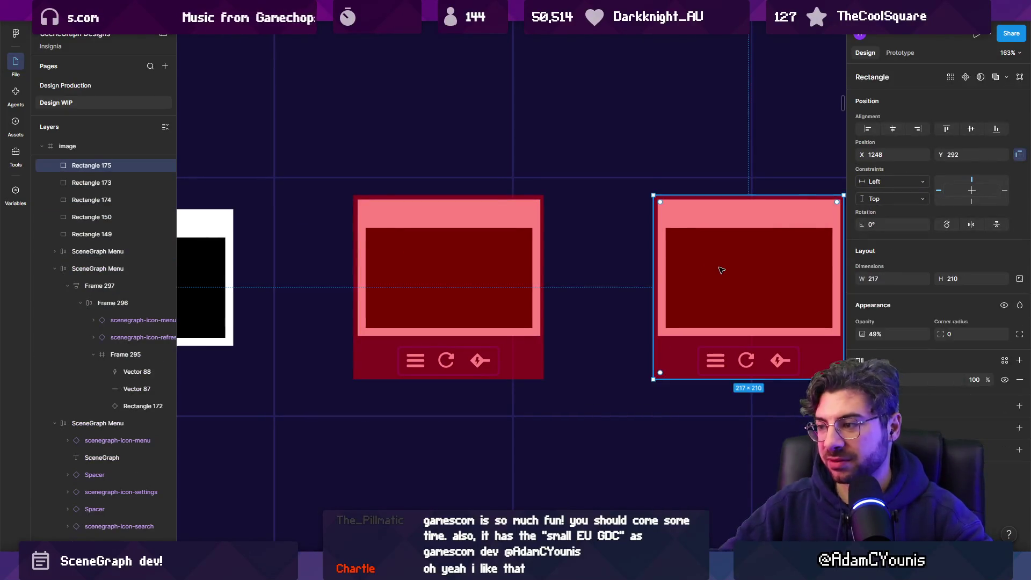
scroll(436, 309, "right", 5)
mouse_move(472, 324)
left_mouse_down()
mouse_move(671, 306)
mouse_move(781, 184)
left_mouse_up()
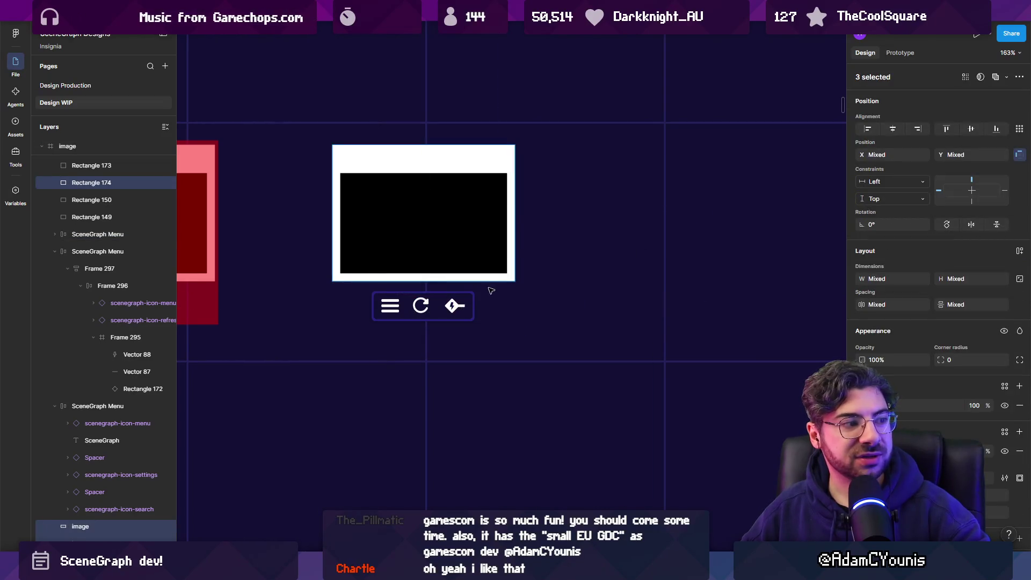
left_click(437, 223)
left_click_drag(437, 223, 780, 168, "alt")
scroll(548, 284, "right", 1)
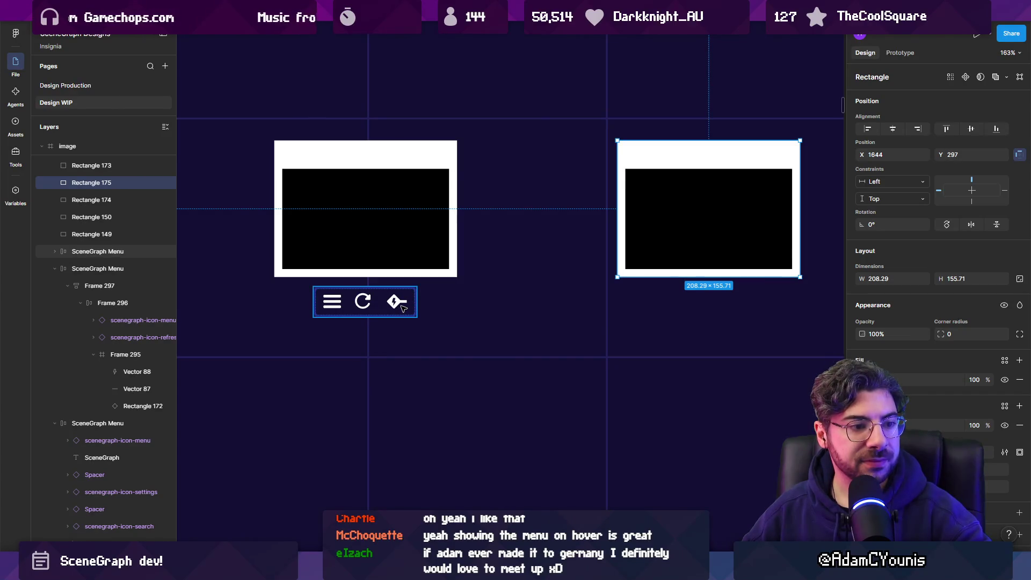
left_click(397, 306)
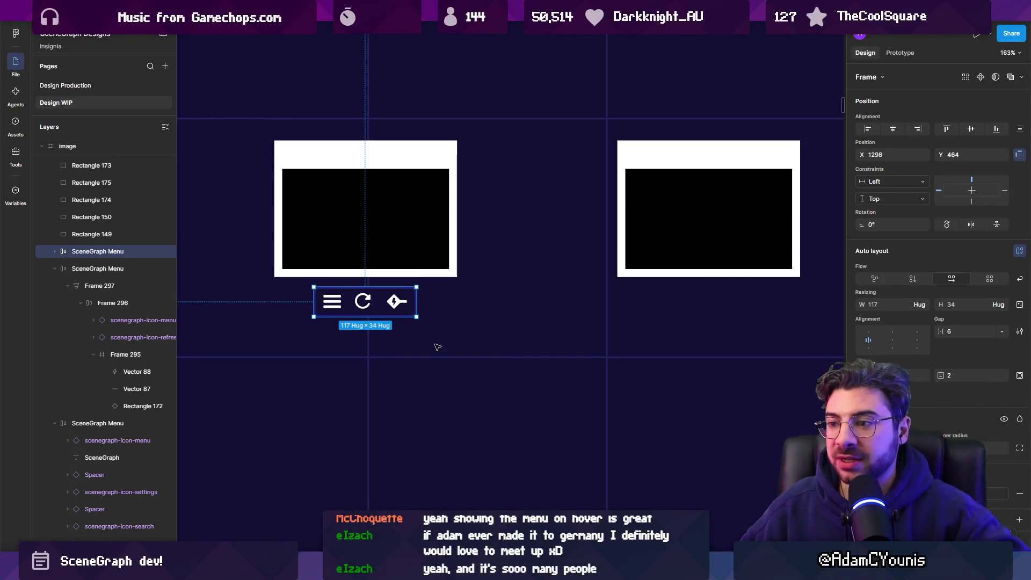
left_click(469, 340)
scroll(456, 349, "right", 1)
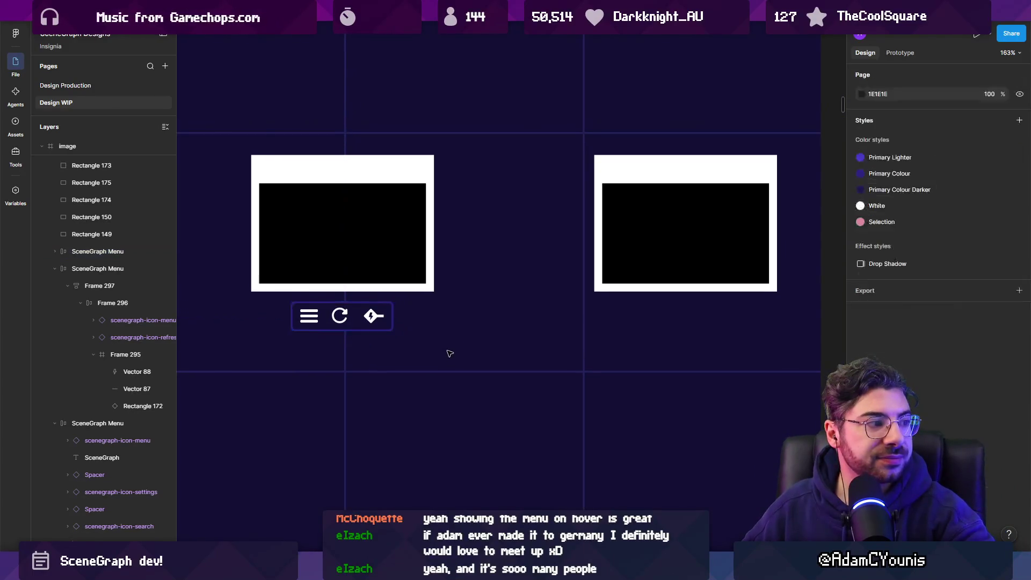
Duplicate the SceneGraph Menu toolbar beneath the right card
left_click(352, 320)
left_click_drag(351, 321, 696, 324)
double_click(683, 320)
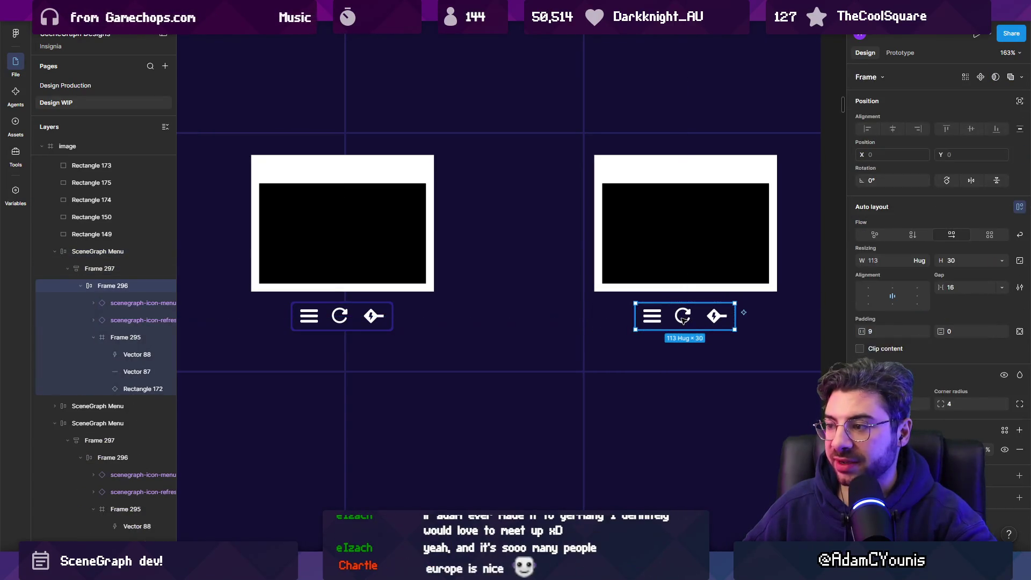
key("Return")
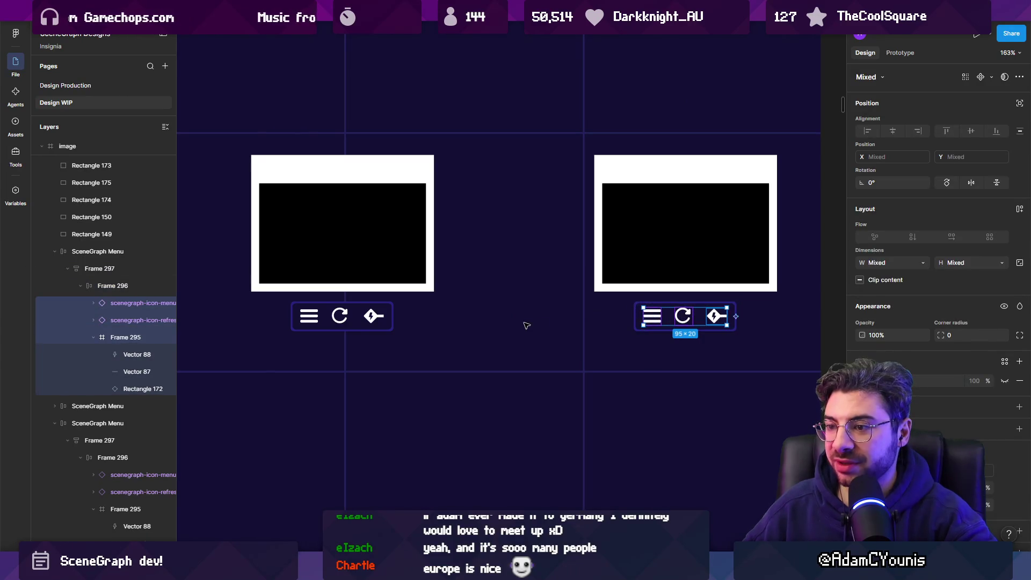
scroll(409, 320, "up", 5, "ctrl")
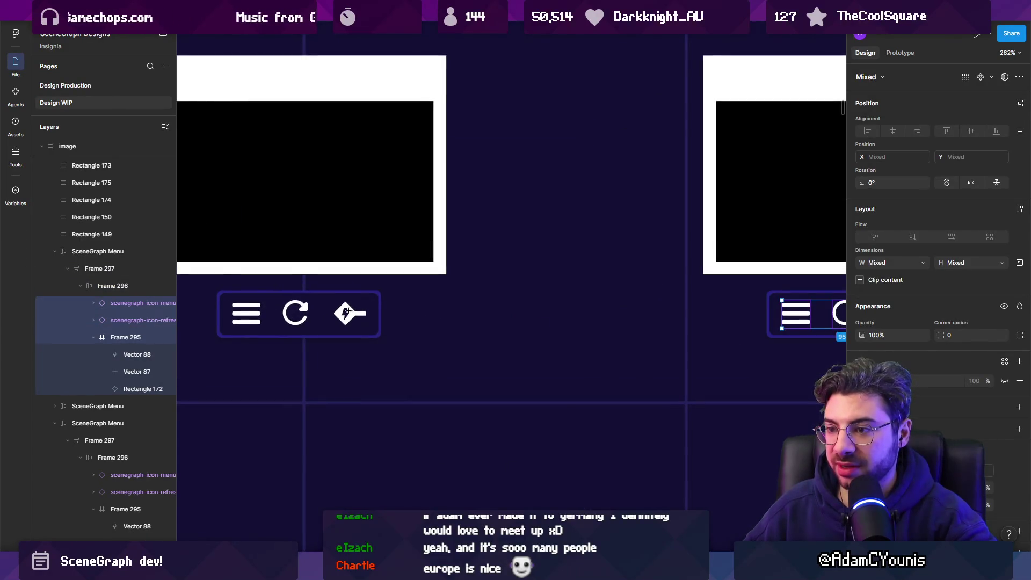
key("Escape")
Copy the plug icon's diamond out and convert it to an outline of weight 2
left_click(344, 313)
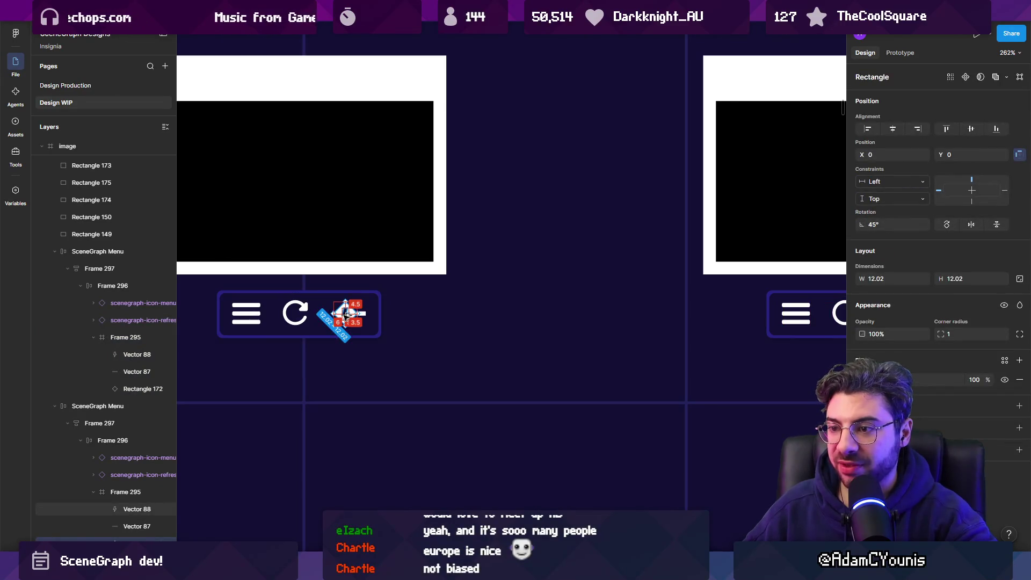
left_click_drag(344, 313, 557, 315)
key("shift+x")
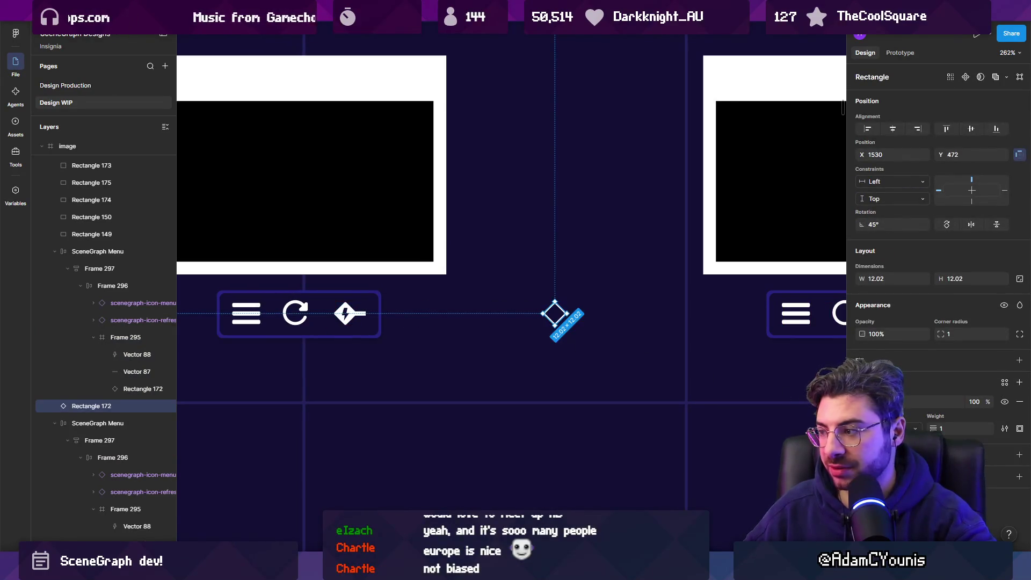
left_click_drag(935, 428, 941, 428)
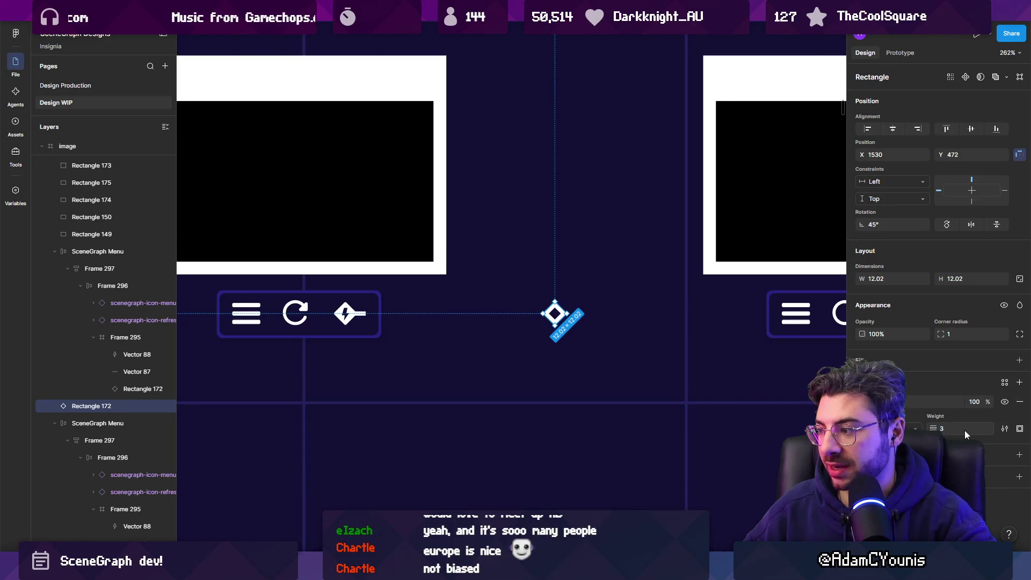
type("2")
key("Return")
Move the outlined diamond into the right card's toolbar after the plug icon
scroll(539, 333, "right", 2)
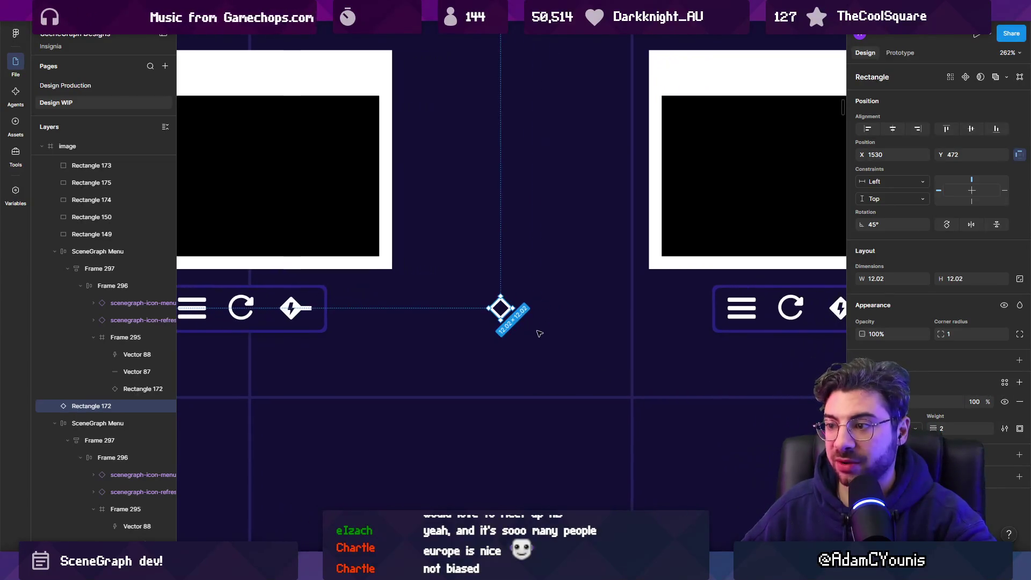
scroll(517, 305, "right", 3)
left_click(699, 322)
double_click(698, 322)
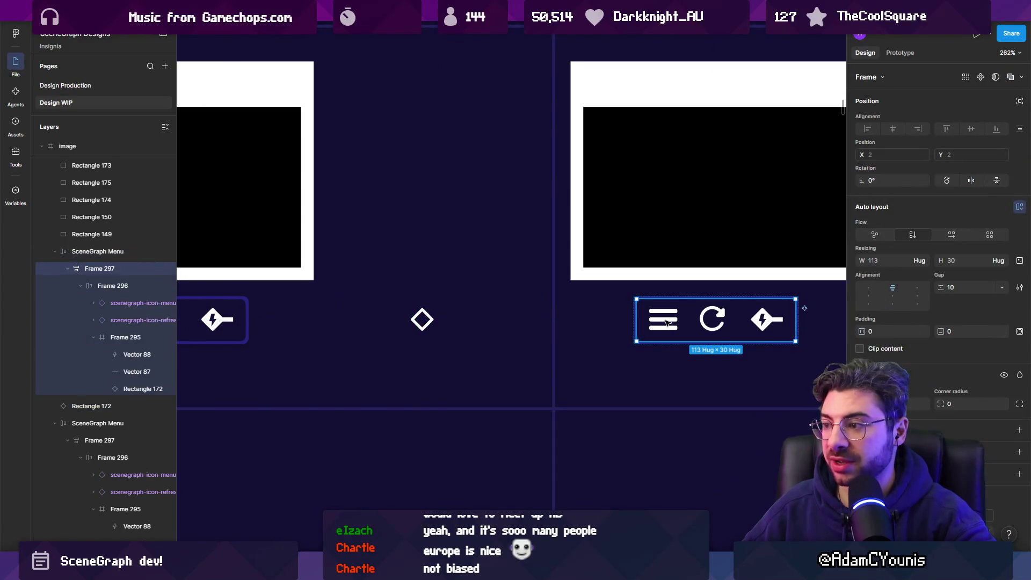
double_click(699, 322)
double_click(662, 324)
left_click(710, 327, "shift")
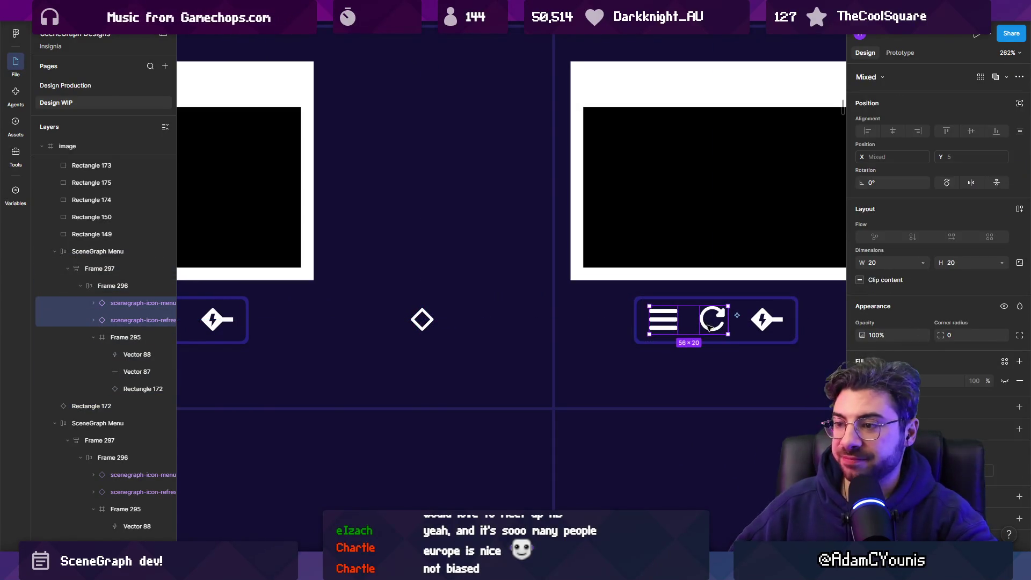
left_click(417, 329)
left_click(422, 321)
left_click_drag(422, 321, 819, 321)
Delete the menu, refresh and plug icons, and centre the diamond-only toolbar under the right card
left_click(765, 321)
left_click(712, 321, "shift")
left_click(664, 321, "shift")
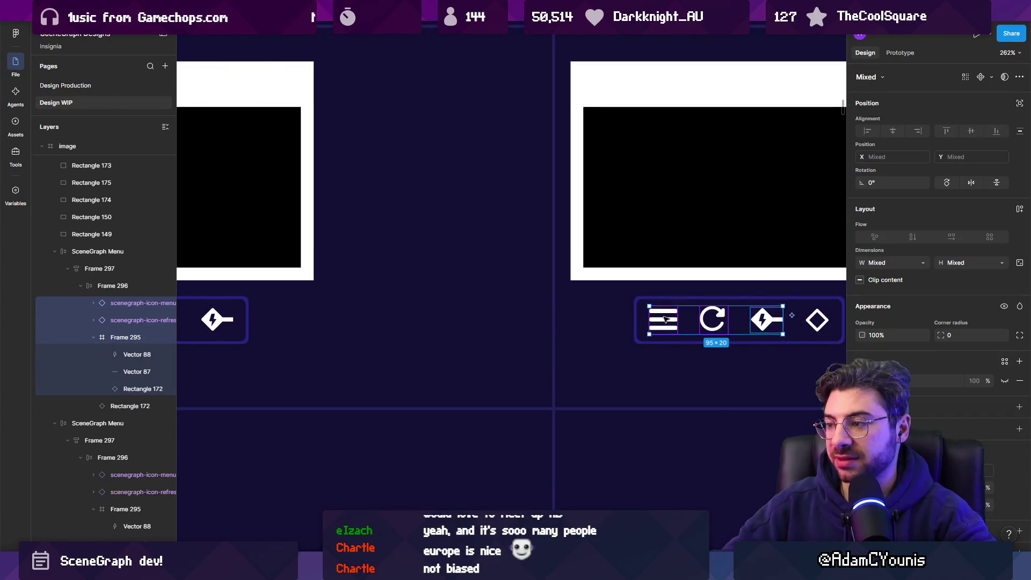
key("Delete")
scroll(664, 319, "down", 5)
left_click(668, 320)
left_click_drag(670, 320, 698, 320)
key("Escape")
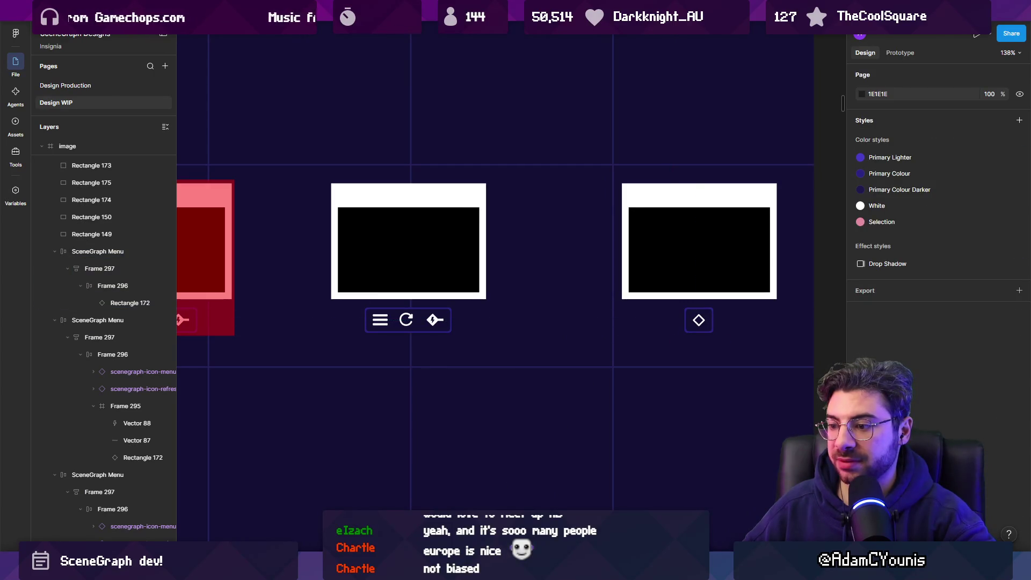
left_click(442, 319)
Finish the new connector line at the diamond and pan the view slightly left
left_click(699, 320)
key("Escape")
left_click(683, 361)
left_click(644, 320)
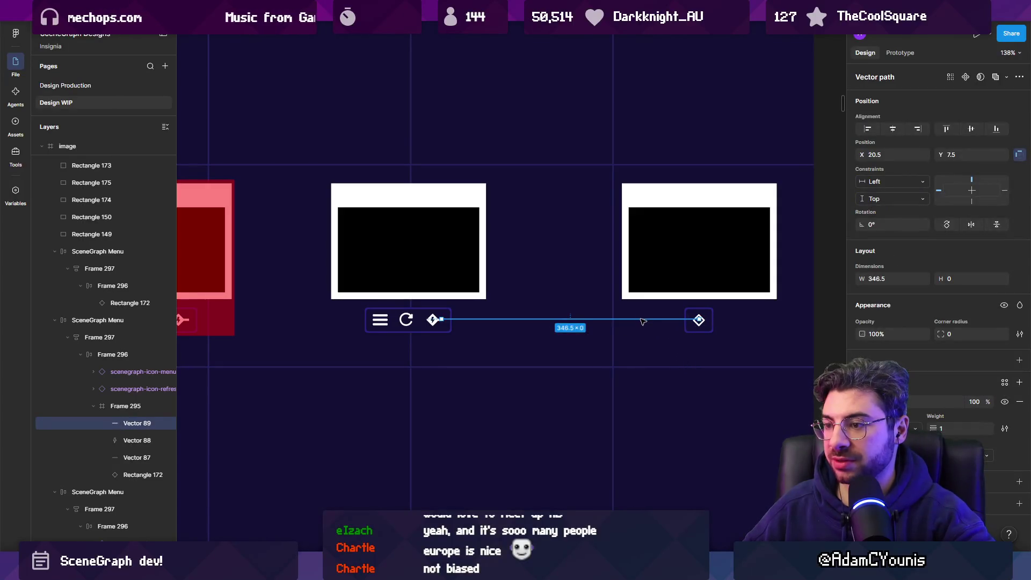
left_click(646, 366)
left_click_drag(646, 366, 597, 371)
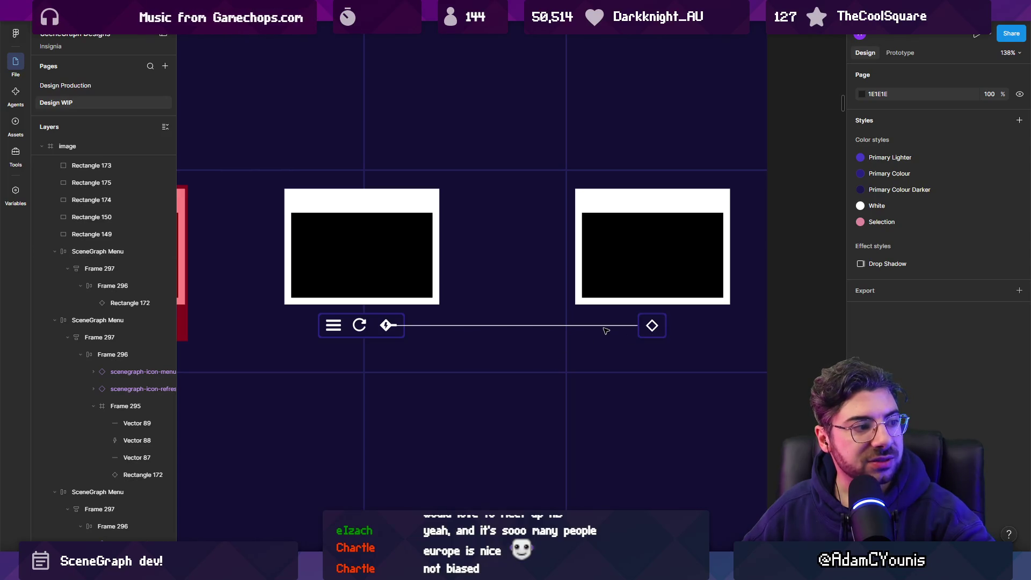
Move the line's end point into the right card's image and delete the diamond toolbar
double_click(652, 325)
left_click_drag(656, 328, 652, 266)
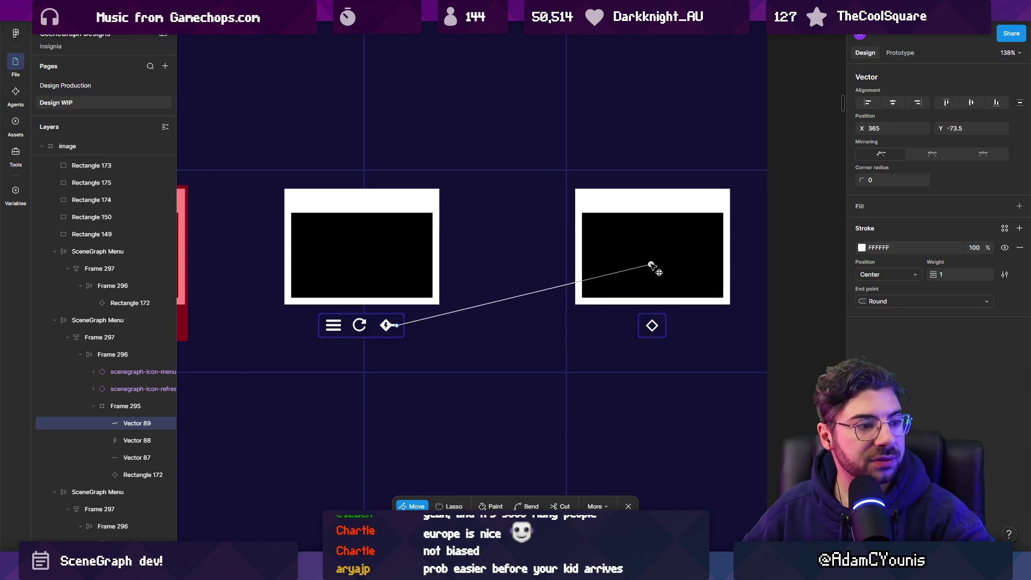
key("Escape")
key("Escape")
left_click(654, 324)
key("Delete")
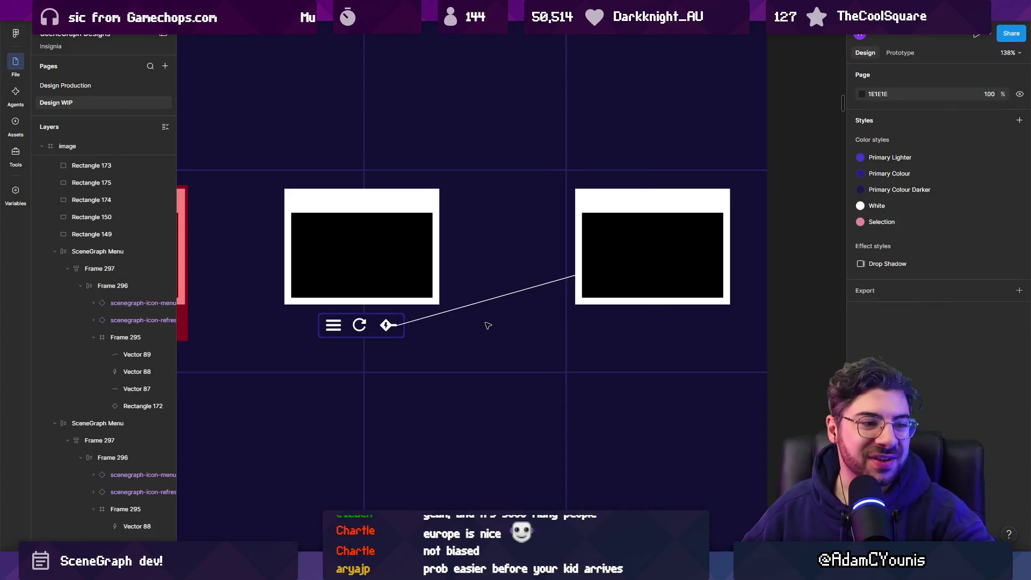
Move the connector line out of the toolbar to the top level and send it behind the right card
left_click(410, 321)
scroll(410, 321, "up", 3)
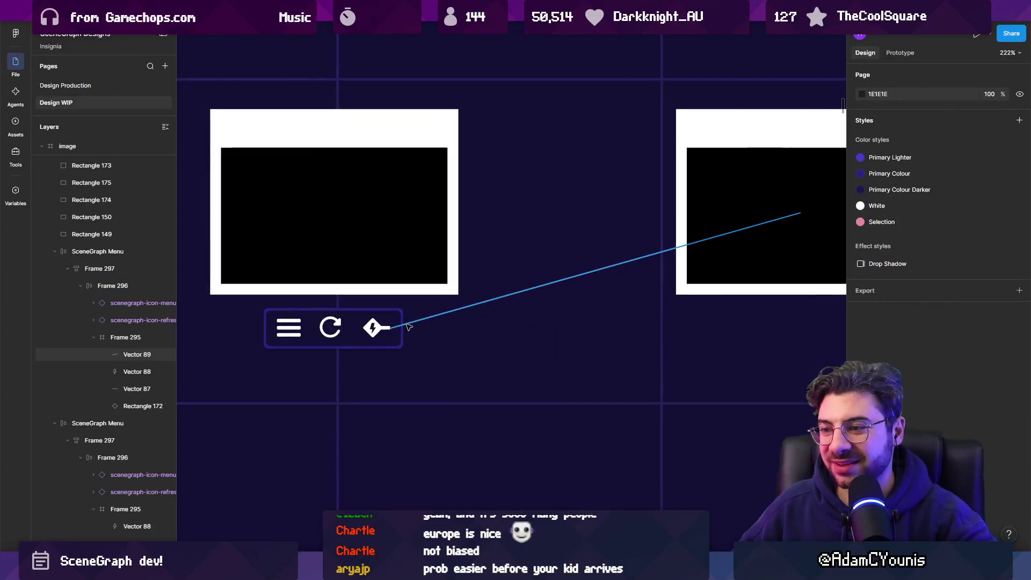
key("ctrl+shift+bracketleft")
left_click(416, 333)
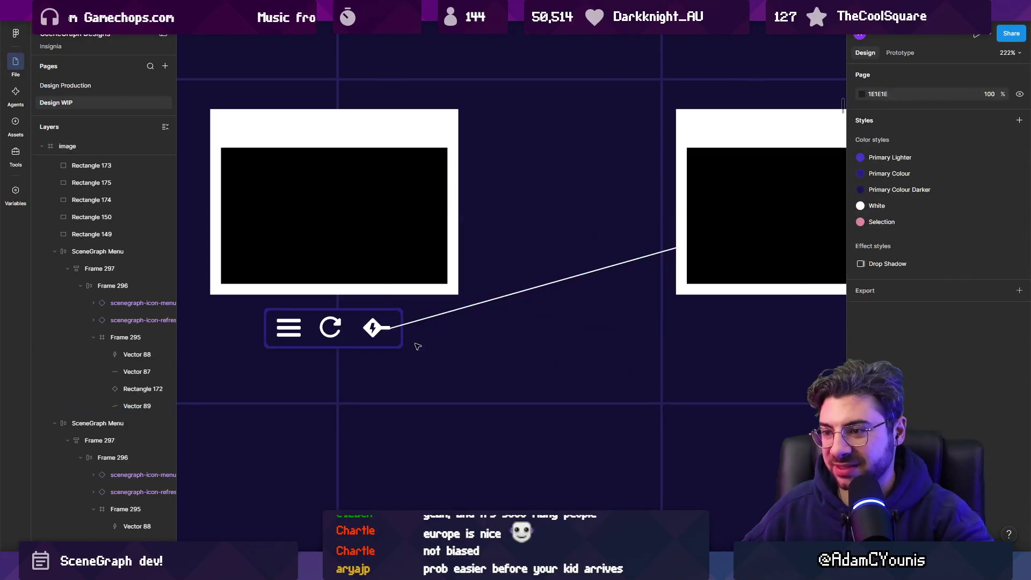
left_click(419, 330)
key("ctrl+x")
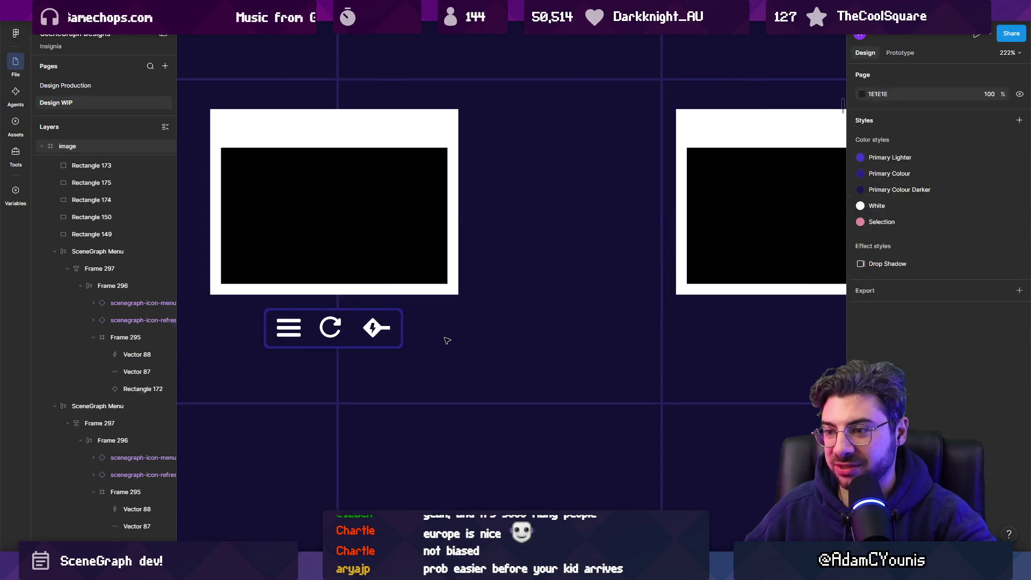
key("ctrl+v")
key("ctrl+shift+bracketleft")
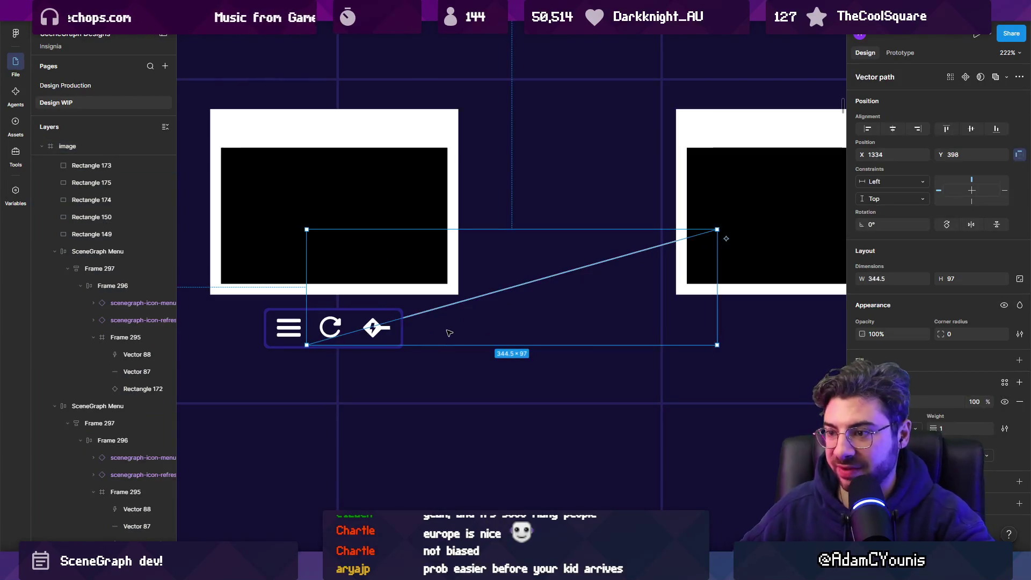
Shorten the connector line so it starts at the toolbar's plug icon
left_click(439, 317)
left_click(430, 309)
mouse_move(307, 342)
left_mouse_down()
mouse_move(373, 344)
mouse_move(373, 327)
left_mouse_up()
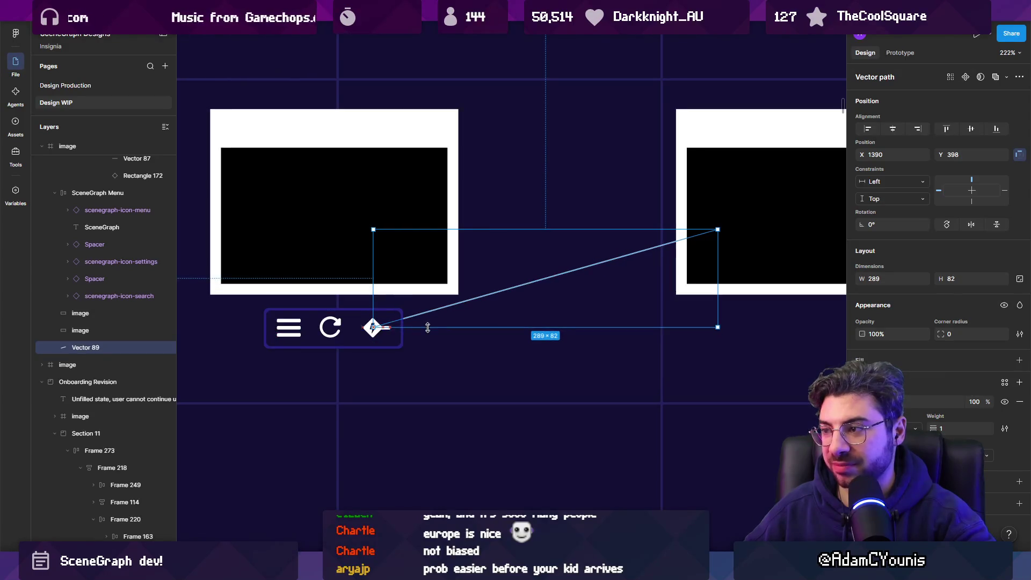
left_click(552, 363)
scroll(525, 351, "down", 5)
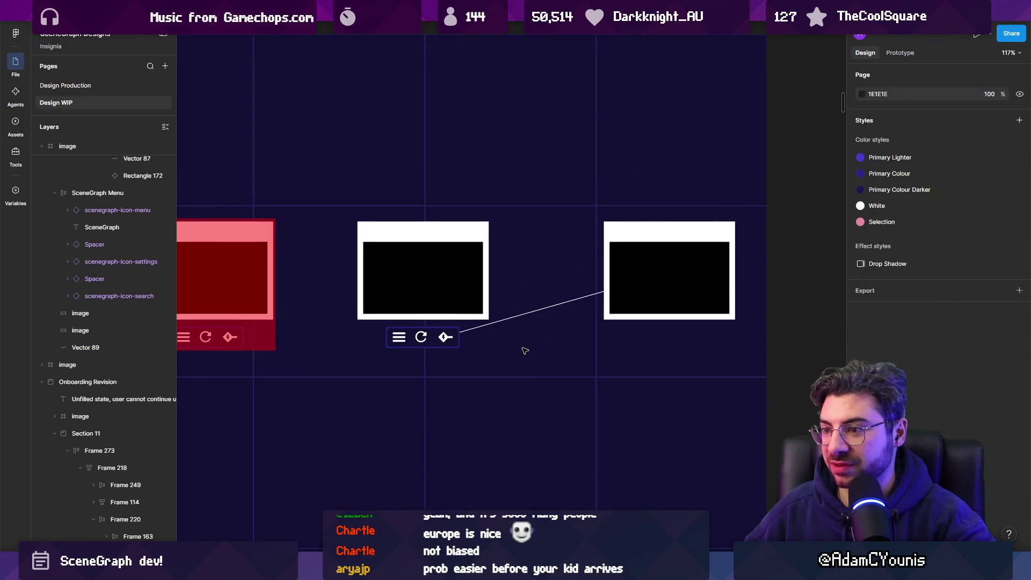
scroll(529, 324, "up", 3)
Give the line between the two cards a stroke weight of 2
left_click(526, 312)
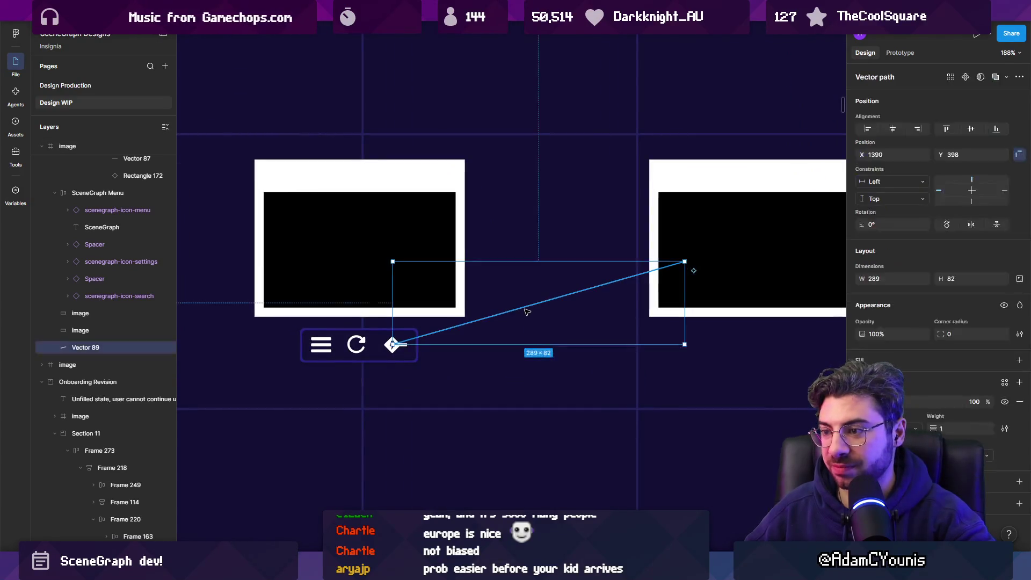
left_click(943, 427)
type("2")
key("Return")
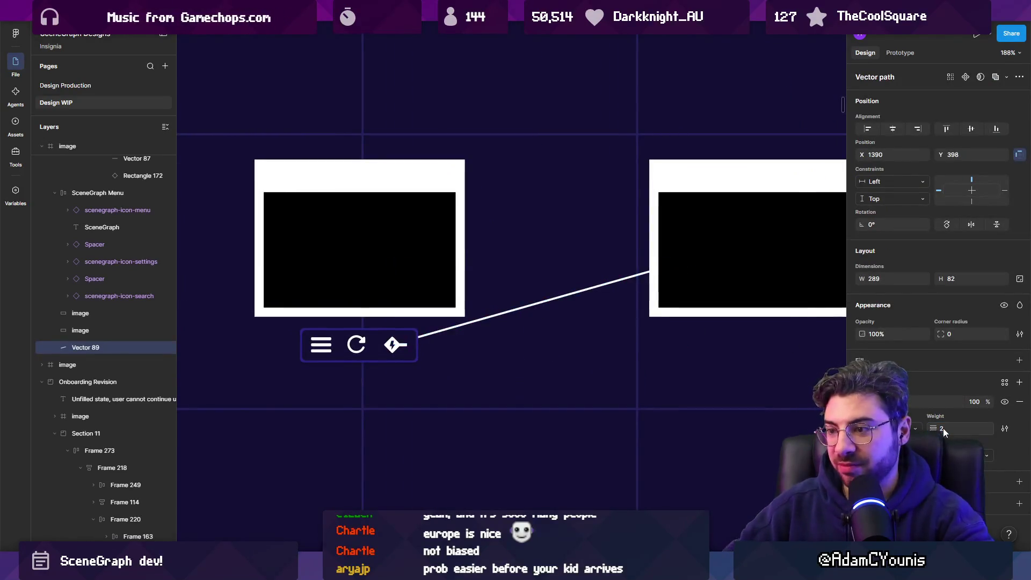
left_click(520, 384)
scroll(505, 397, "down", 3)
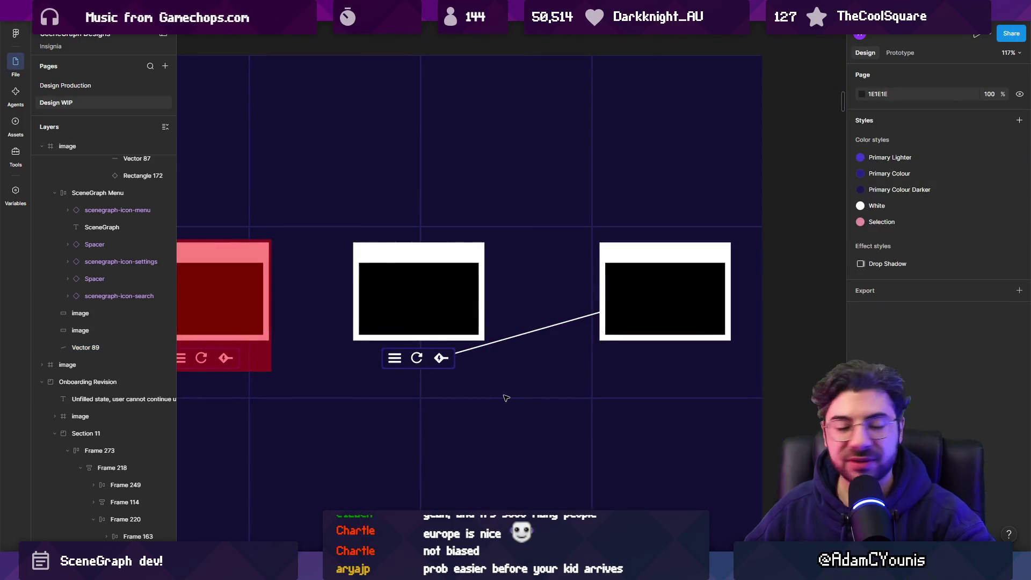
scroll(460, 370, "up", 5)
Select the plug icon group inside the node toolbar's icon frame
left_click(408, 336)
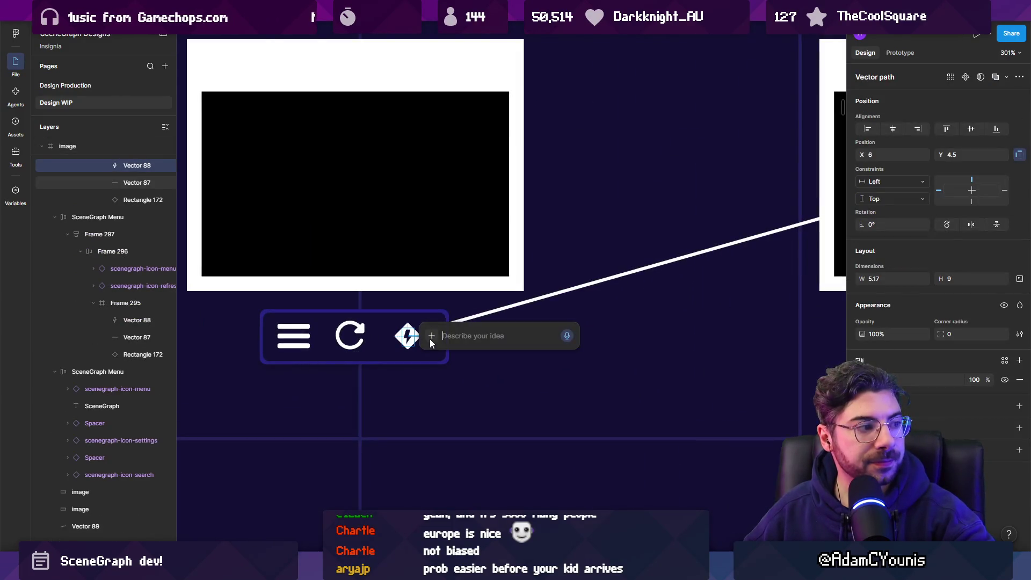
key("Escape")
left_click(425, 337)
left_click(421, 337)
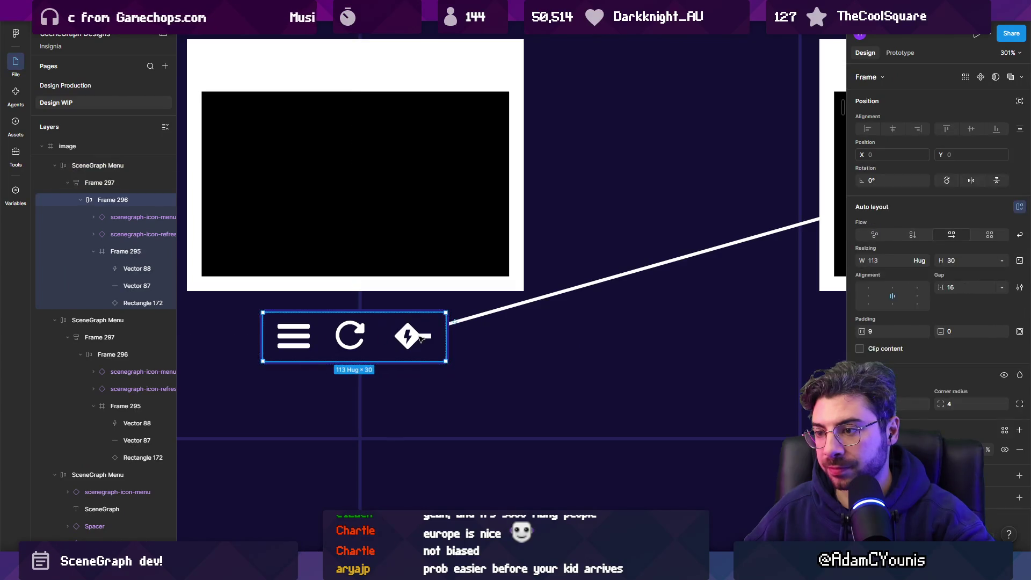
left_click(421, 337)
scroll(421, 337, "down", 3)
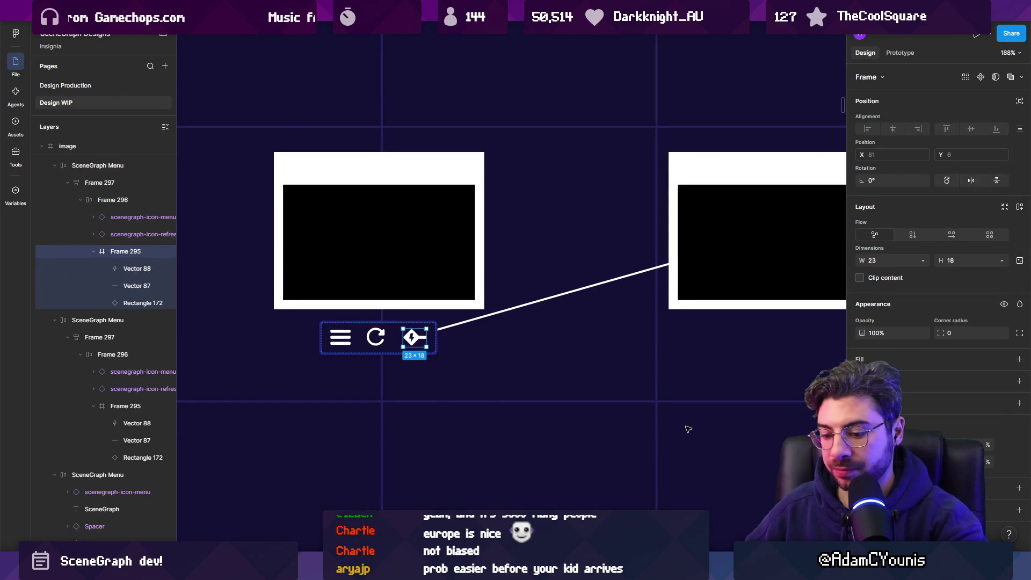
Fill the plug icon with a bright, fully saturated orange-yellow
left_click(862, 381)
left_click_drag(797, 435, 764, 431)
left_click_drag(795, 357, 849, 315)
left_click_drag(764, 432, 760, 435)
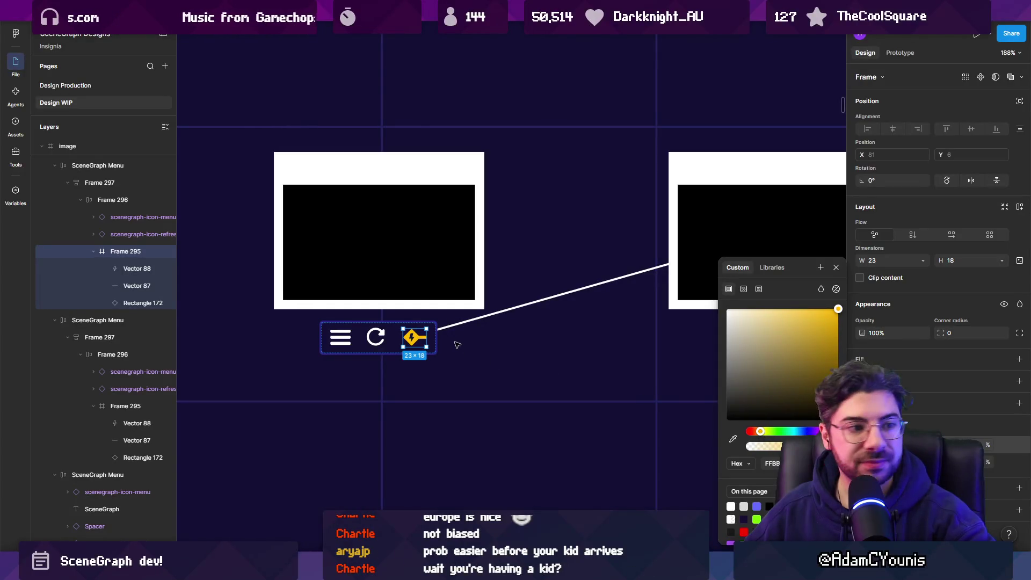
Sample the plug icon's yellow with the eyedropper (I) as the connecting line's colour
left_click(530, 302)
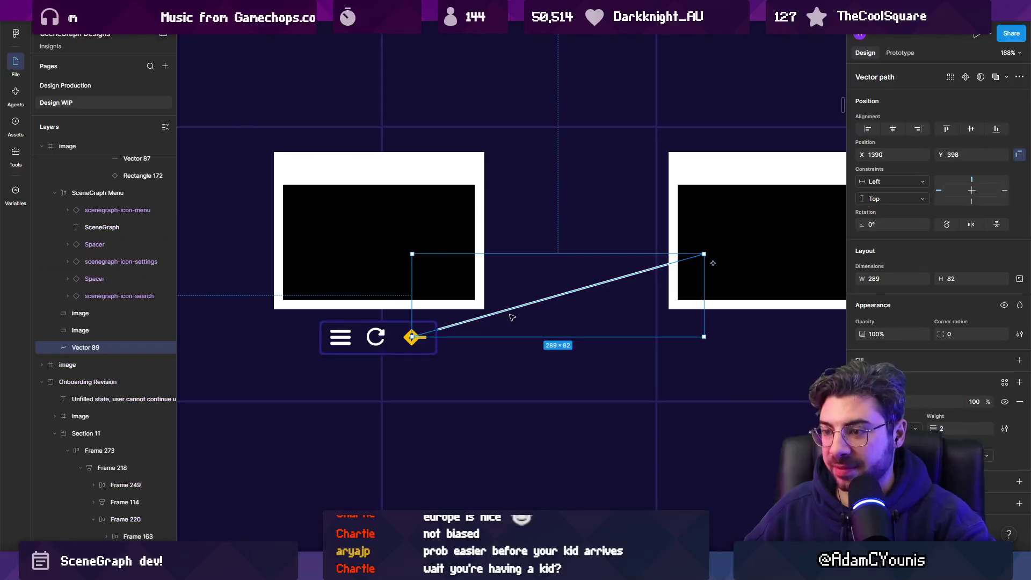
key("i")
scroll(412, 337, "up", 2)
scroll(412, 338, "up", 2)
left_click(414, 335)
scroll(414, 335, "down", 5)
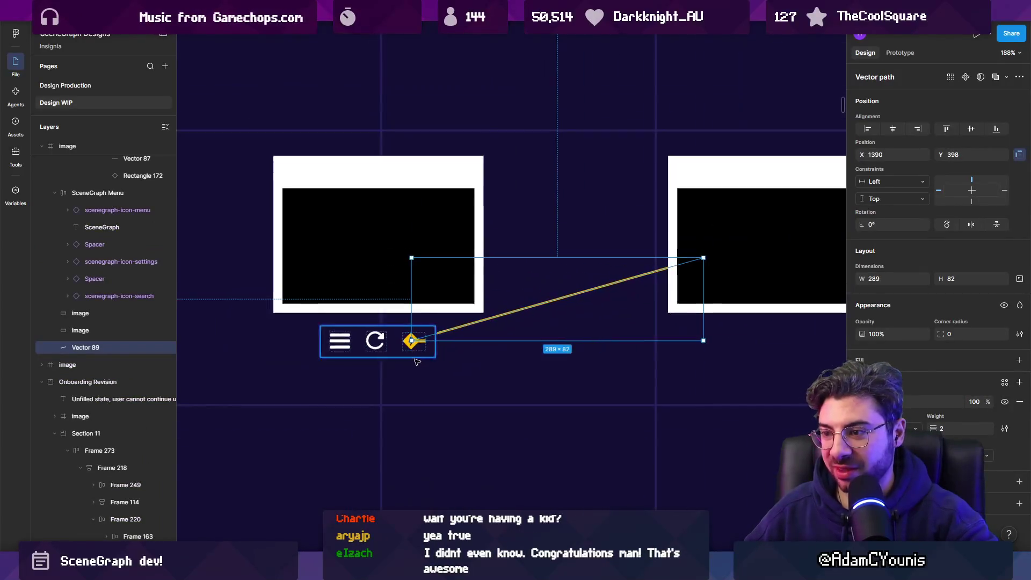
key("Escape")
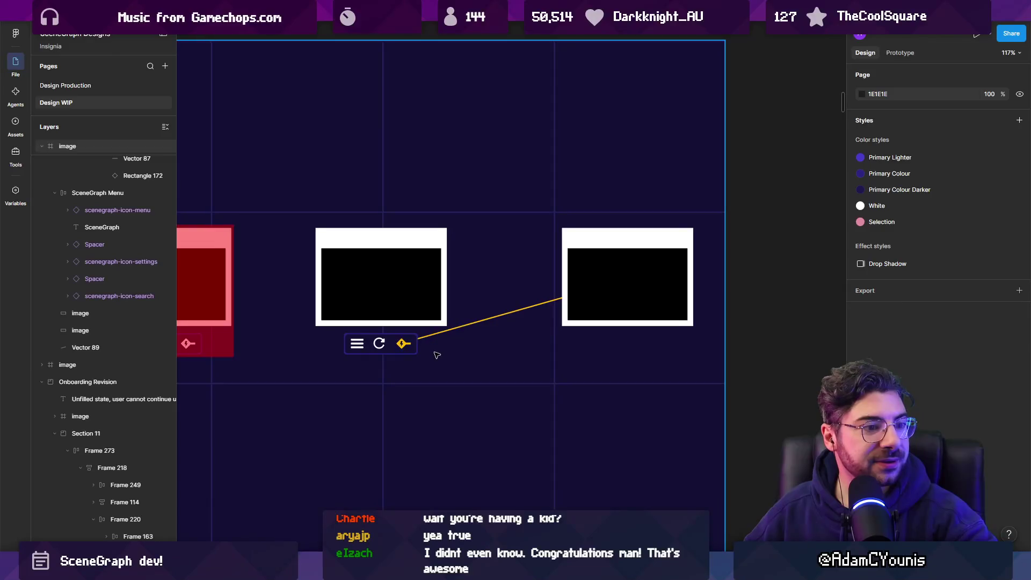
scroll(395, 340, "up", 5)
scroll(389, 348, "up", 5)
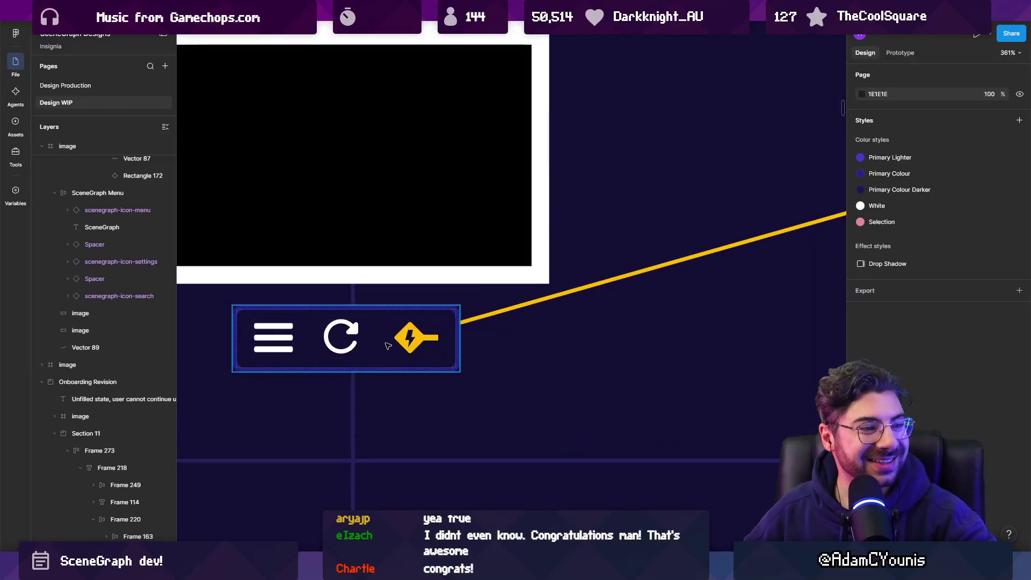
scroll(419, 365, "down", 4)
scroll(444, 384, "up", 1)
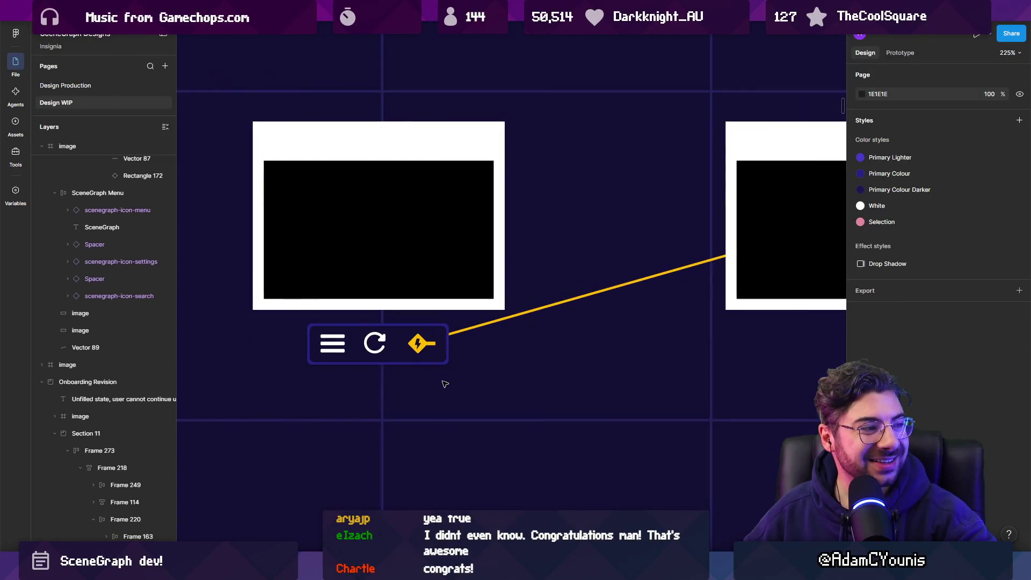
Draw an ellipse covering the plug icon in the toolbar
left_click(424, 351)
key("Escape")
scroll(431, 360, "up", 2)
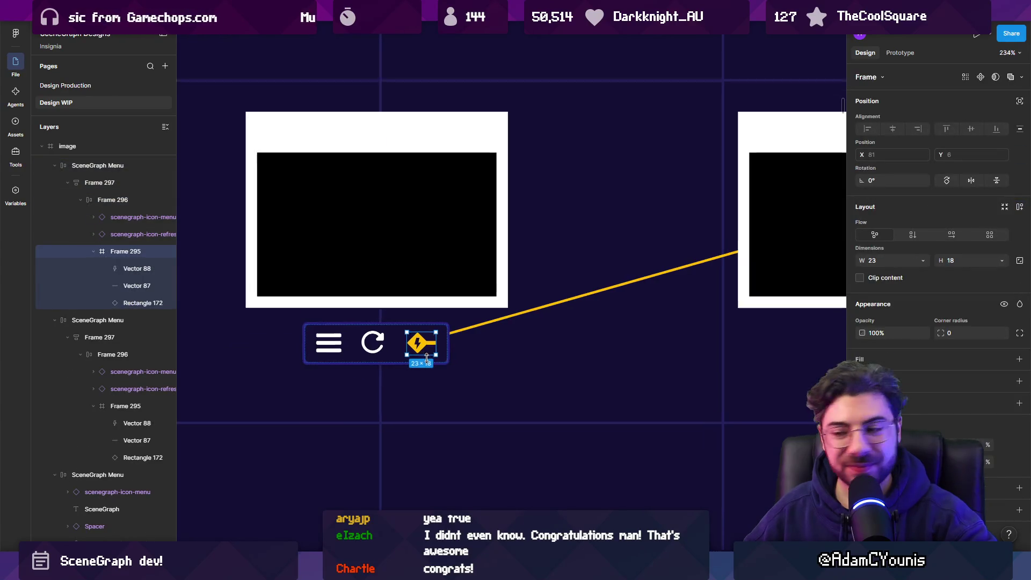
left_click(486, 540)
left_click(498, 474)
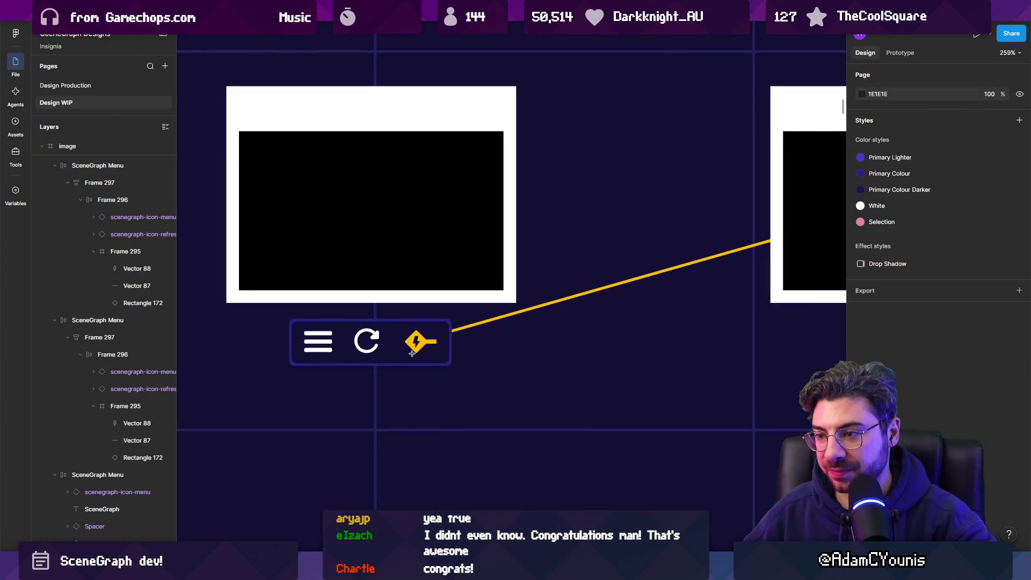
mouse_move(378, 299)
left_mouse_down()
mouse_move(460, 382)
mouse_move(429, 346)
left_mouse_up()
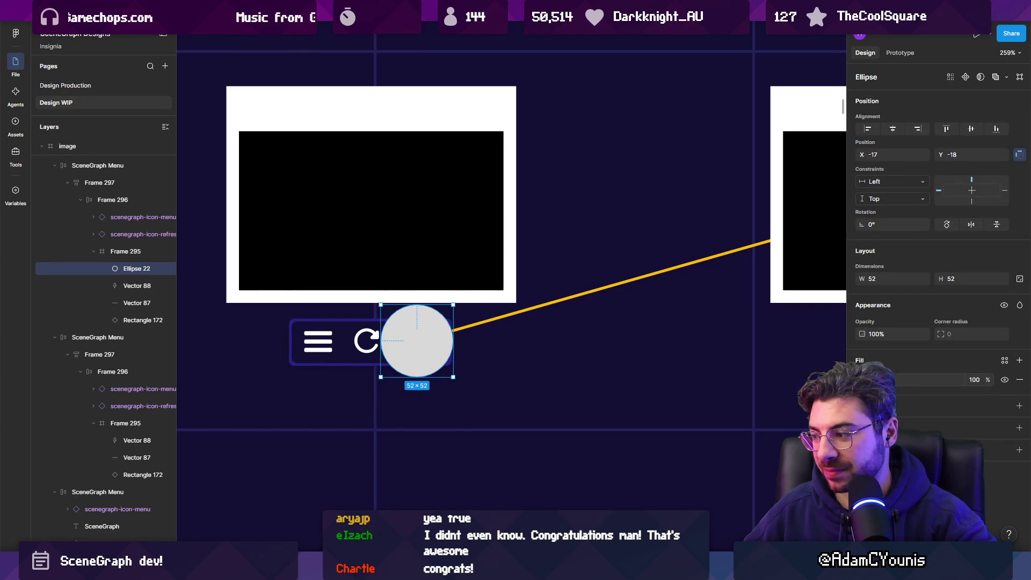
Give the circle a radial gradient fill with both stops sampled from the plug icon's yellow
left_click(862, 380)
left_click(742, 290)
left_click(740, 315)
left_click(752, 328)
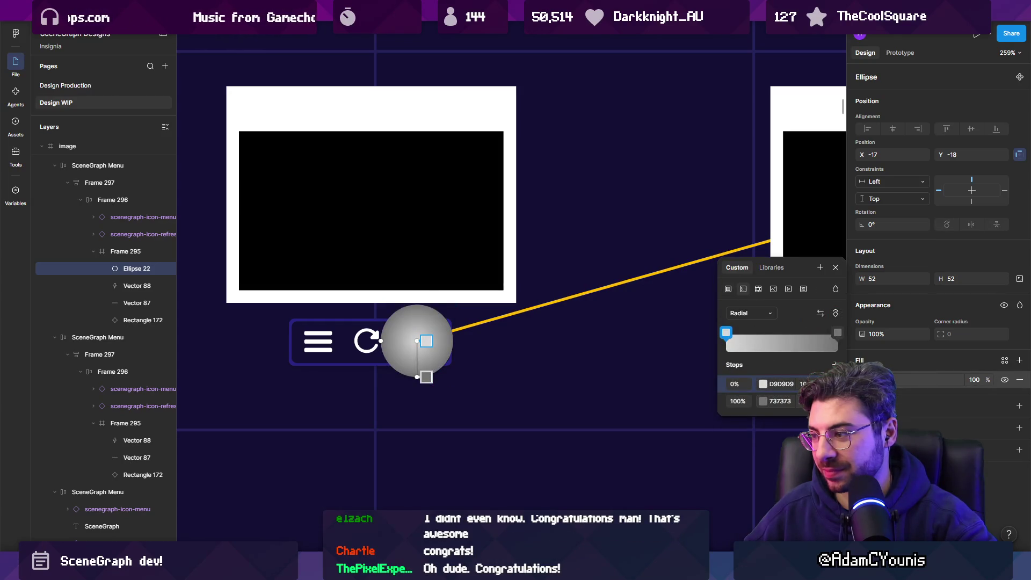
left_click(763, 402)
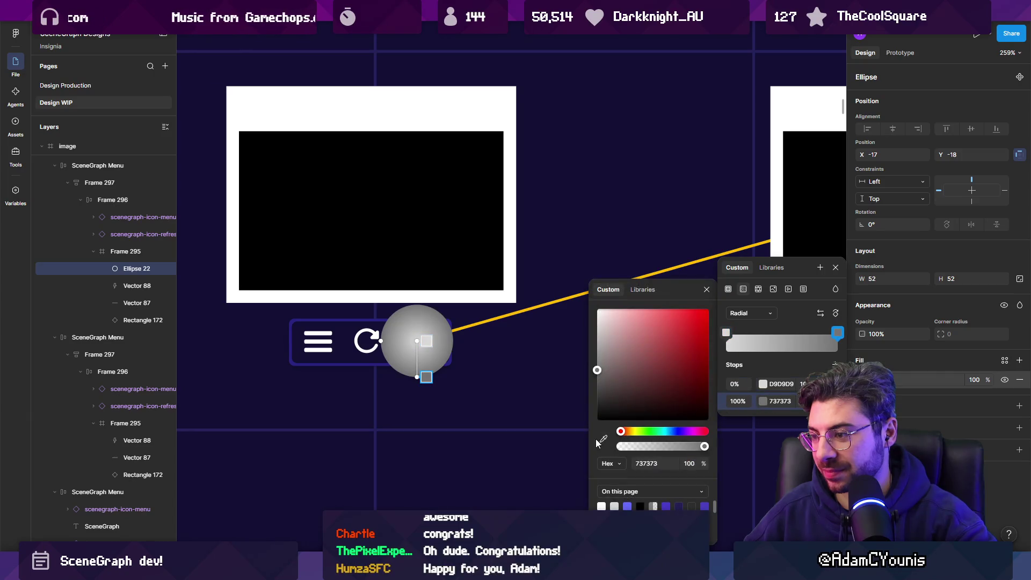
left_click(578, 294)
left_click(736, 384)
left_click(604, 440)
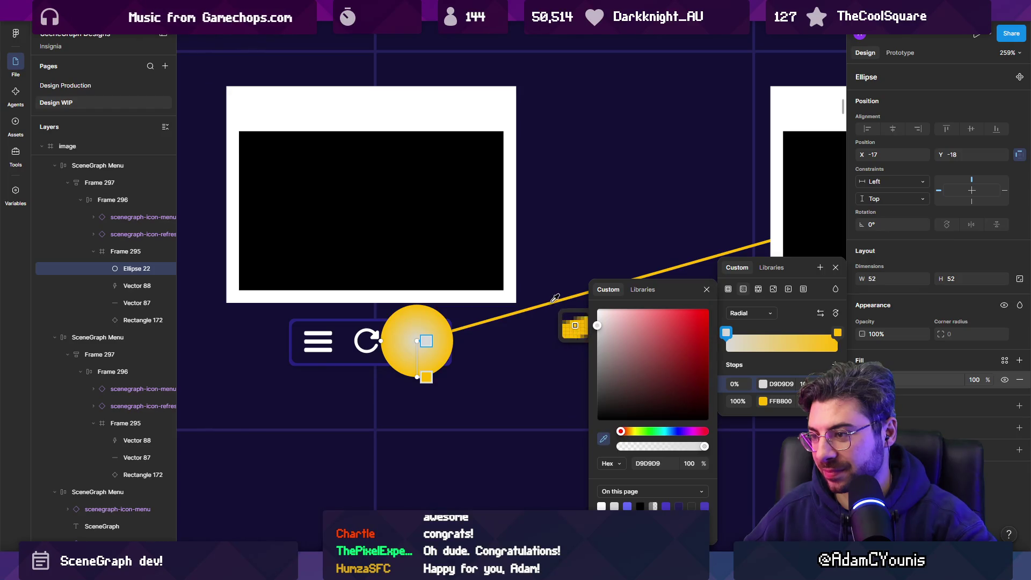
left_click(574, 297)
Make the outer gradient stop 0% opacity and dim the circle to about 25% opacity
left_click(806, 401)
type("0")
key("Return")
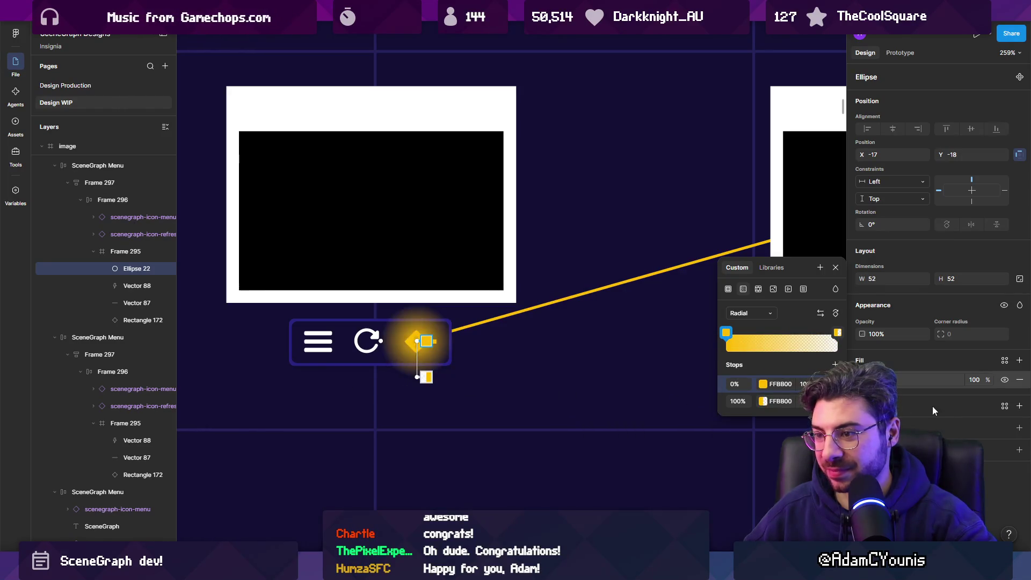
mouse_move(871, 326)
left_mouse_down()
mouse_move(747, 328)
mouse_move(770, 329)
left_mouse_up()
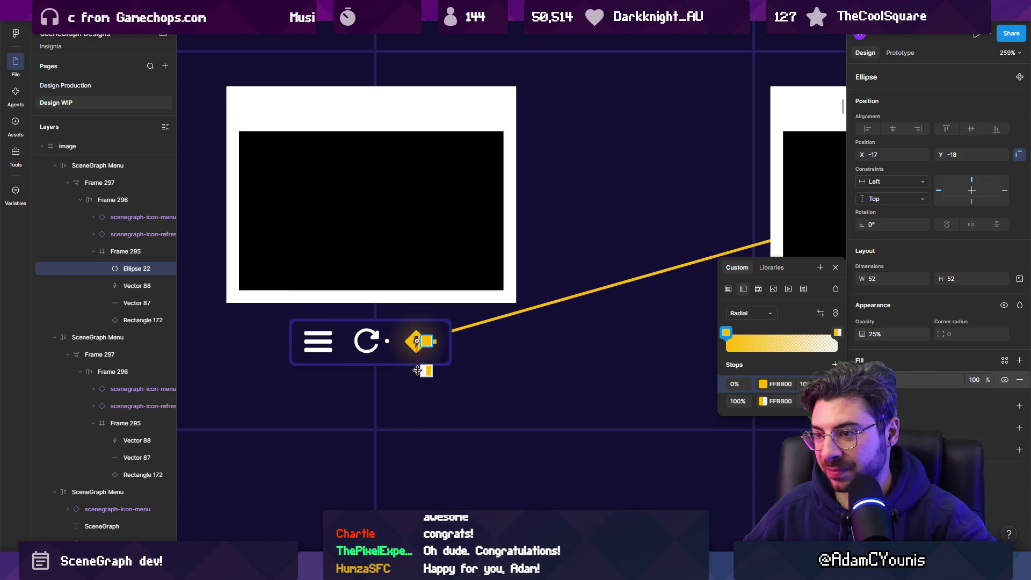
key("Escape")
Move the glow circle behind the plug icon, then zoom out to show both node cards
left_click(502, 373)
left_click(421, 358)
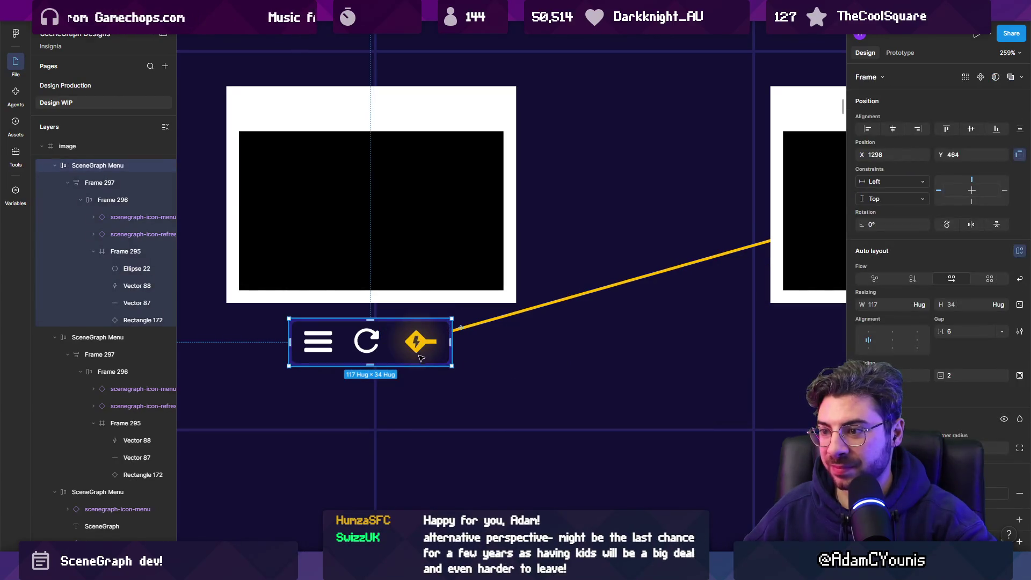
double_click(421, 358)
left_click(427, 363, "ctrl")
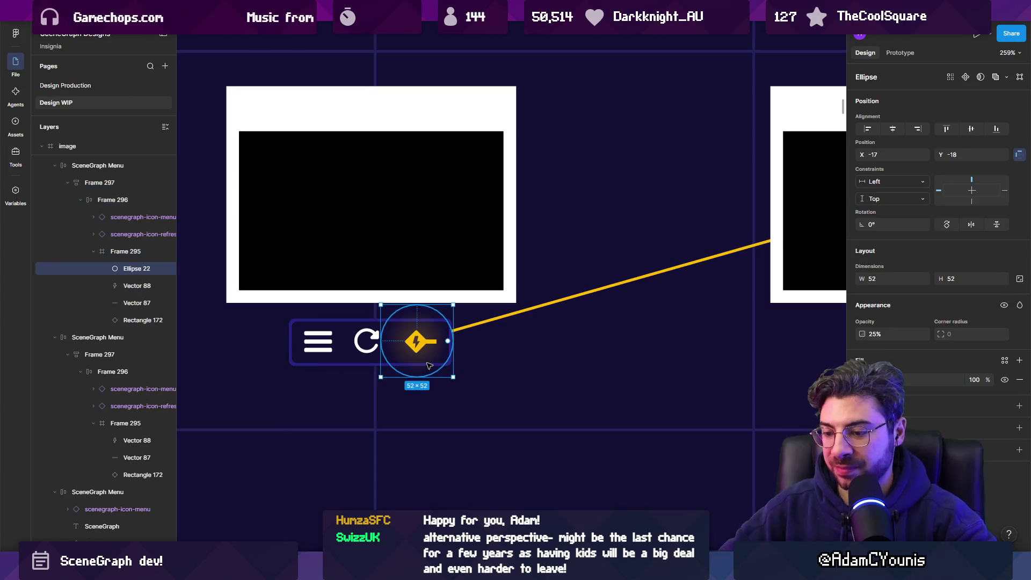
key("ctrl+bracketleft")
key("ctrl+bracketleft")
key("ctrl+bracketleft")
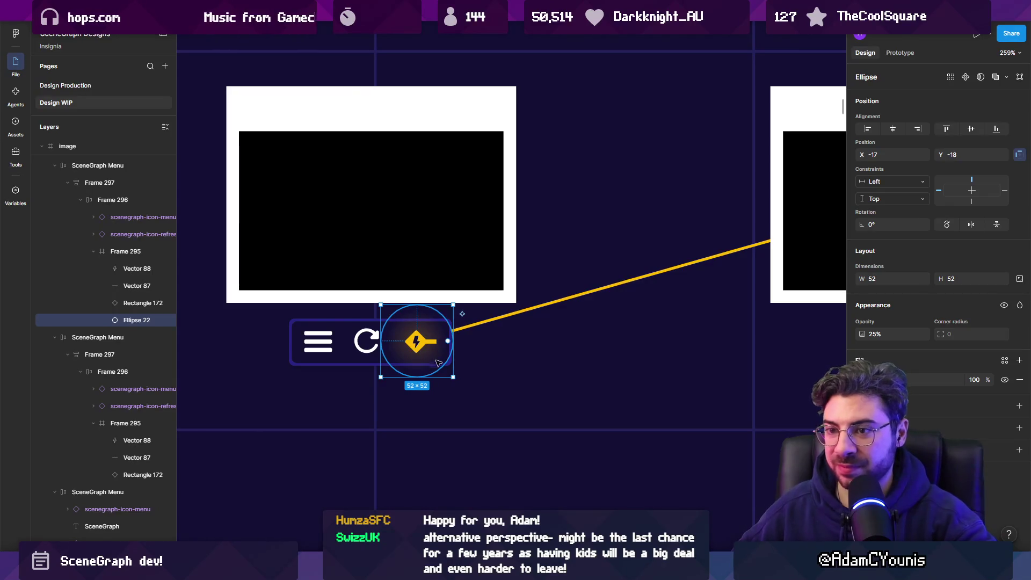
scroll(427, 362, "up", 2)
scroll(418, 346, "up", 4)
scroll(418, 347, "down", 10)
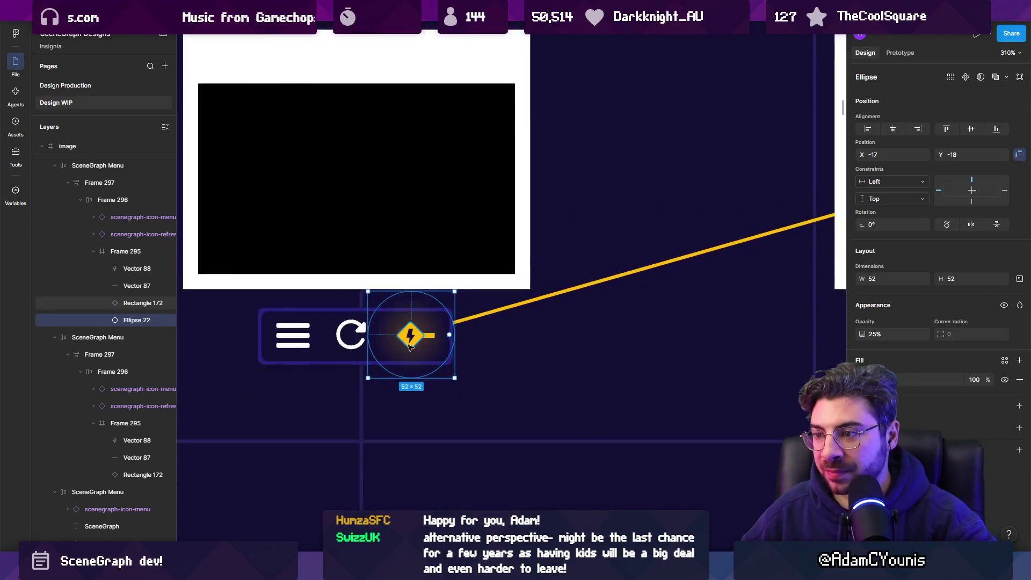
key("Escape")
left_click_drag(521, 348, 496, 341)
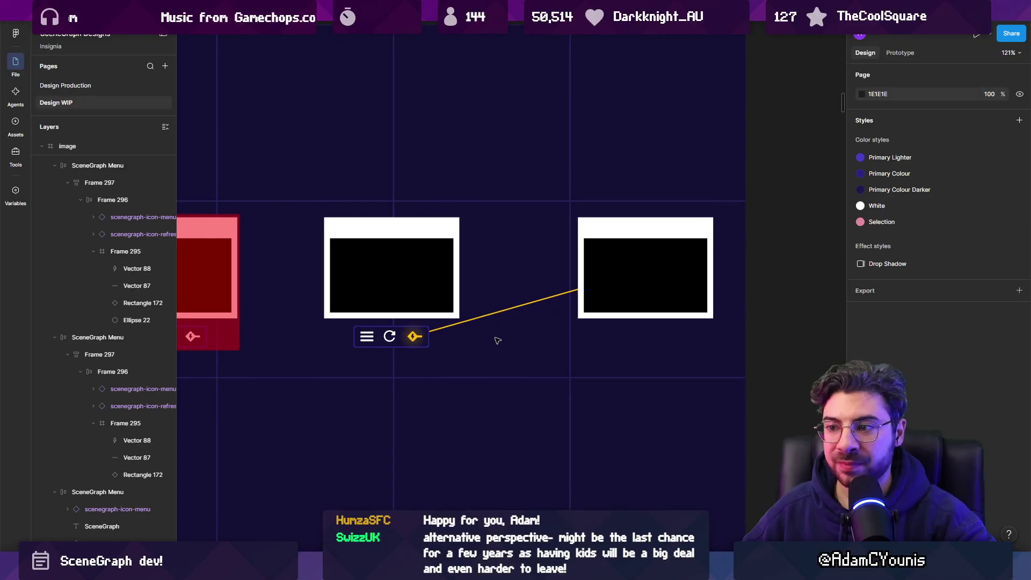
scroll(476, 342, "up", 3)
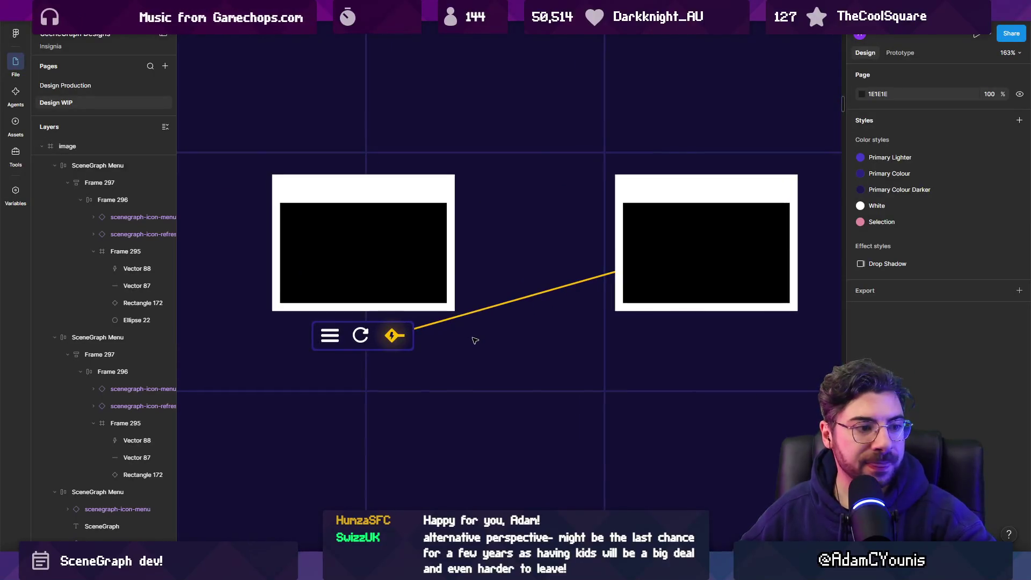
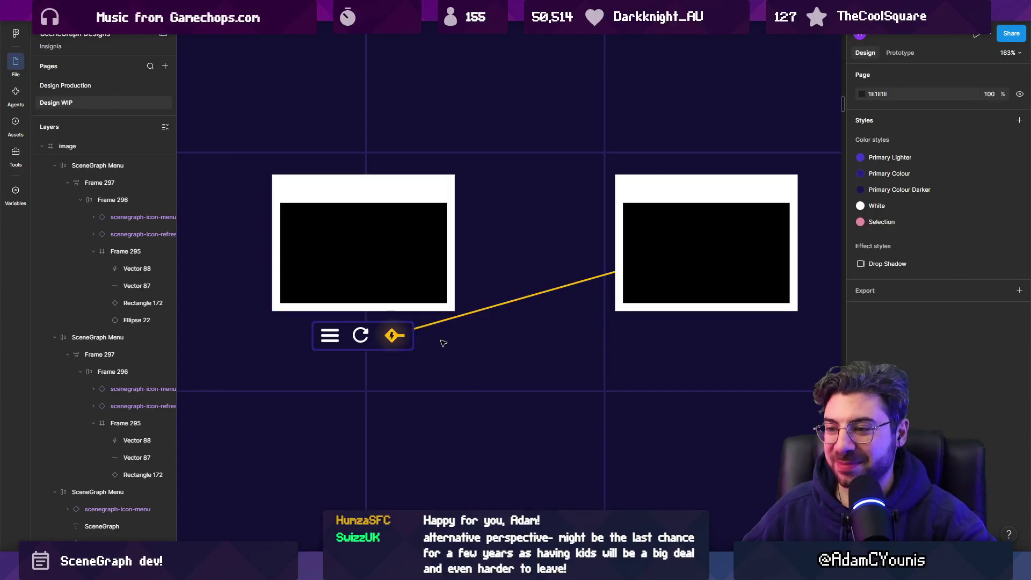
Select the yellow lightning diamond, briefly swapping its fill to an outline and back
scroll(400, 339, "up", 10)
scroll(370, 333, "down", 5)
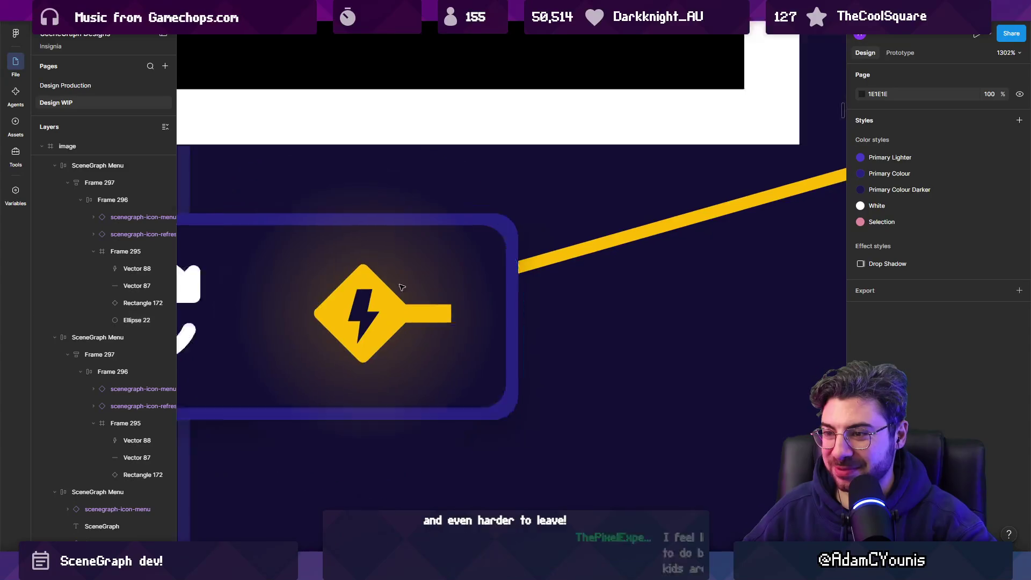
left_click(401, 299)
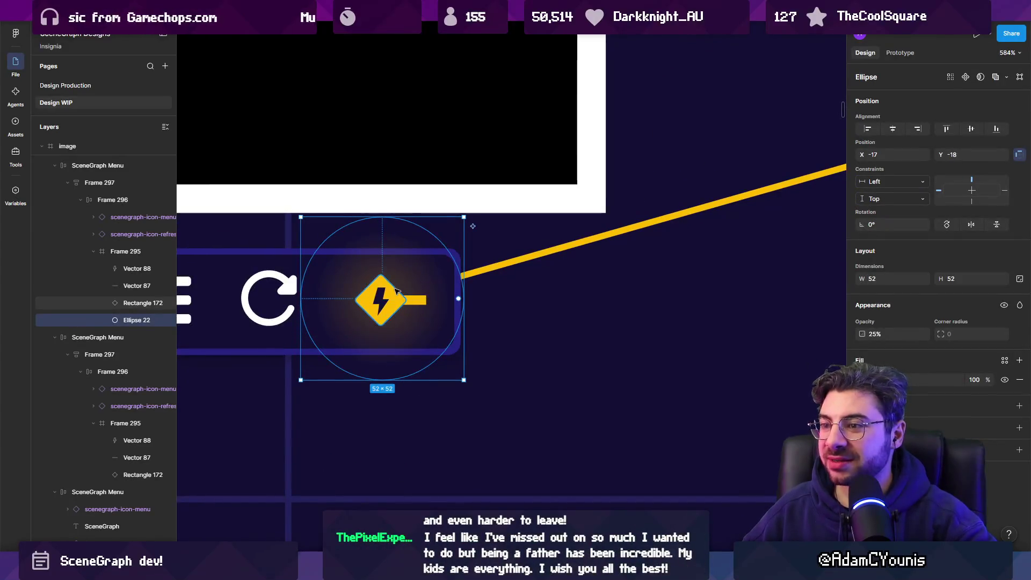
left_click(379, 300)
scroll(376, 301, "up", 5)
key("i")
key("shift+x")
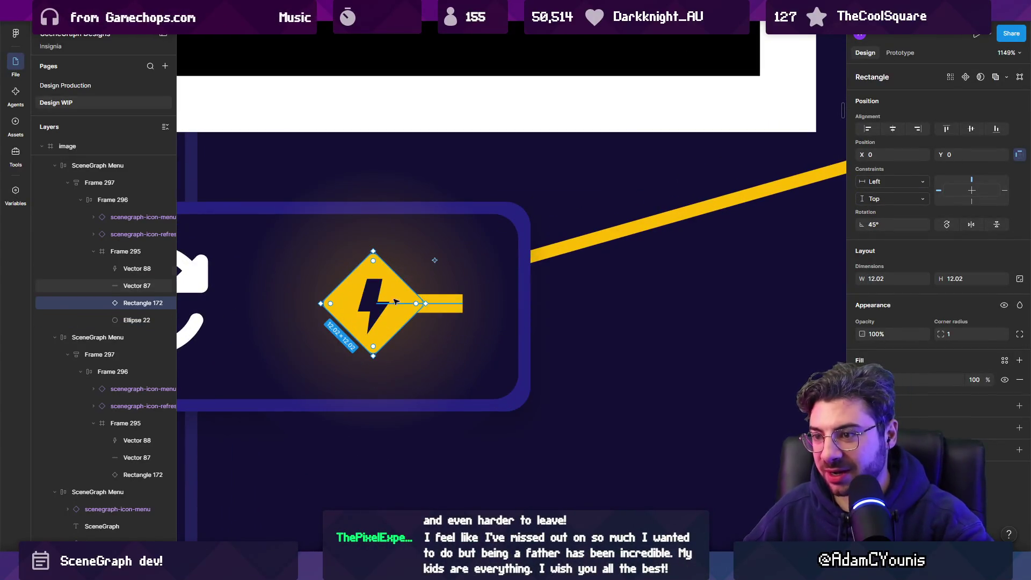
key("shift+x")
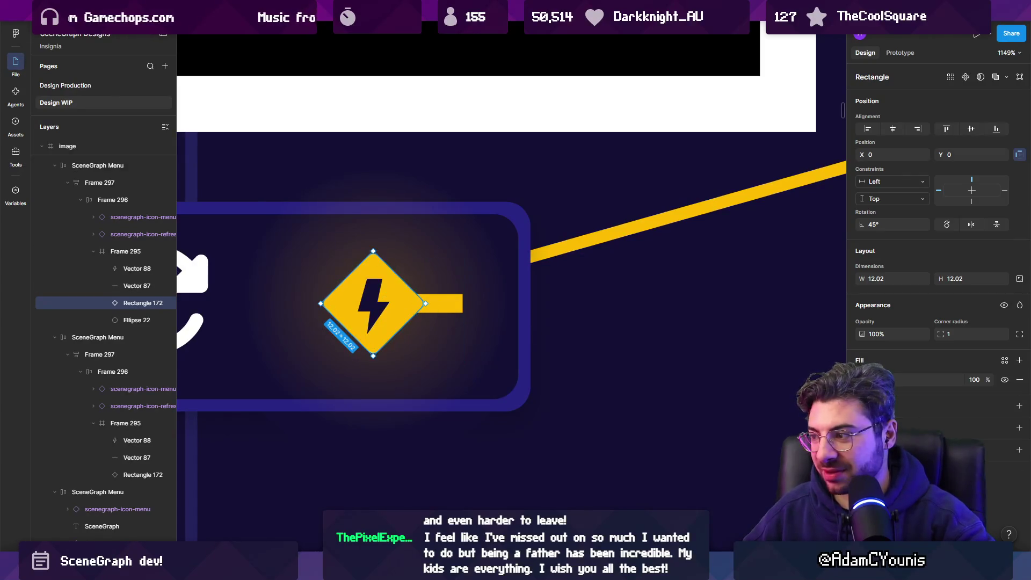
Add a black stroke to the diamond and increase its stroke weight
left_click(1020, 405)
left_click(863, 424)
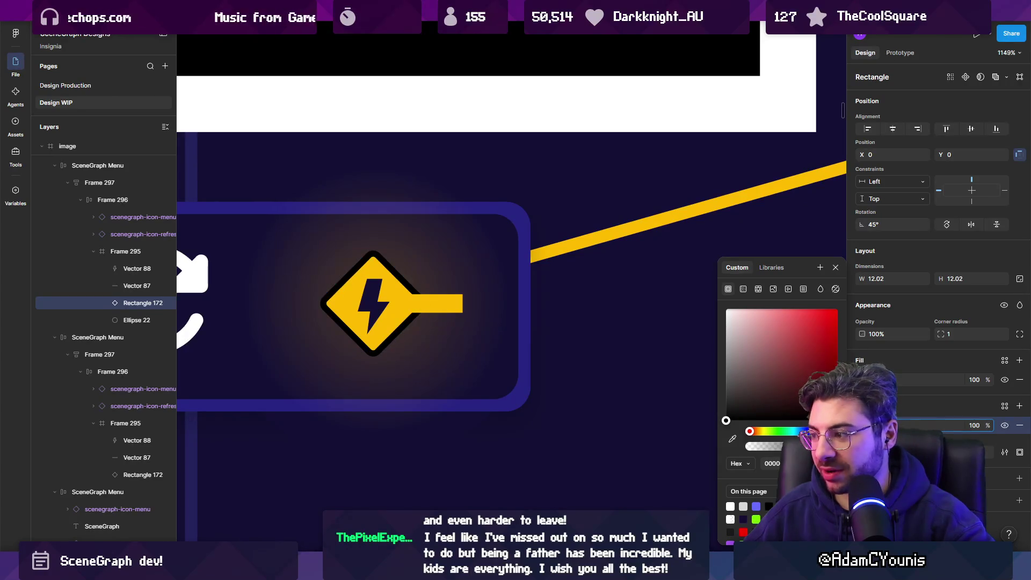
left_click(934, 424)
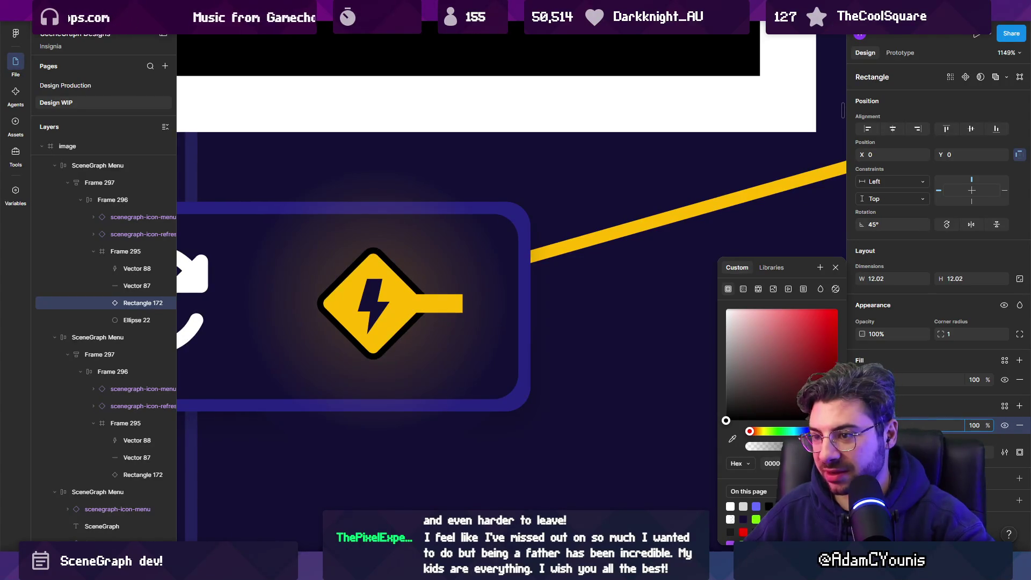
scroll(576, 336, "down", 5)
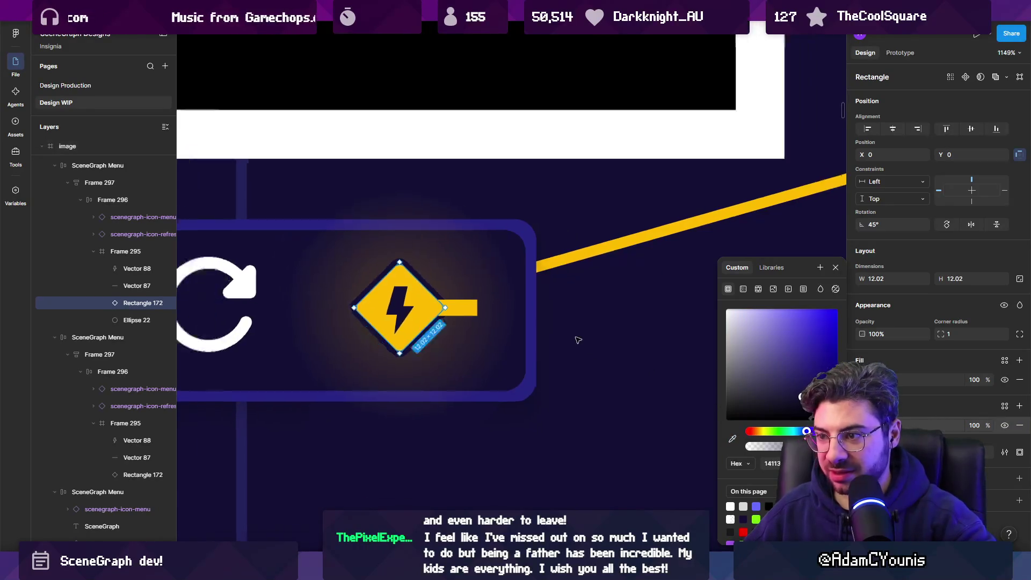
left_click(584, 390)
scroll(584, 390, "down", 5)
left_click(537, 354, "ctrl")
scroll(542, 361, "up", 1)
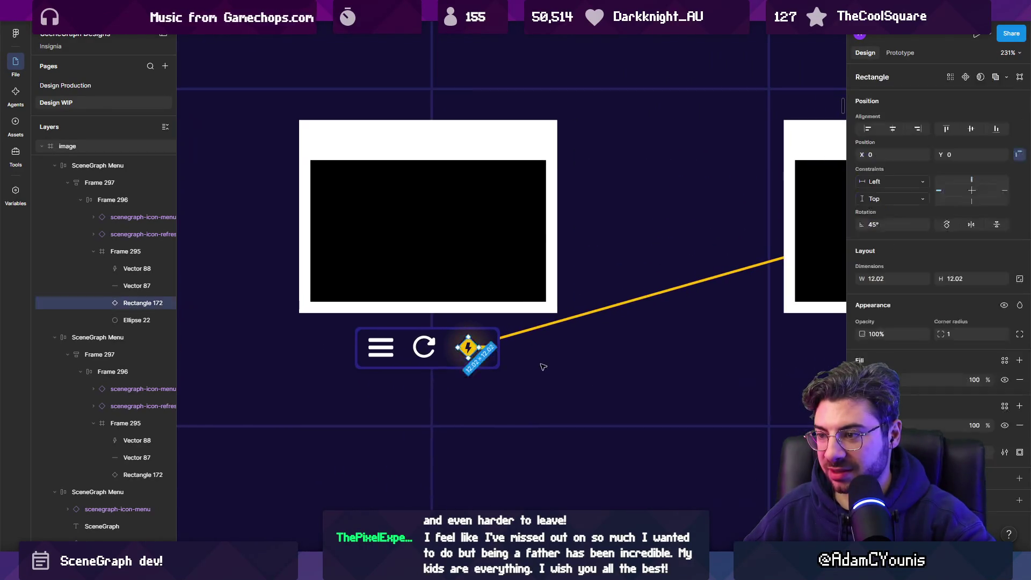
scroll(529, 365, "up", 6)
left_click(472, 363)
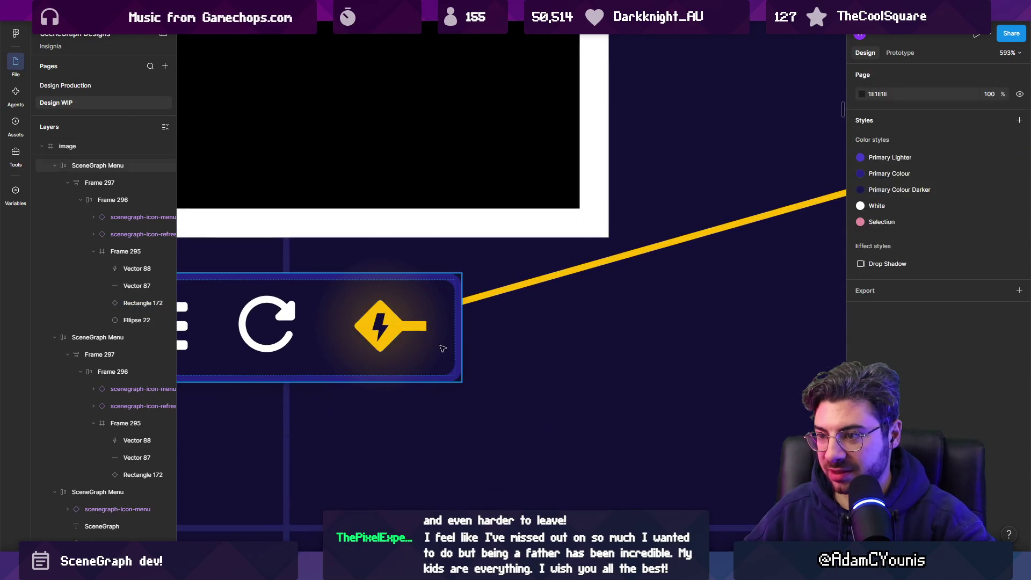
Enlarge the glow circle behind the lightning icon
left_click(412, 359)
left_click_drag(463, 408, 486, 439)
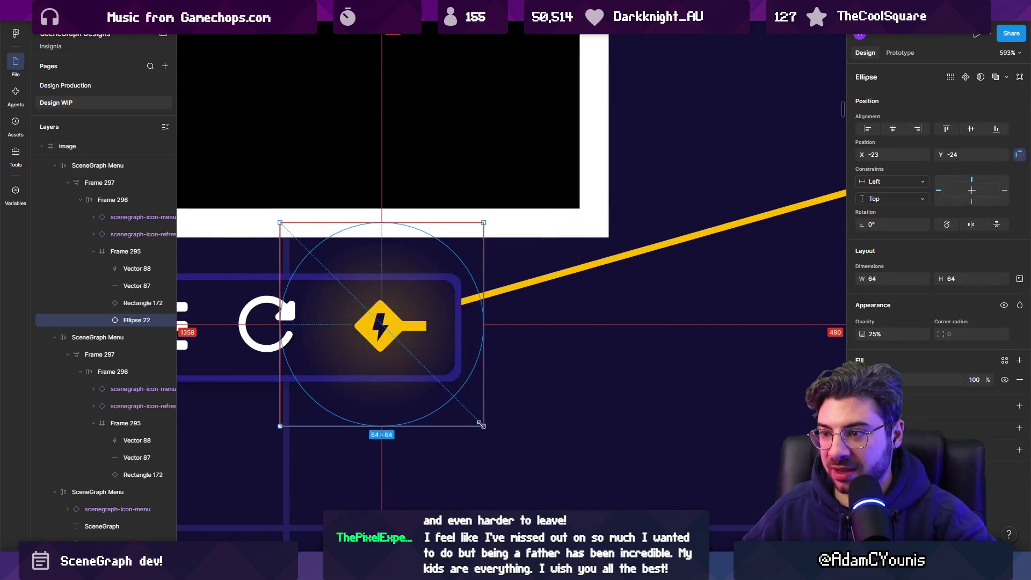
left_click(533, 390)
scroll(533, 390, "down", 3)
scroll(515, 372, "up", 3)
left_click(466, 377, "ctrl")
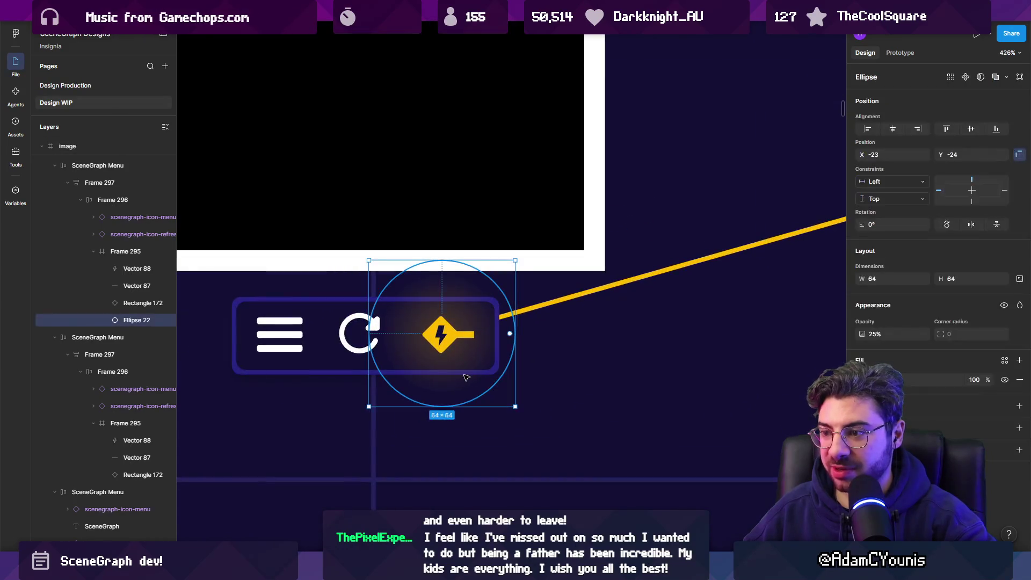
left_click(537, 398)
scroll(537, 398, "down", 3)
scroll(539, 404, "up", 1)
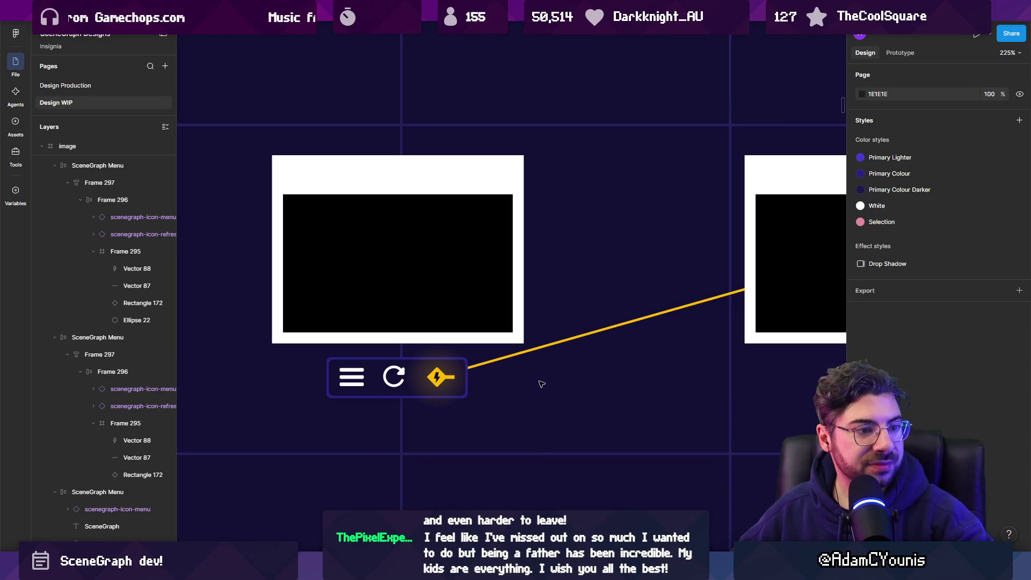
Recentre the mockup and select the yellow connector, restoring it after an accidental delete
left_click_drag(594, 377, 483, 402)
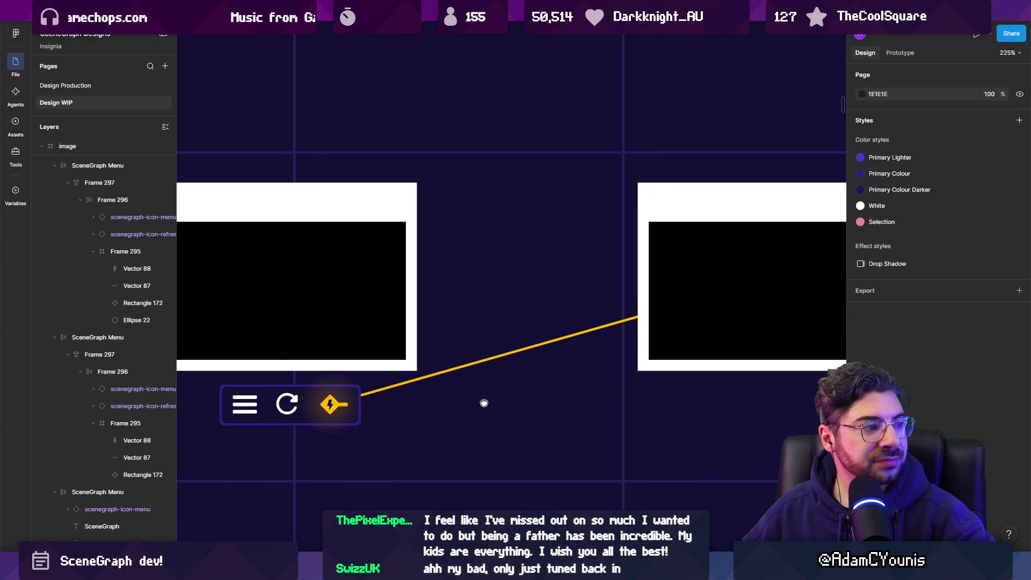
left_click(456, 375)
scroll(370, 402, "up", 5)
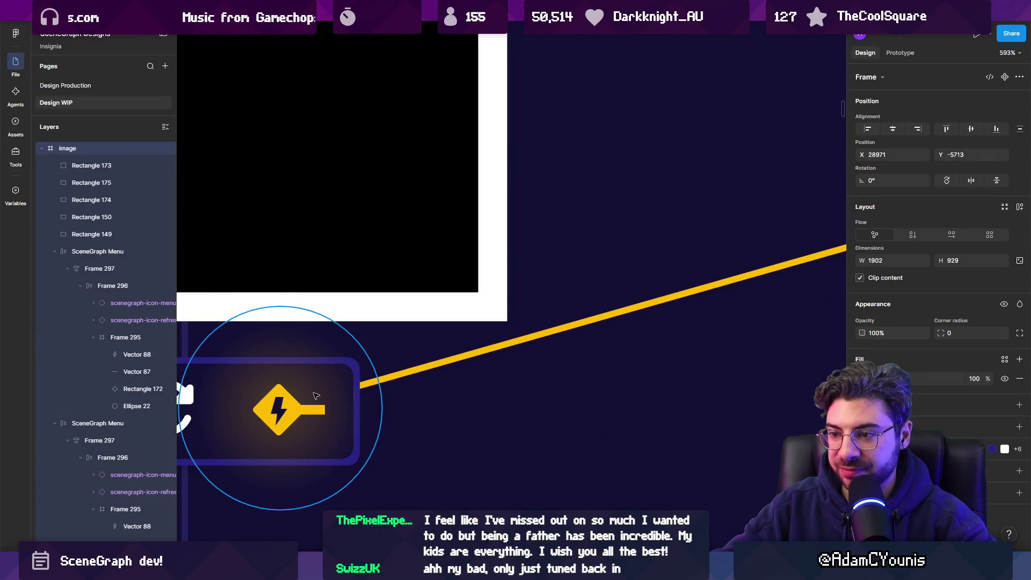
key("Delete")
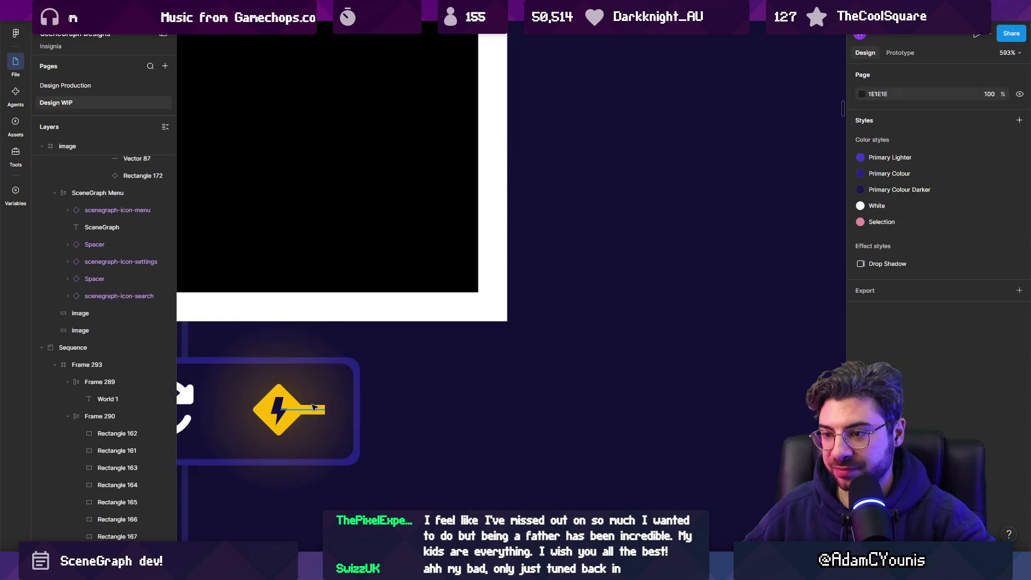
key("ctrl+z")
scroll(347, 409, "down", 5)
Move the yellow connector line up so it starts at the lightning icon
left_click_drag(511, 444, 531, 364)
left_click(501, 447)
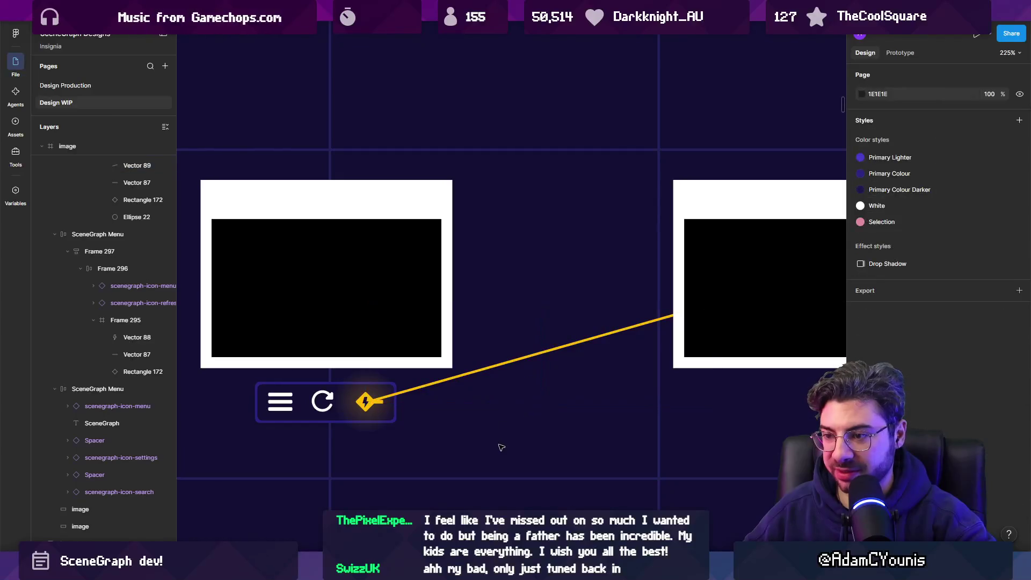
scroll(457, 374, "down", 2)
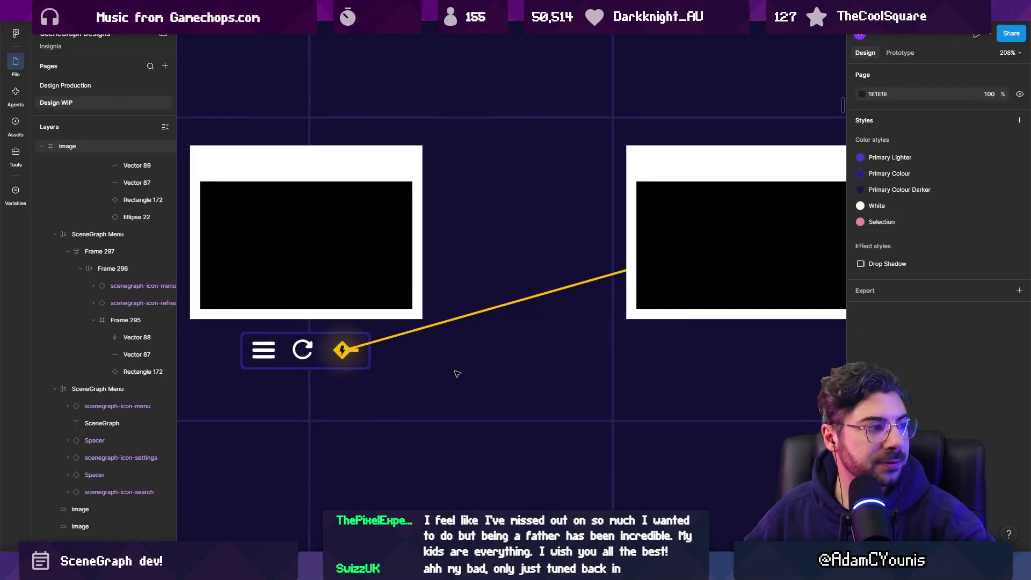
key("ctrl+z")
key("ctrl+z")
key("ctrl+shift+z")
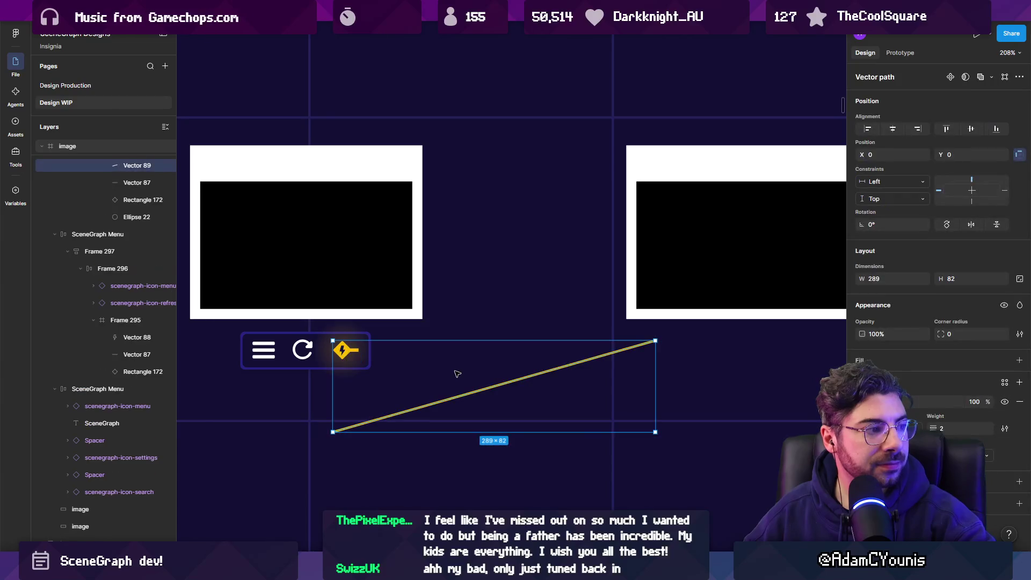
left_click_drag(474, 394, 495, 310)
scroll(355, 345, "up", 5)
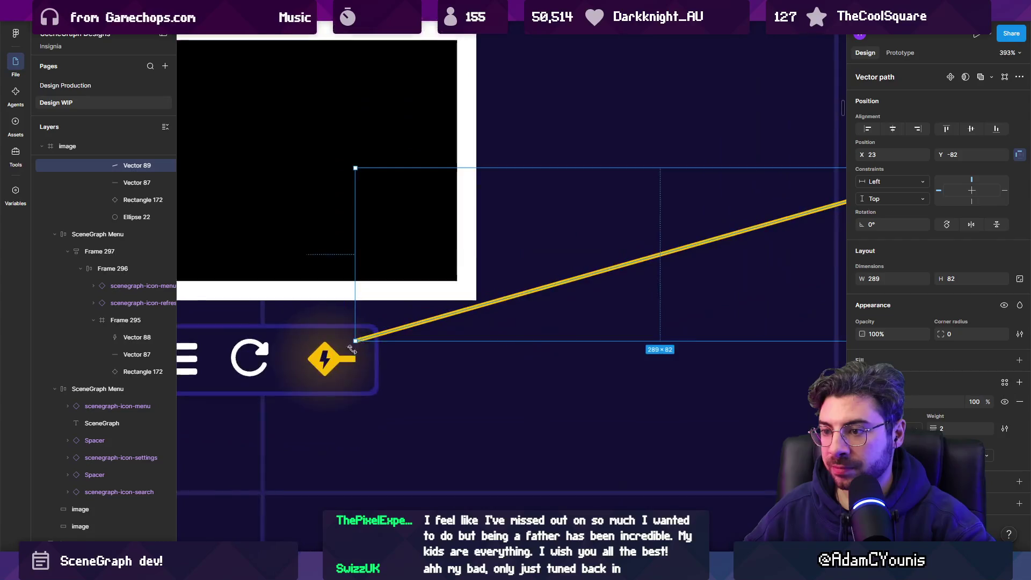
Delete the glow circle behind the lightning icon
left_click(313, 308)
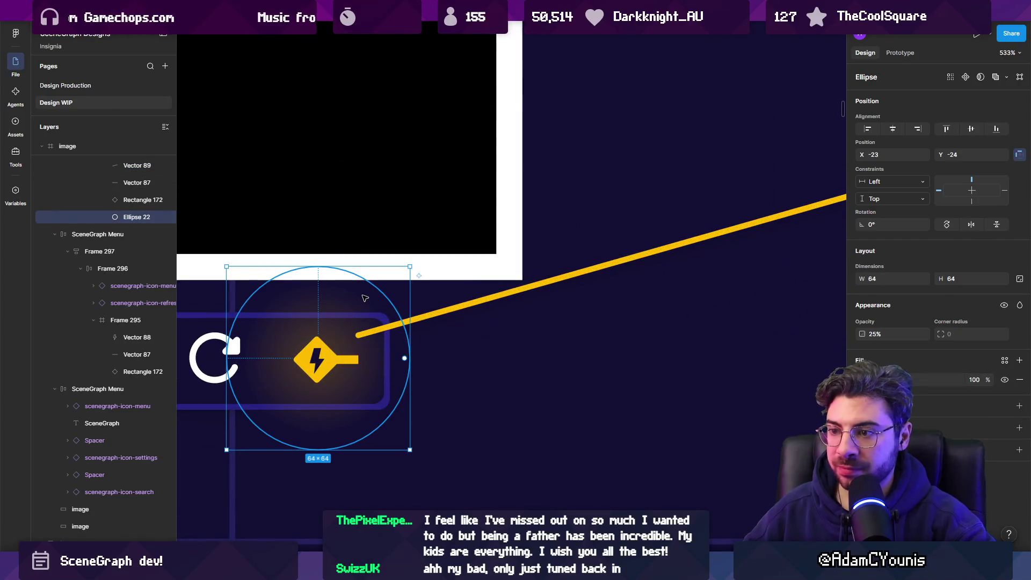
key("Delete")
left_click(470, 559)
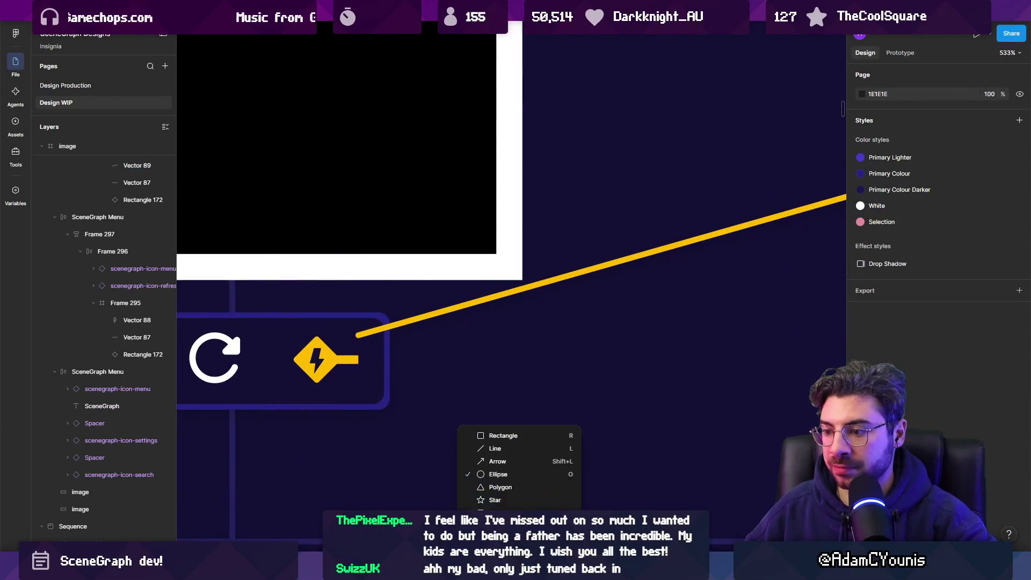
Draw a 32×32 circle and place it below the menu bar
left_click(480, 477)
left_click_drag(296, 339, 346, 378)
left_click_drag(478, 399, 493, 414)
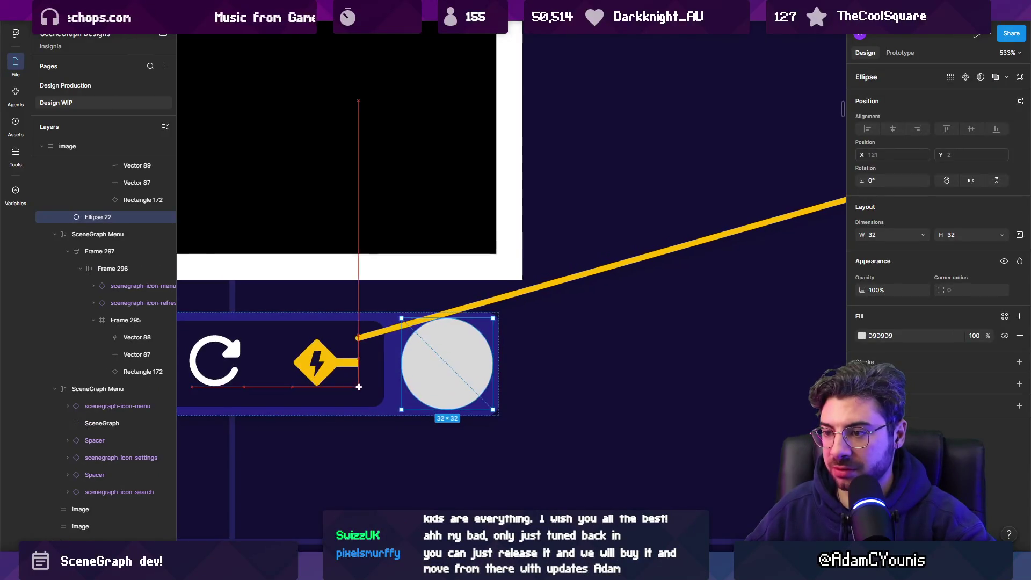
mouse_move(443, 358)
left_mouse_down()
mouse_move(341, 421)
mouse_move(288, 473)
left_mouse_up()
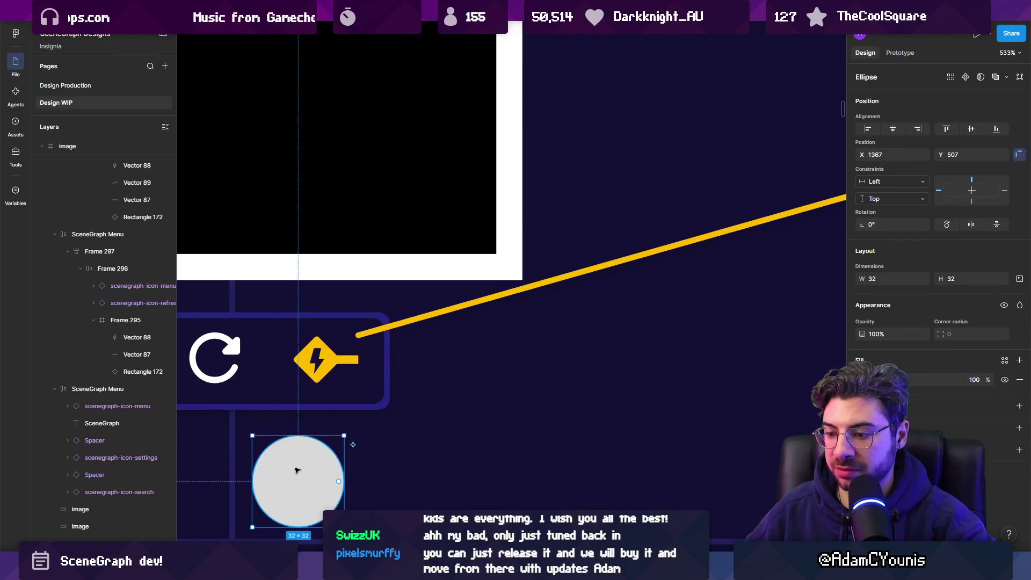
Make the circle an unfilled ring in the connector's yellow and centre it on the lightning icon
key("shift+x")
left_click(435, 315)
key("Escape")
left_click(321, 477)
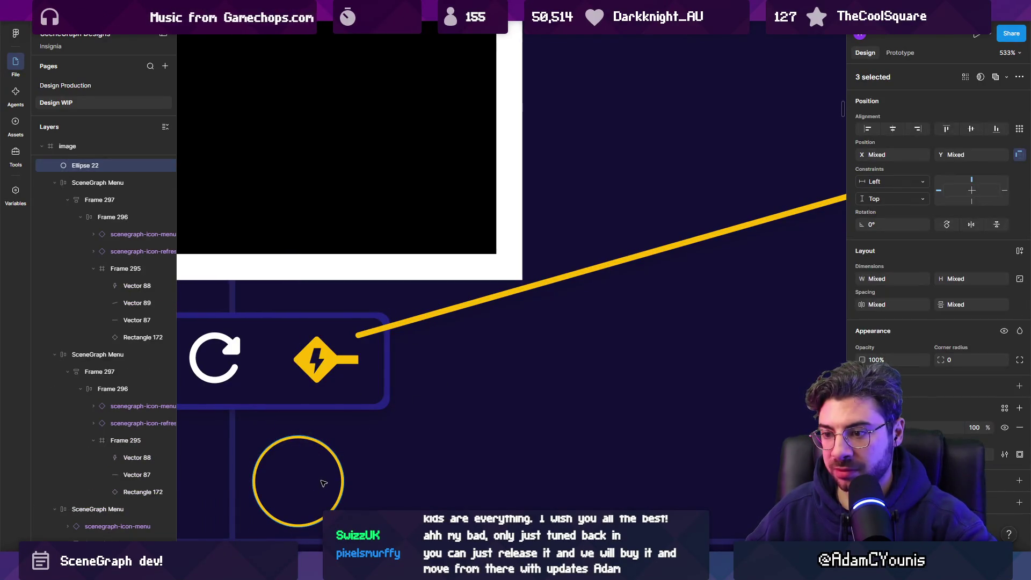
left_click_drag(323, 483, 344, 361)
key("ctrl+z")
left_click_drag(313, 480, 332, 356)
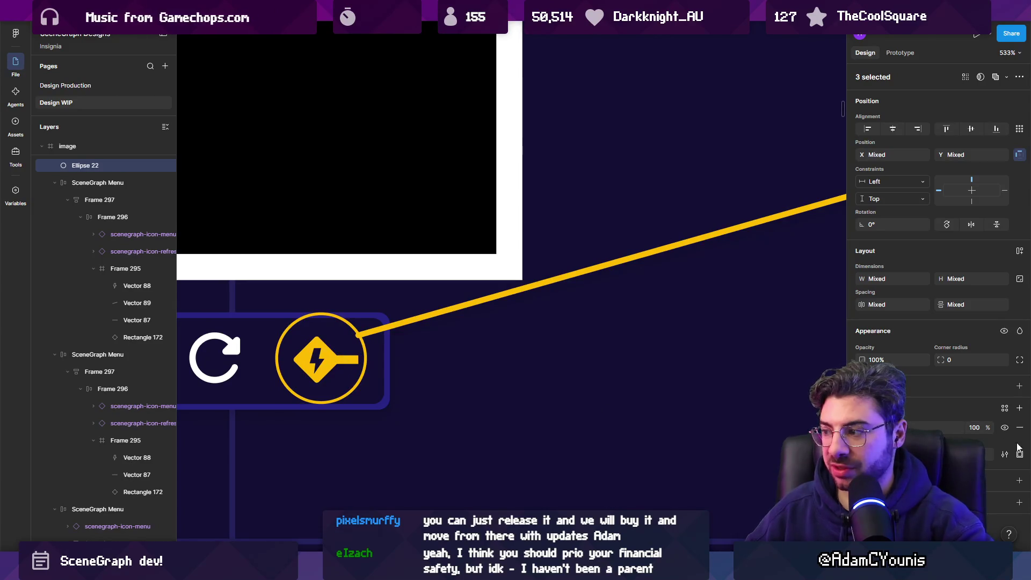
scroll(373, 381, "down", 5)
left_click(373, 381)
scroll(357, 379, "up", 3)
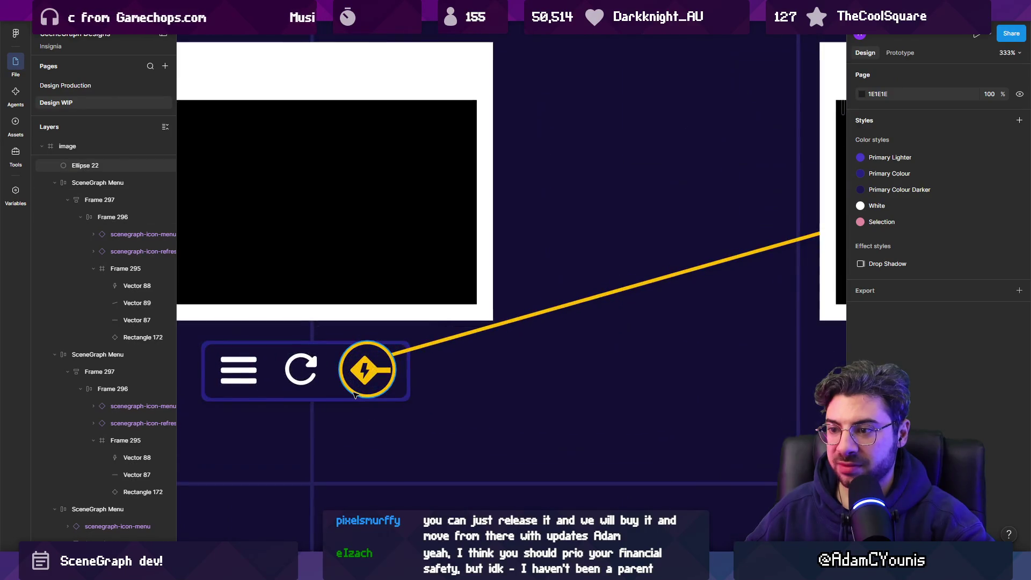
Centre the ring on the icon and move the connector's start point to the ring edge
left_click(355, 394)
left_click_drag(381, 392, 383, 392)
left_click(431, 347)
double_click(427, 349)
left_click_drag(391, 354, 402, 371)
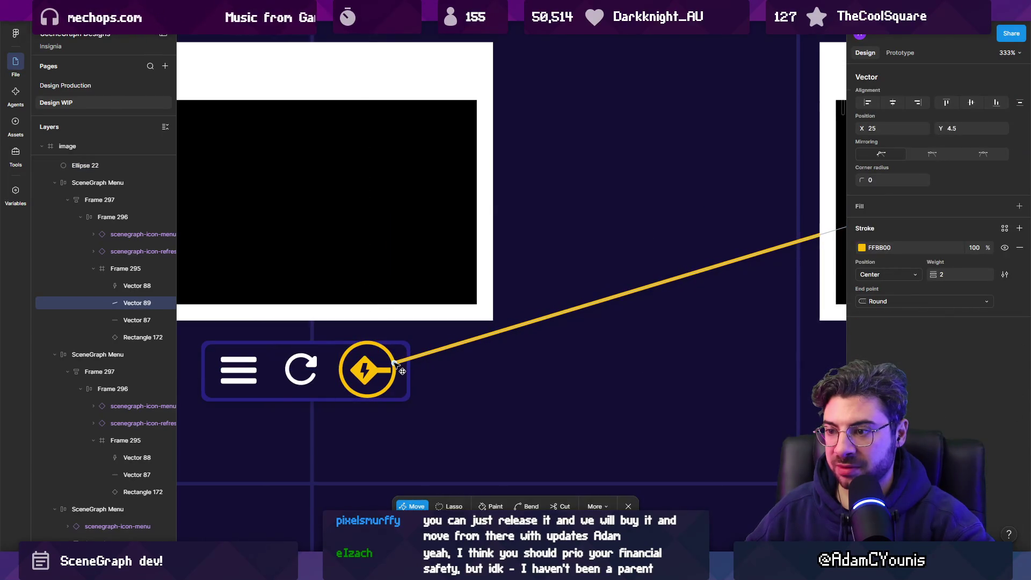
key("Escape")
Pull the connector's far end back to the right-hand node
left_click(382, 350)
left_click(428, 354, "shift")
scroll(470, 323, "down", 5)
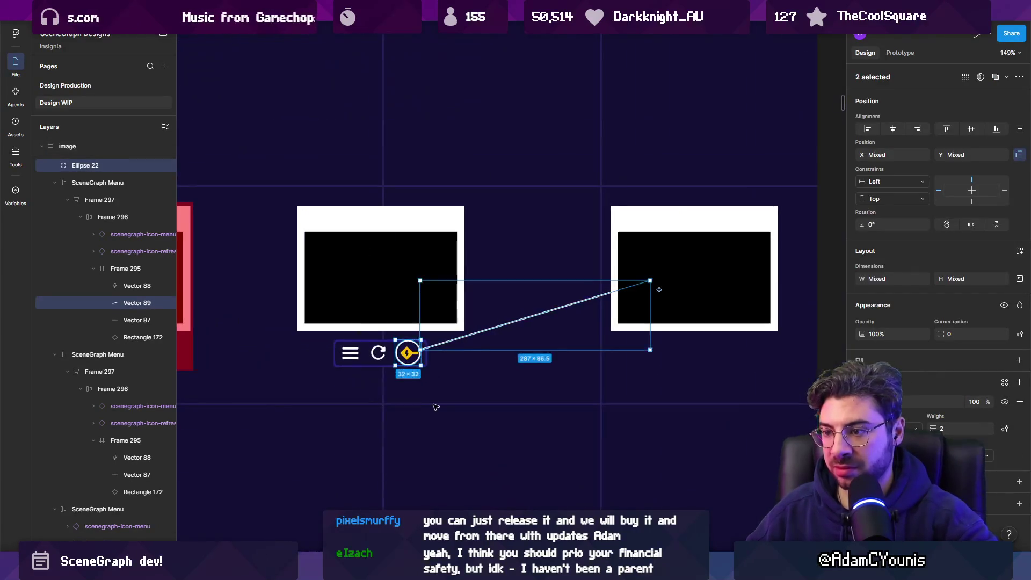
left_click(472, 354)
scroll(560, 323, "up", 3)
left_click(566, 305)
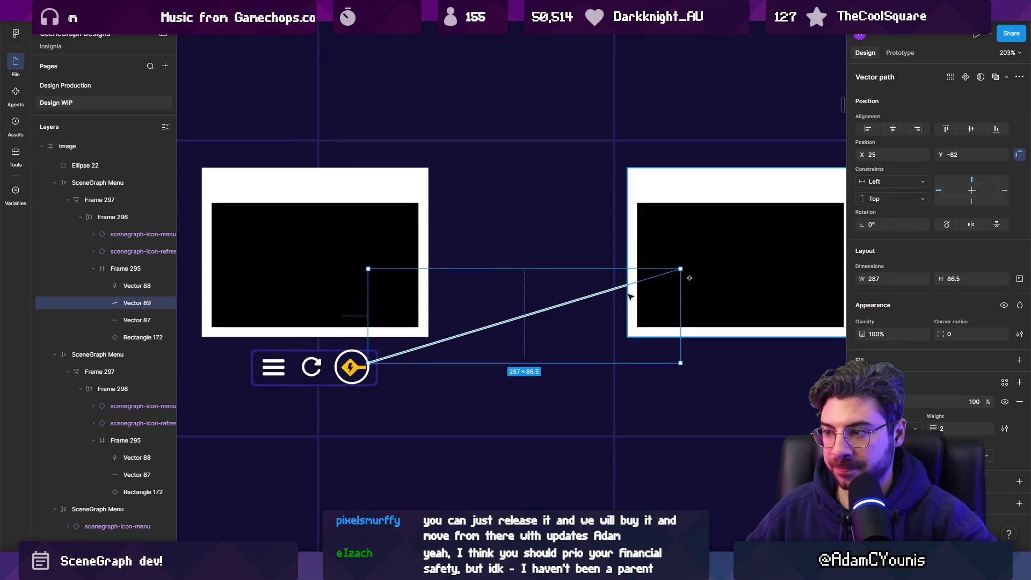
left_click_drag(684, 270, 521, 318)
left_click(464, 502)
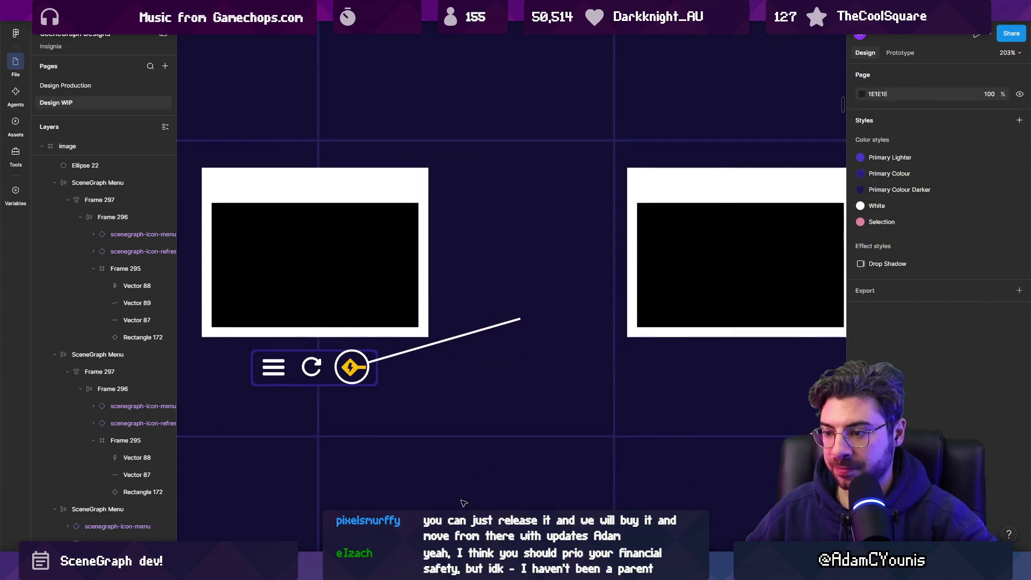
Draw a triangular arrowhead at the connector's end with the Pen tool
left_click(521, 311)
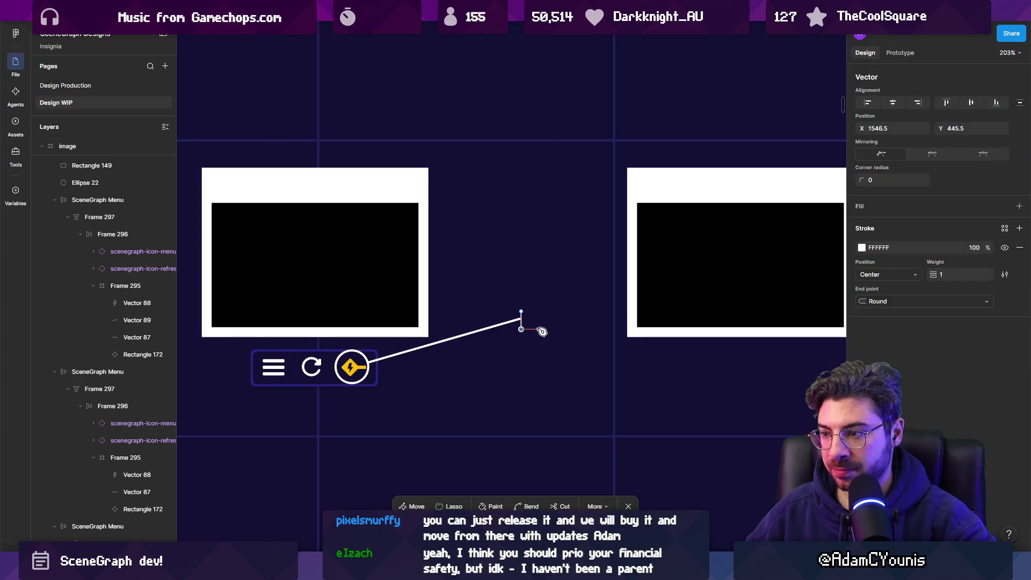
left_click(535, 322)
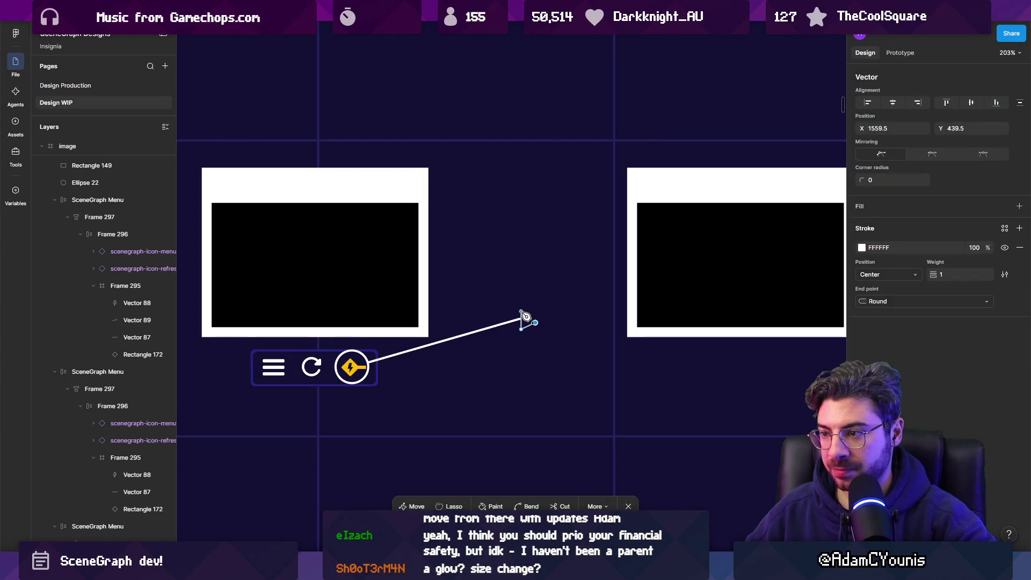
left_click(521, 313)
scroll(523, 322, "up", 5)
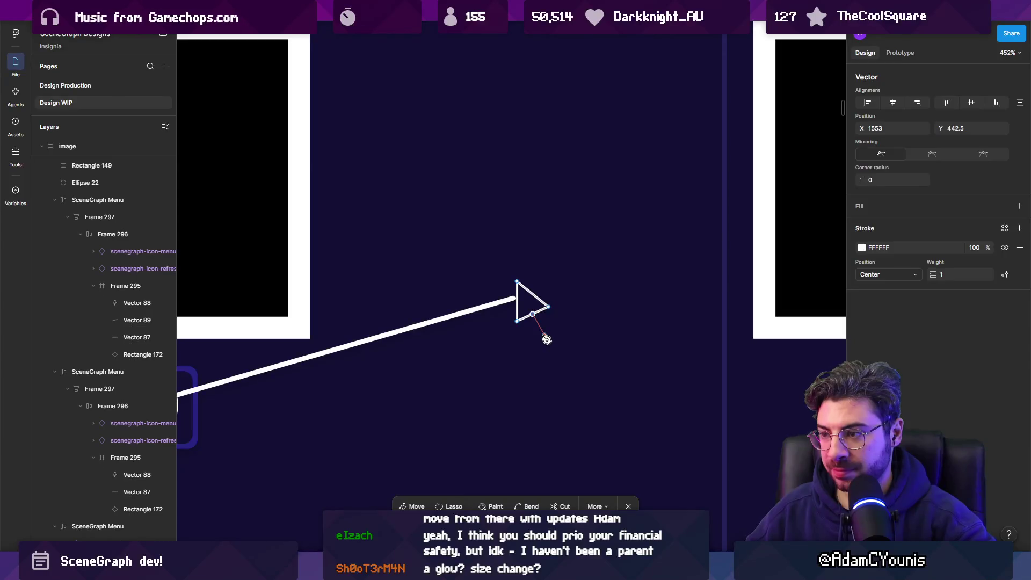
key("Escape")
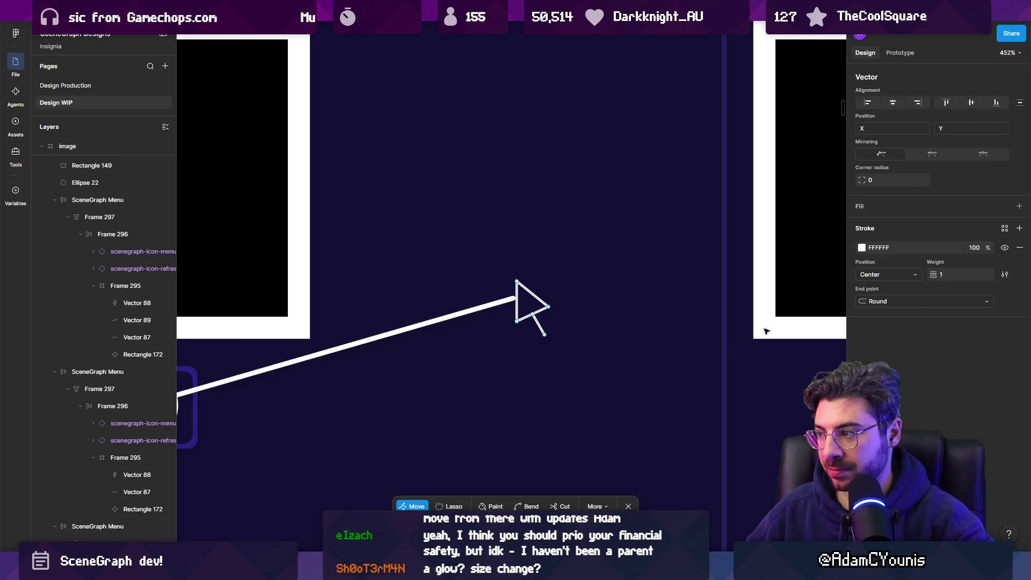
Give the arrowhead a white fill
left_click(864, 206)
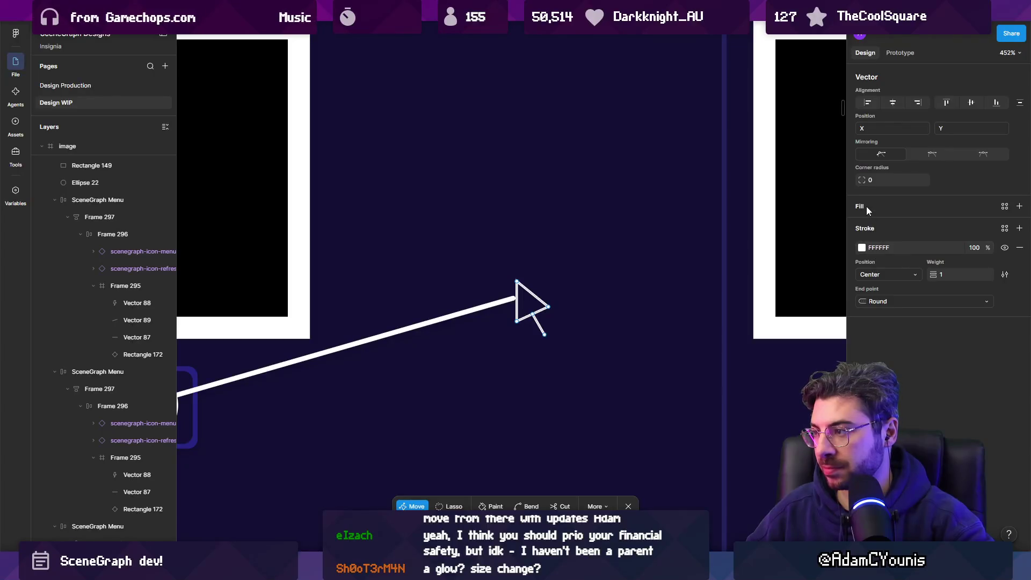
left_click(862, 226)
left_click(550, 276)
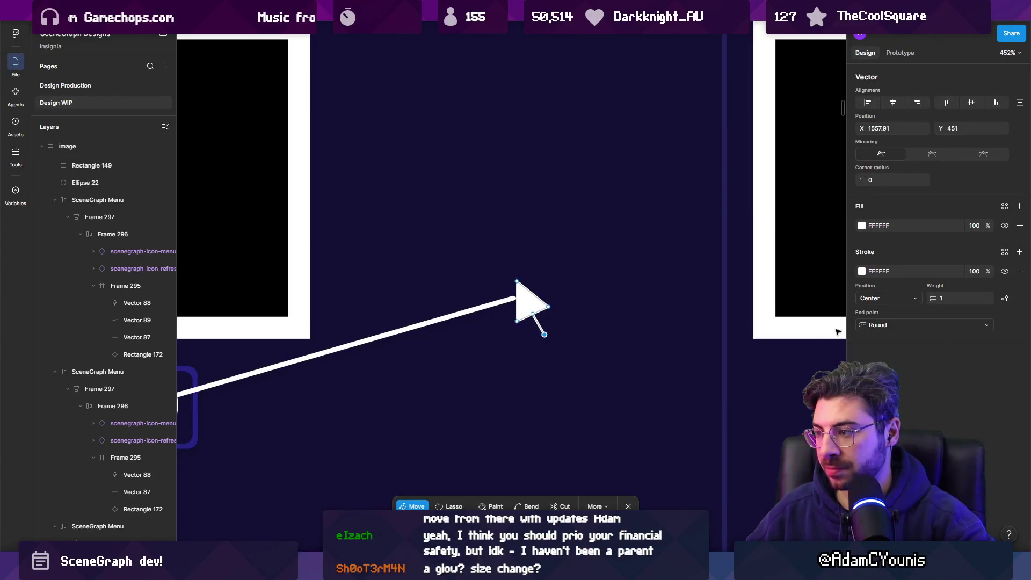
scroll(601, 322, "down", 5)
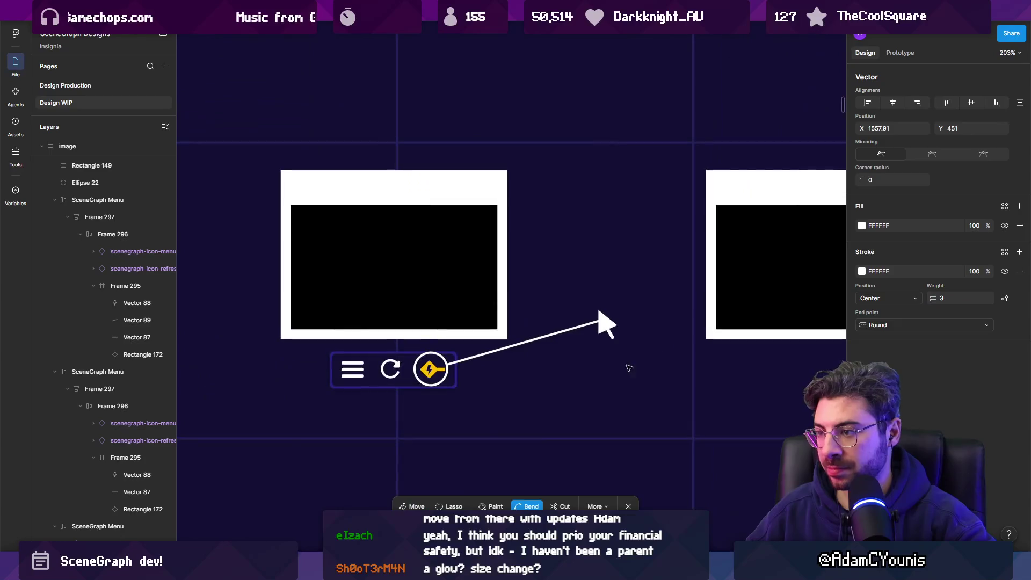
Shift the arrowhead about 12 px left onto the line's end
key("Escape")
key("Escape")
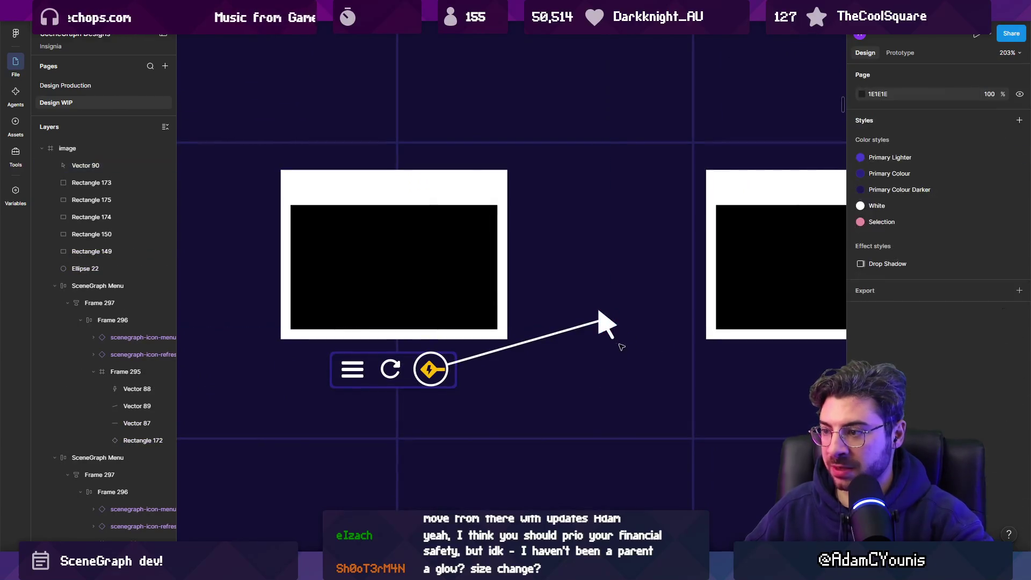
left_click(601, 322)
double_click(610, 333)
scroll(602, 322, "up", 5)
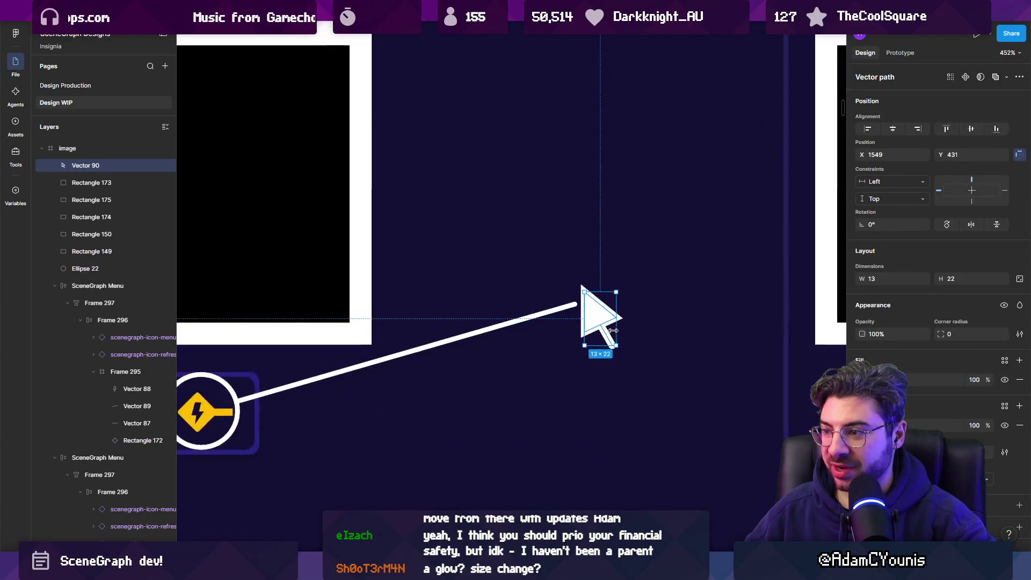
key("Escape")
left_click_drag(600, 321, 594, 321)
scroll(594, 321, "down", 5)
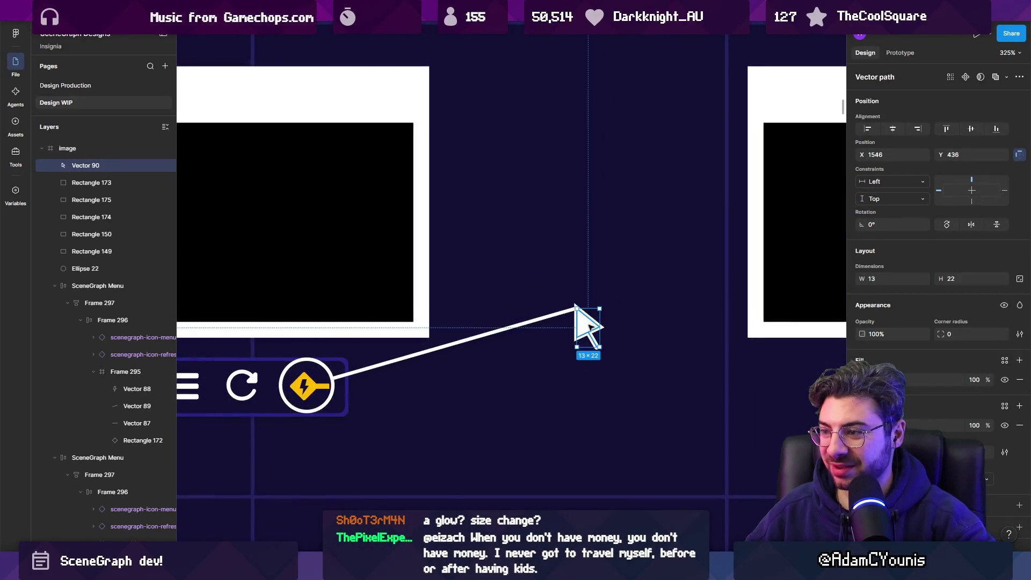
scroll(587, 322, "down", 3)
left_click(577, 321)
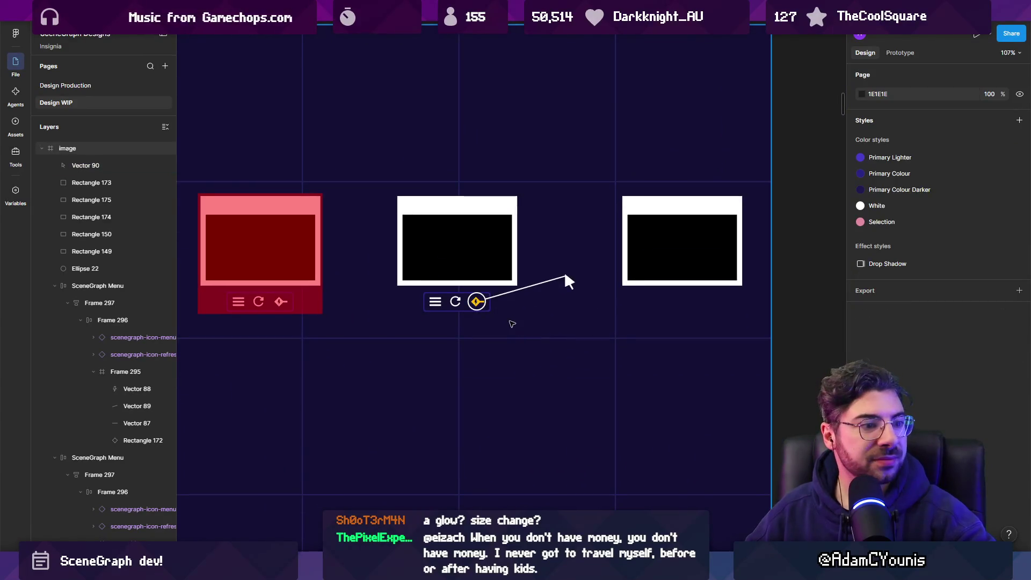
scroll(474, 307, "up", 5)
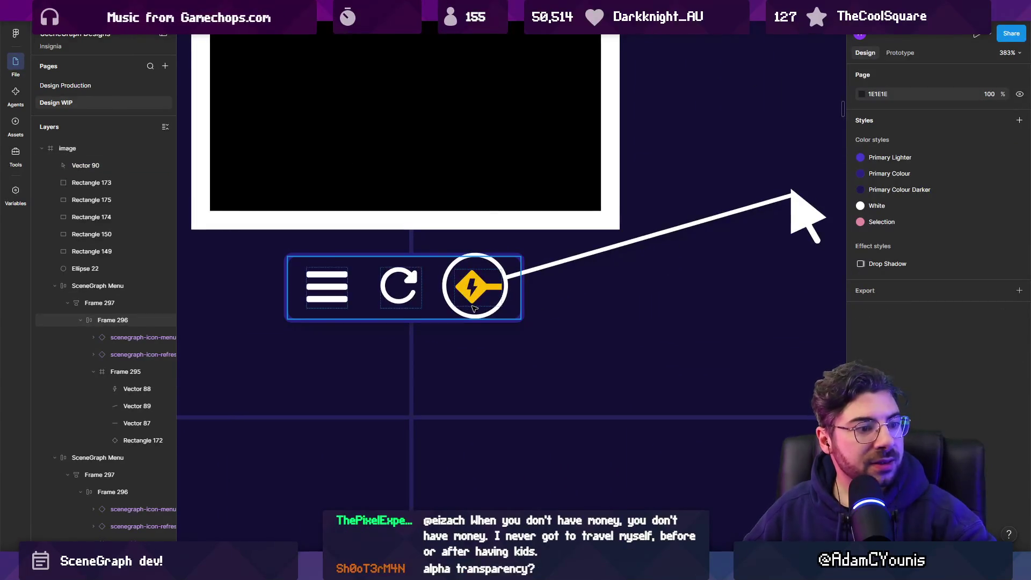
Delete the circle around the lightning icon and draw a 25×25 square below the menu bar
left_click(476, 317)
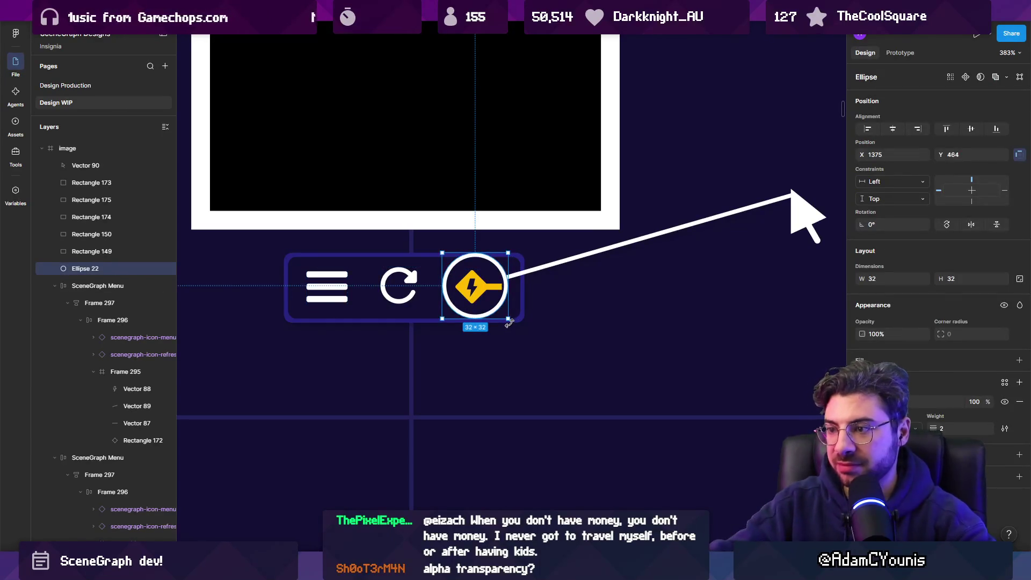
key("Delete")
left_click(472, 537)
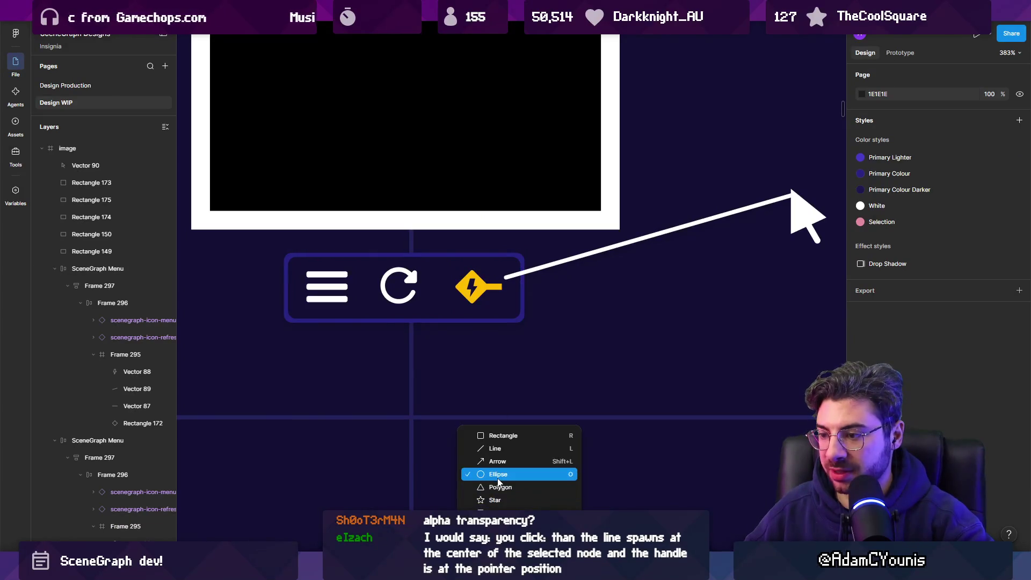
left_click(499, 436)
mouse_move(533, 264)
left_mouse_down()
mouse_move(585, 316)
mouse_move(508, 408)
left_mouse_up()
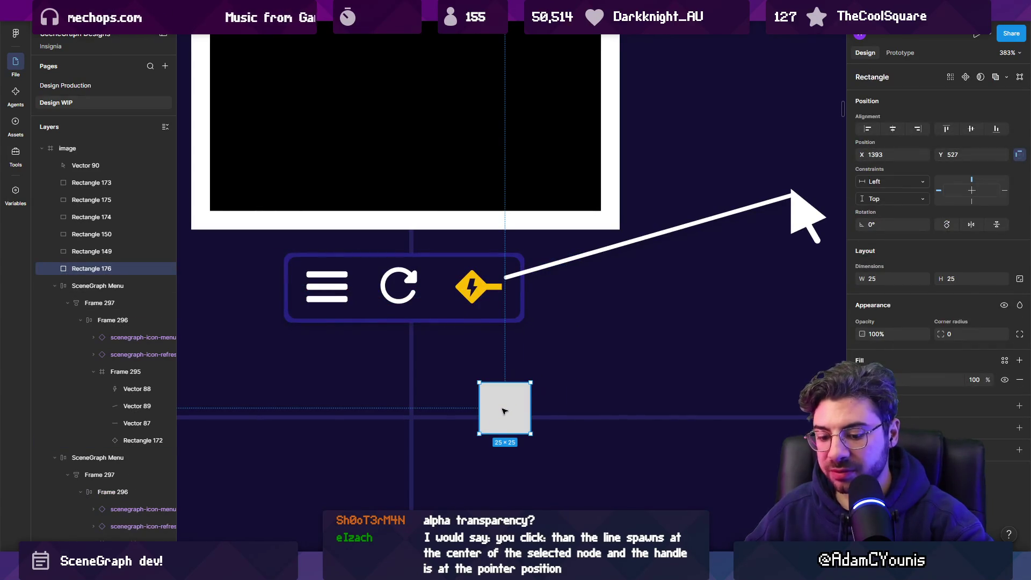
Make the square a dashed outline with stroke weight 2 and corner radius 2
key("shift+c")
key("shift+x")
key("shift+c")
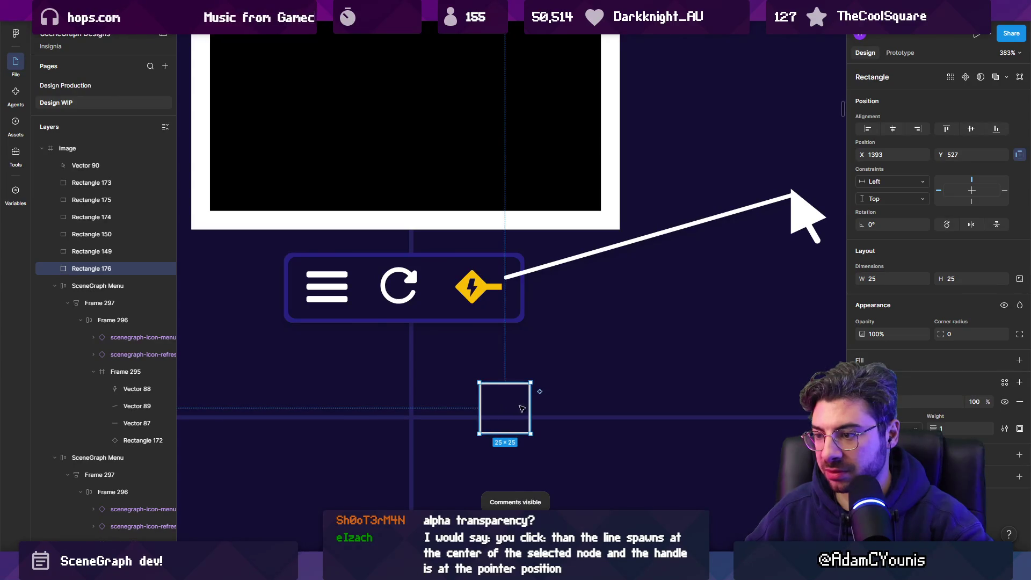
left_click_drag(936, 427, 934, 427)
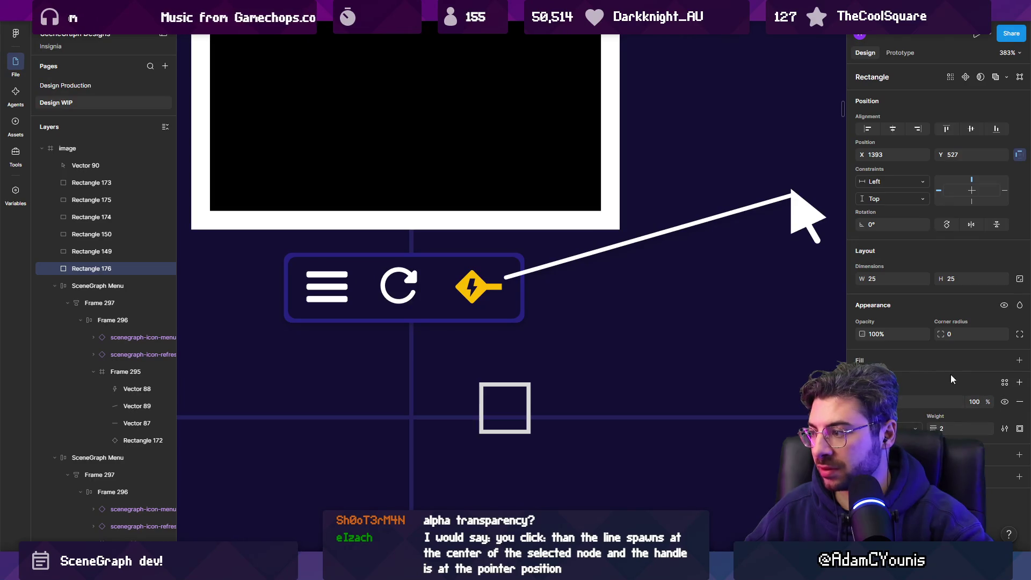
left_click_drag(941, 334, 965, 334)
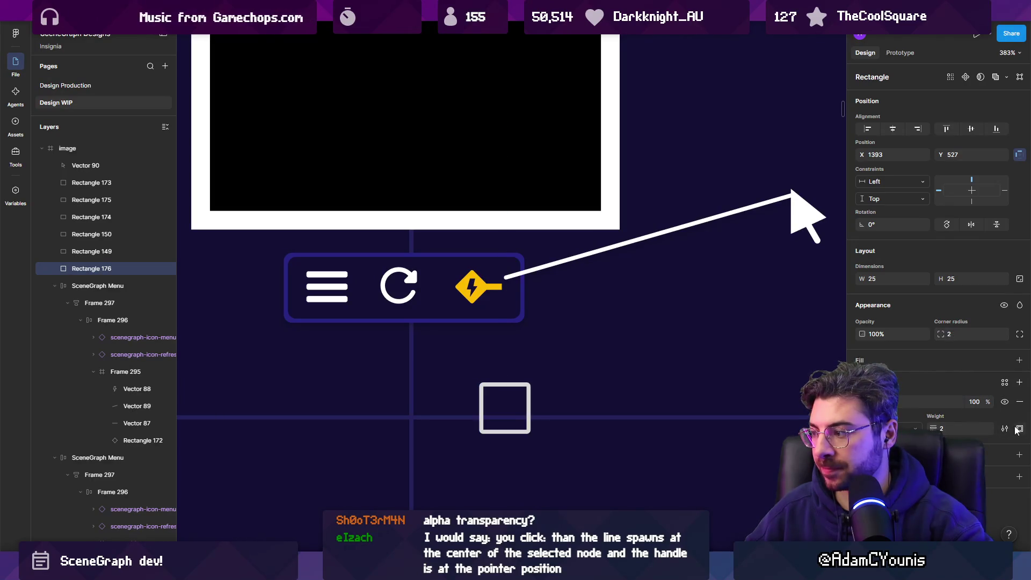
left_click(1005, 428)
left_click(776, 477)
Move the dashed square up and nudge it onto the lightning diamond
mouse_move(505, 422)
left_mouse_down()
mouse_move(474, 306)
mouse_move(486, 348)
left_mouse_up()
key("Left")
key("Left")
key("Left")
key("shift+Up")
key("shift+Up")
key("Up")
key("Up")
key("Up")
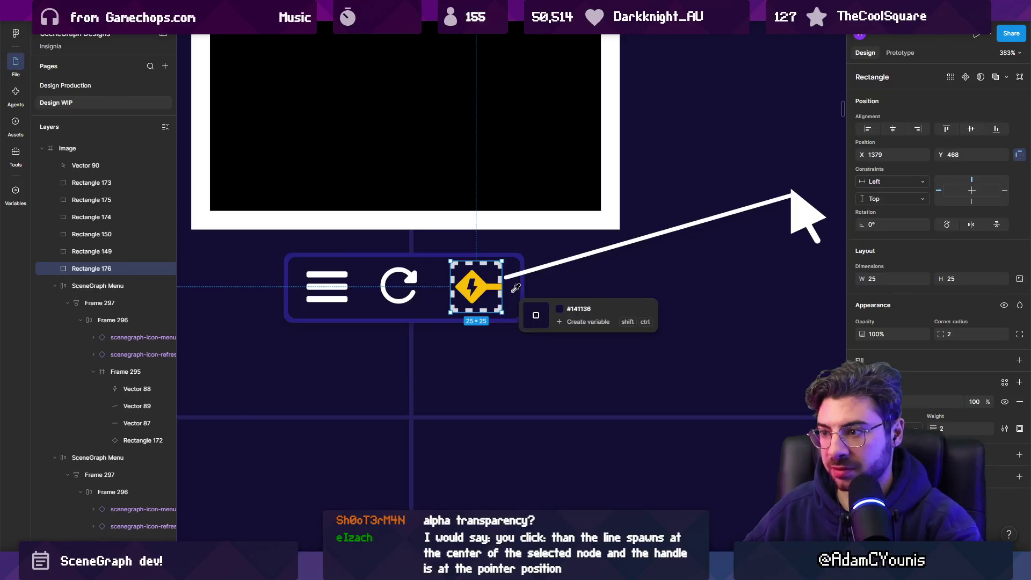
scroll(489, 292, "up", 3)
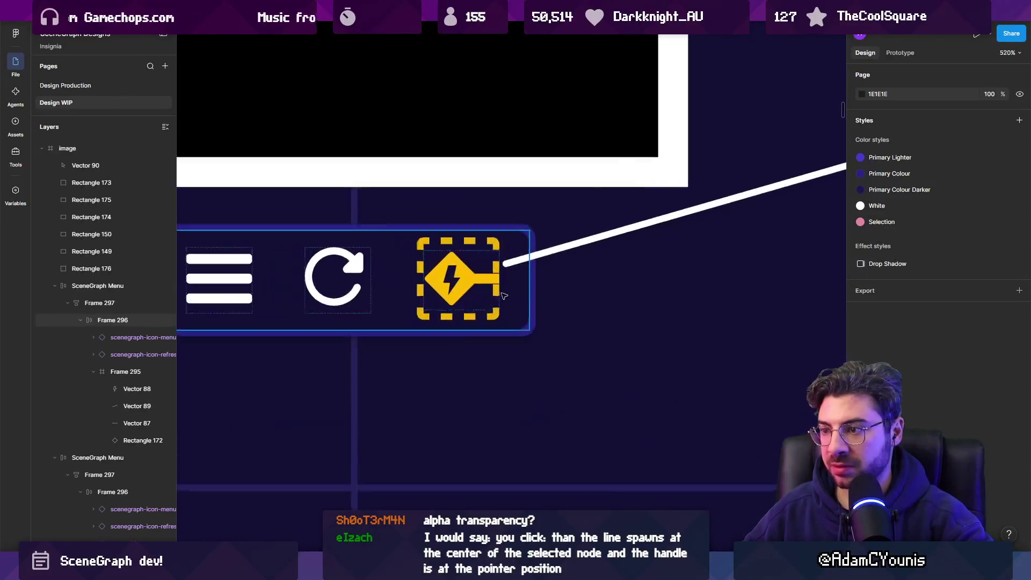
Enlarge the dashed square to 35×35, then delete it
left_click_drag(494, 250, 511, 234)
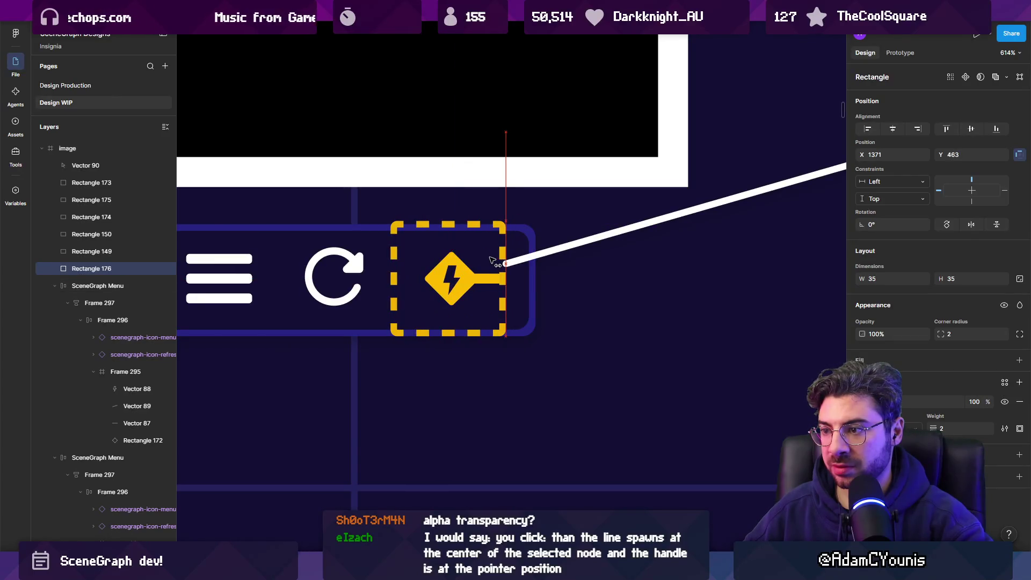
scroll(475, 291, "down", 3)
key("Escape")
scroll(476, 307, "down", 3)
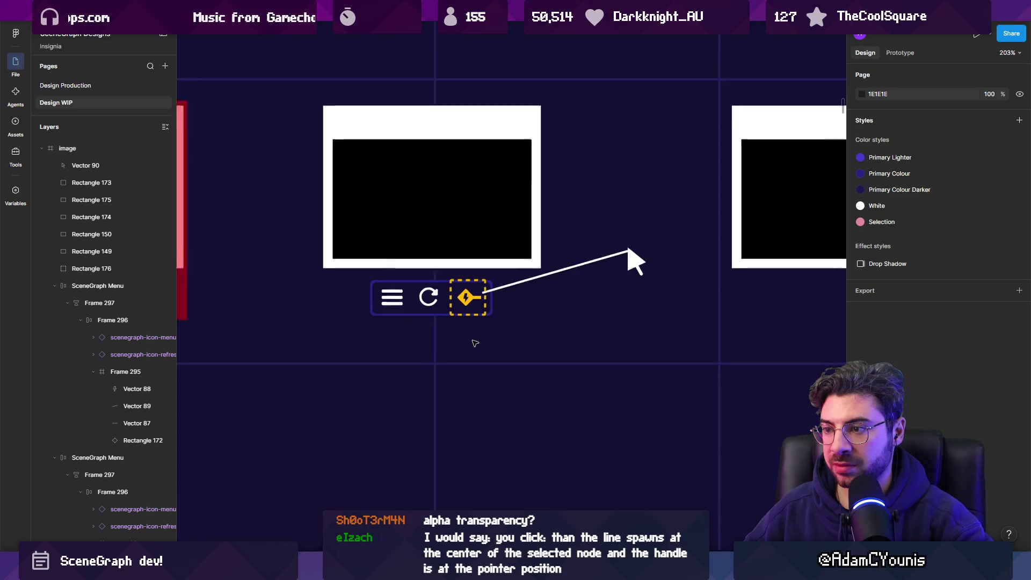
scroll(472, 310, "up", 5)
scroll(471, 312, "up", 2)
left_click(472, 308)
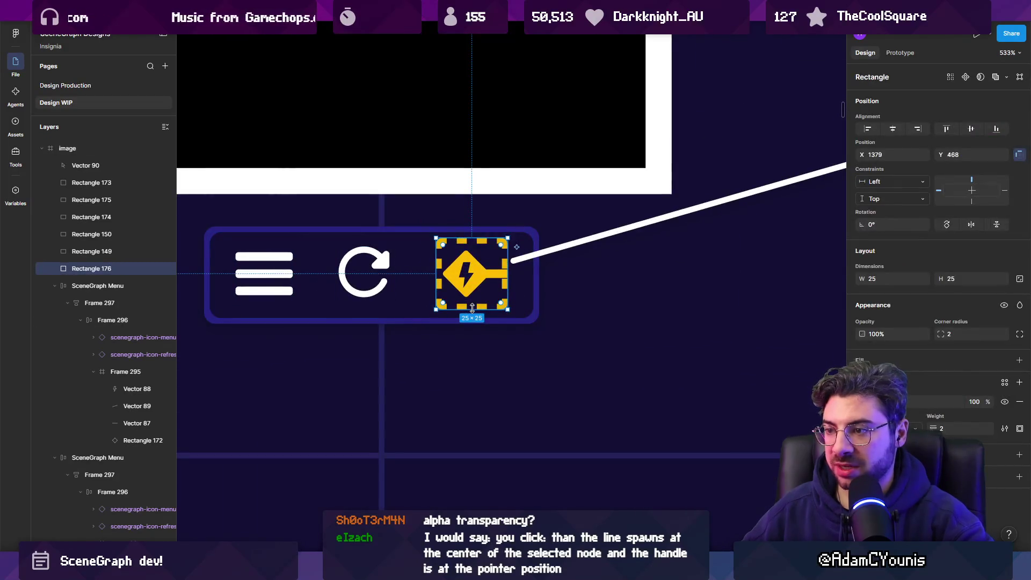
key("Delete")
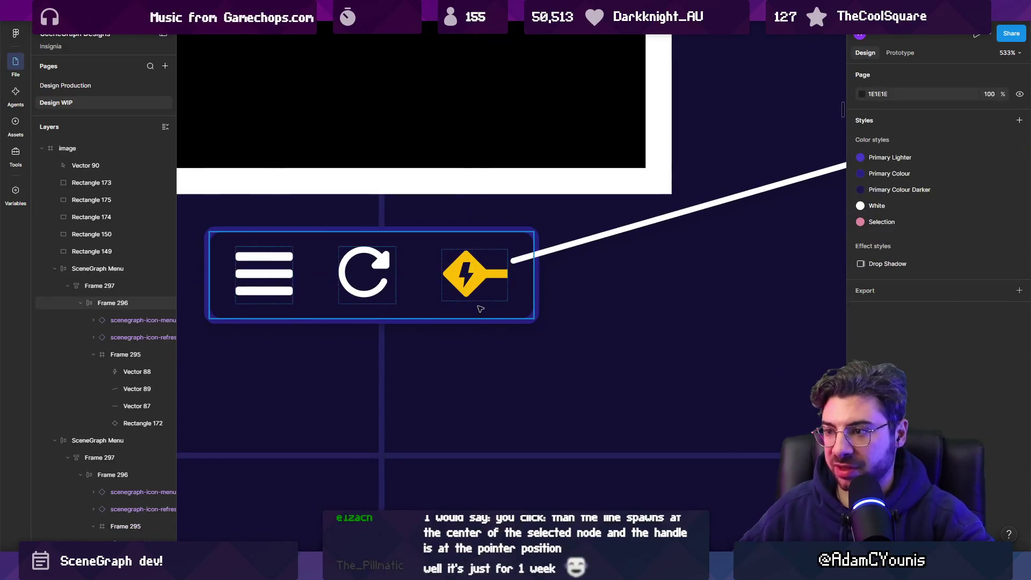
Restore the square as a solid yellow fill behind the bolt at 28% opacity
left_click(473, 274)
double_click(473, 274)
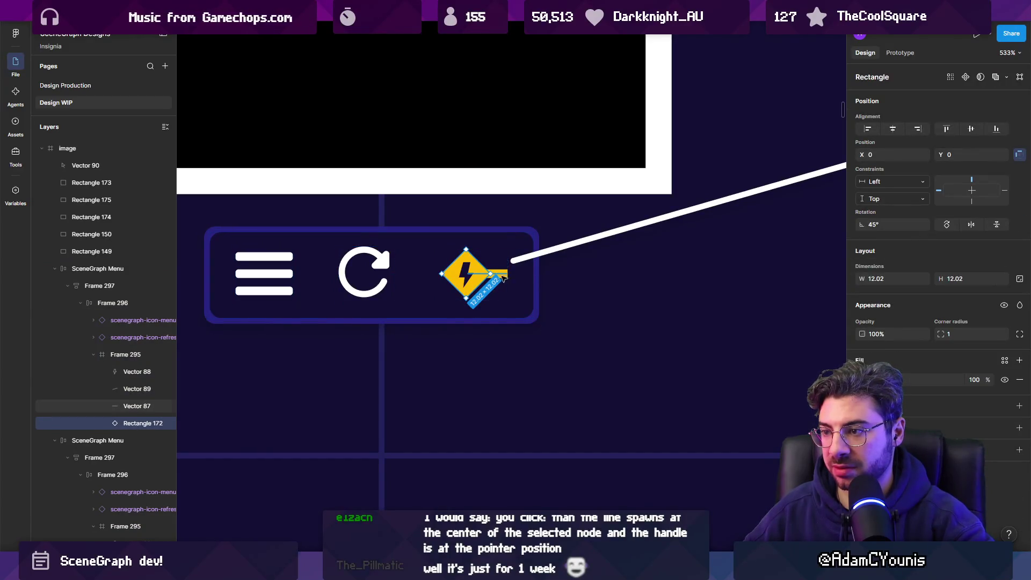
double_click(499, 273)
key("ctrl+z")
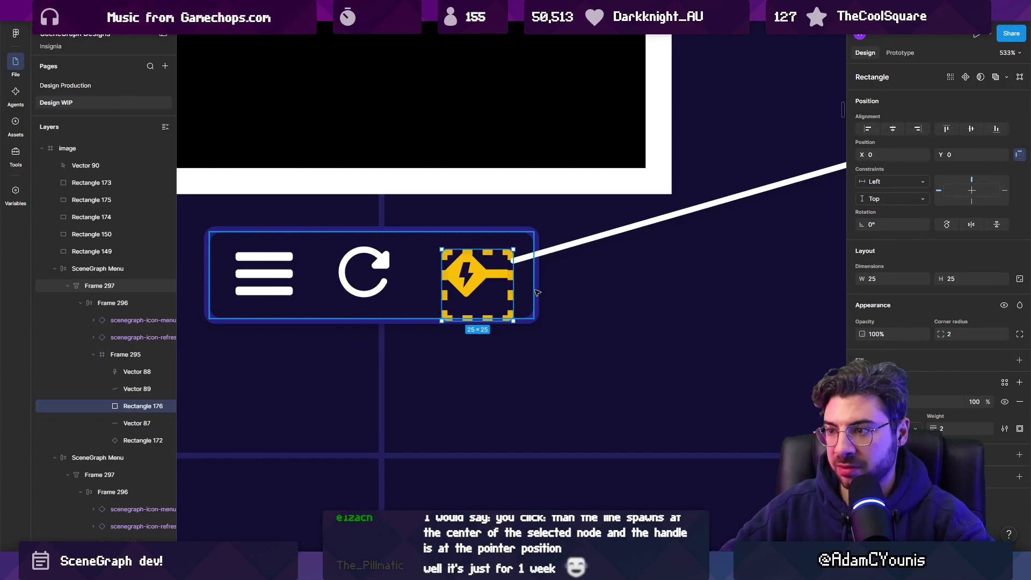
key("Left")
key("Up")
key("shift+x")
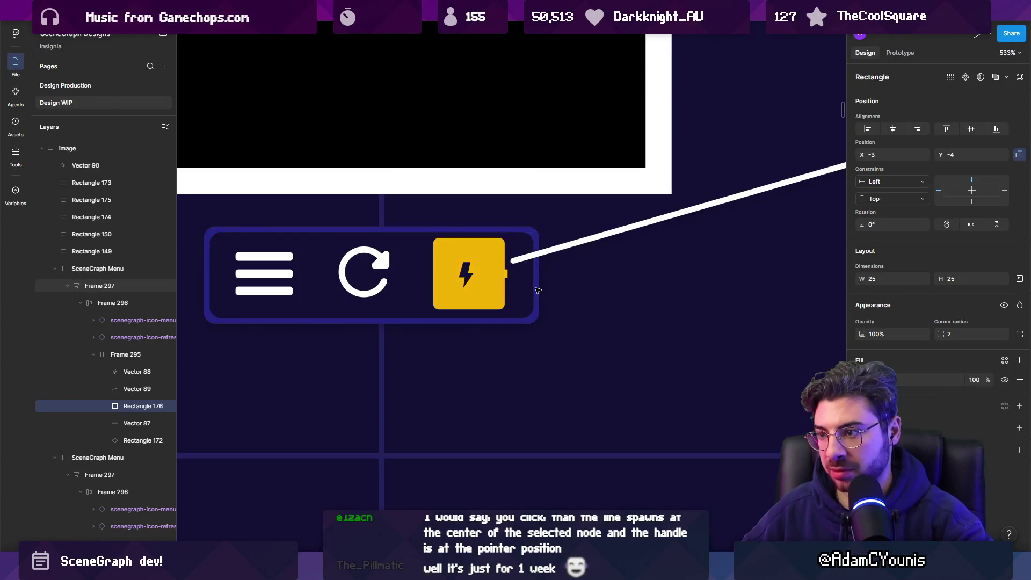
key("[")
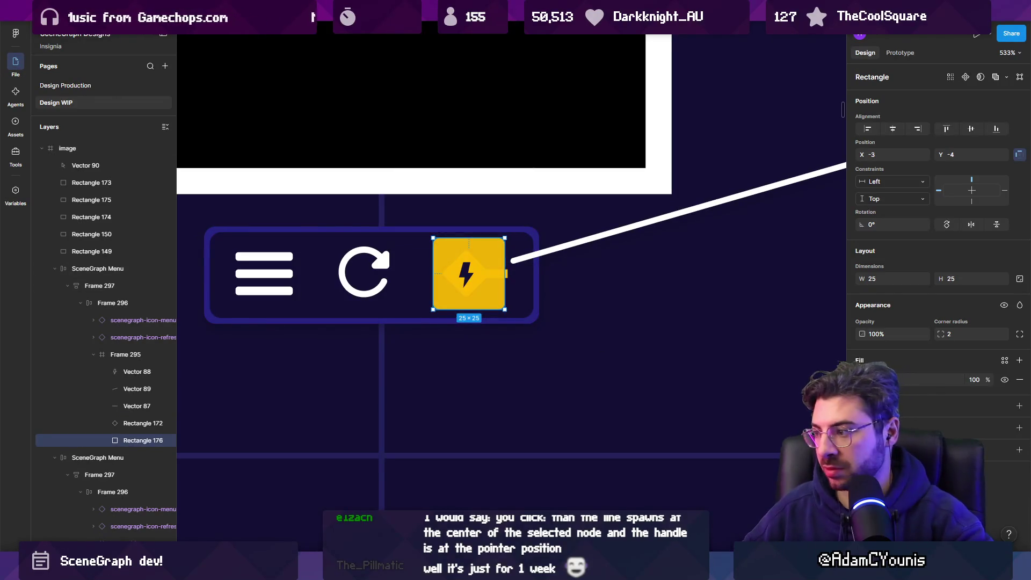
left_click_drag(987, 380, 897, 370)
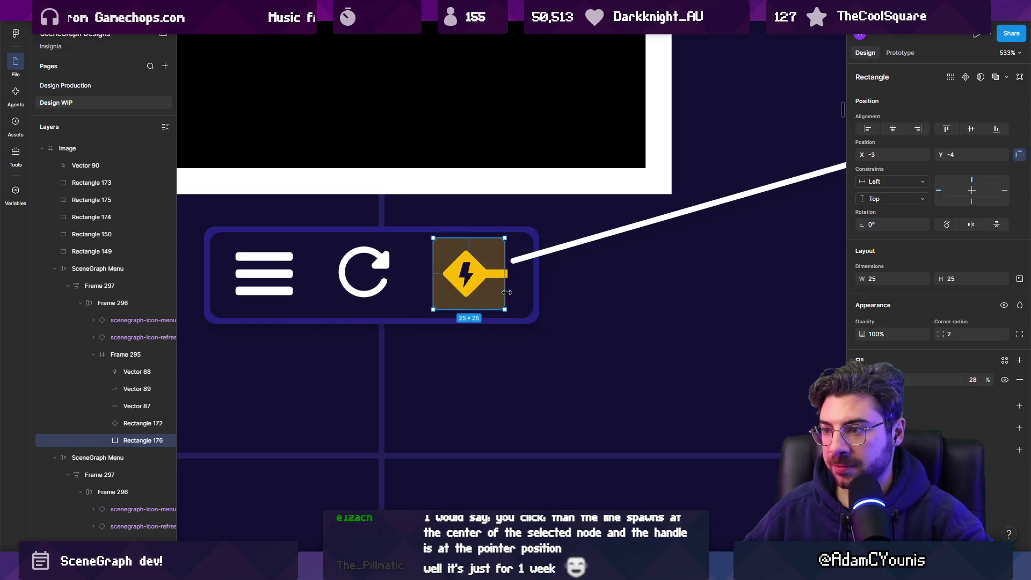
Select the icon's parent frame and change its yellow selection colour to white
left_click(489, 278)
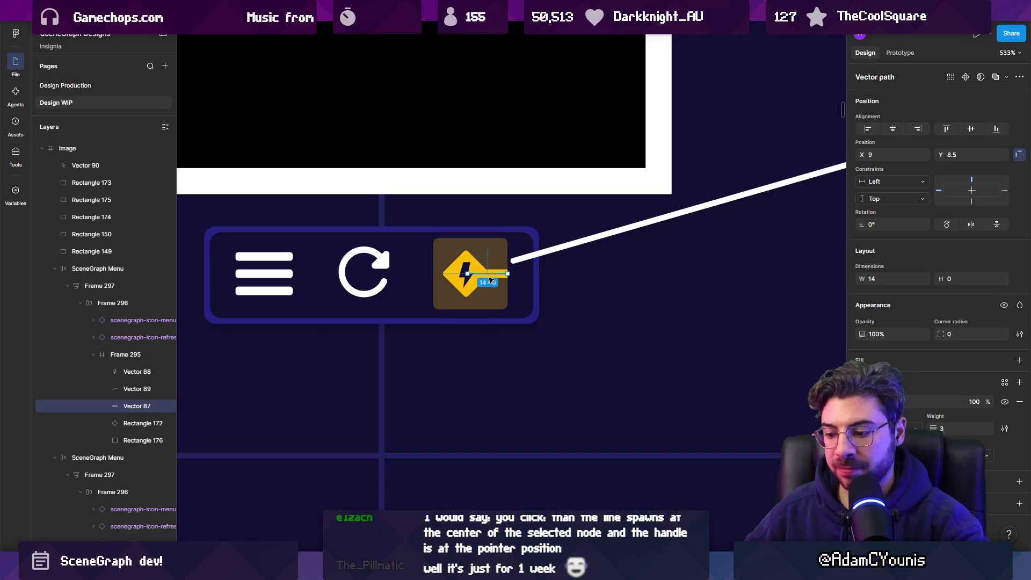
key("Escape")
left_click(1018, 425)
left_click(861, 445)
left_click(728, 294)
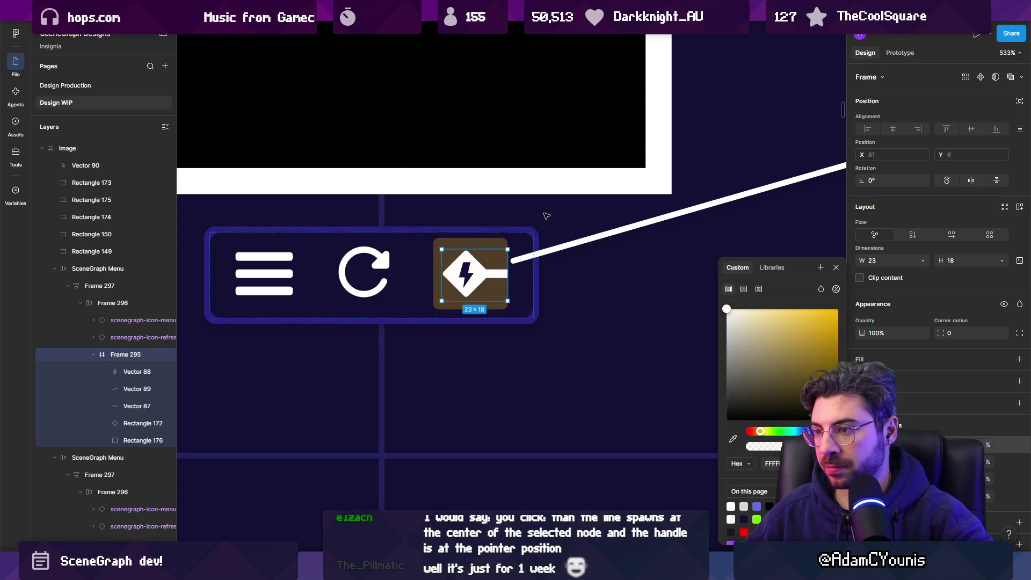
scroll(541, 352, "down", 3)
left_click(526, 374)
scroll(518, 365, "down", 4)
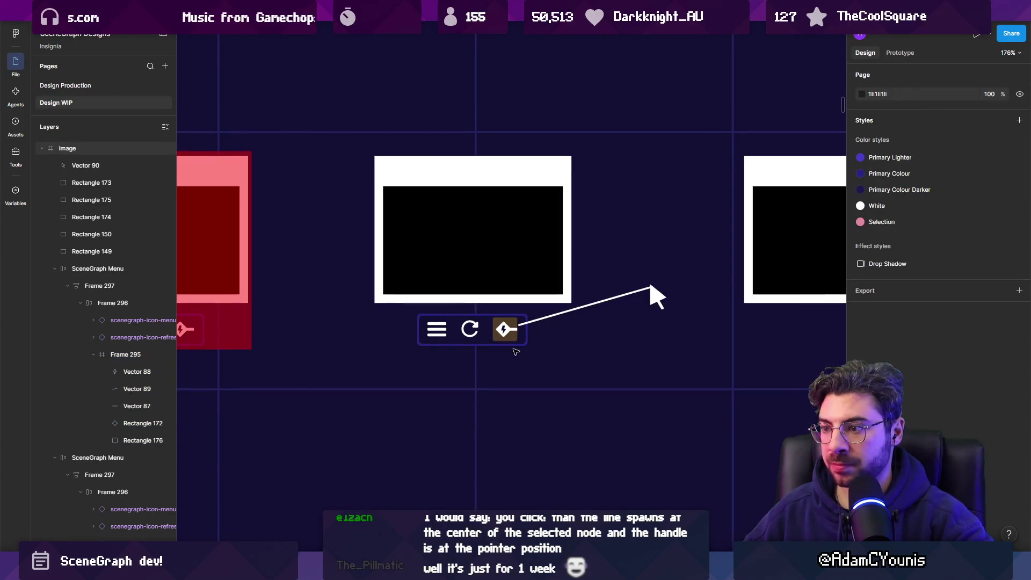
scroll(510, 344, "up", 6)
Add a solid stroke to the lightning icon's square background
left_click(515, 286)
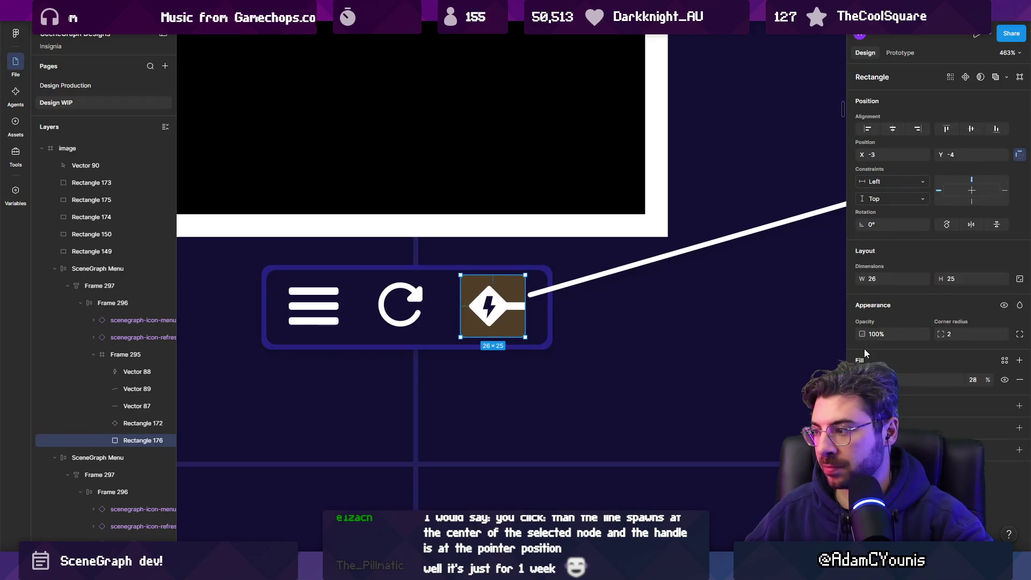
left_click(1019, 406)
left_click(862, 425)
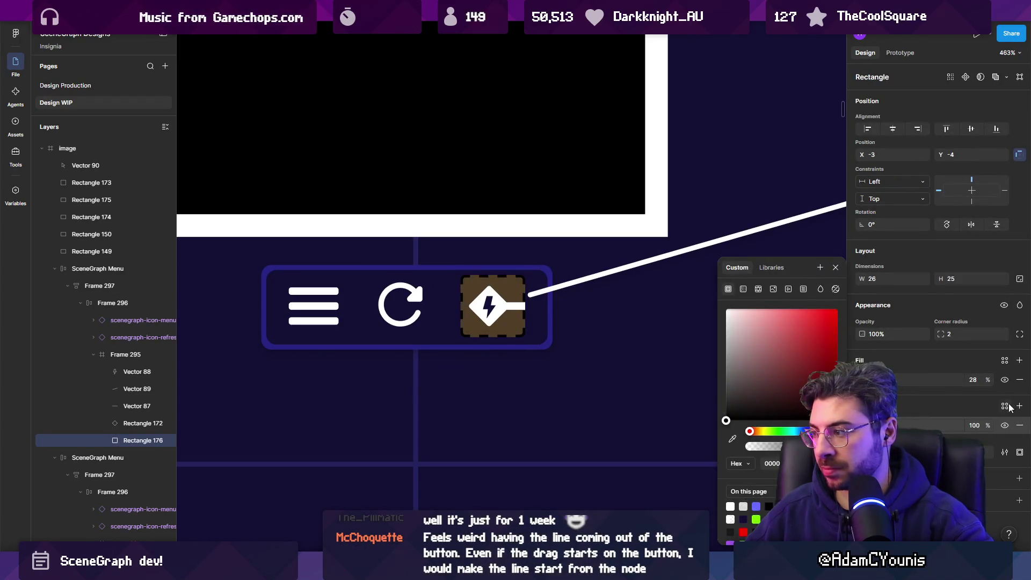
left_click(1004, 451)
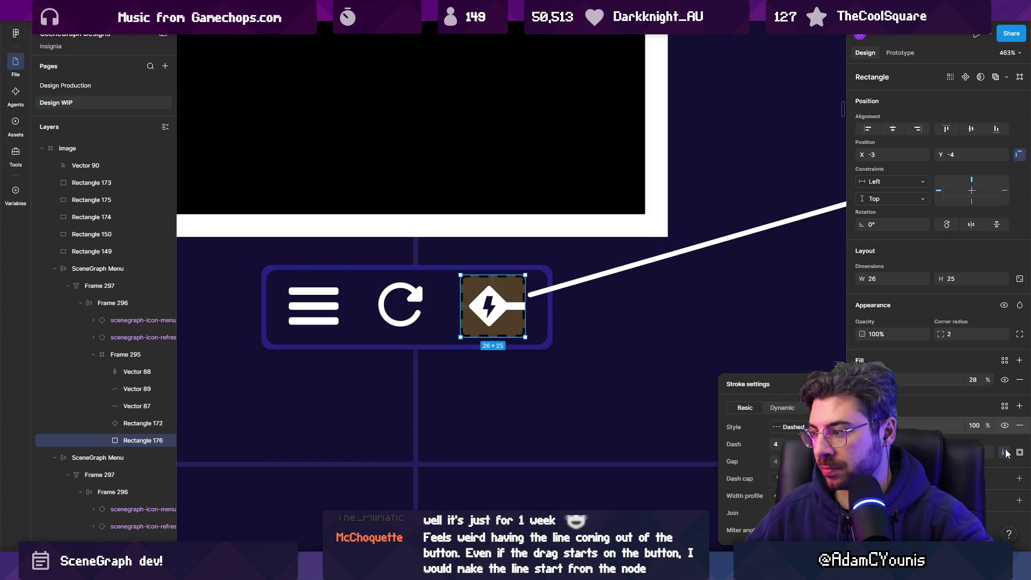
left_click(784, 427)
left_click(790, 414)
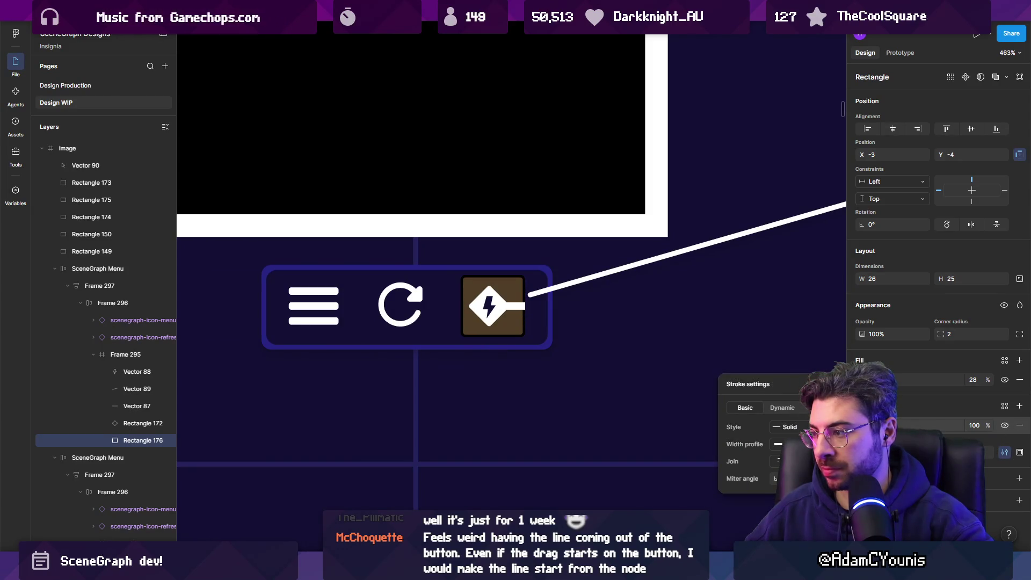
Colour the square's outline yellow by pasting, then nudge it to orange
left_click(862, 425)
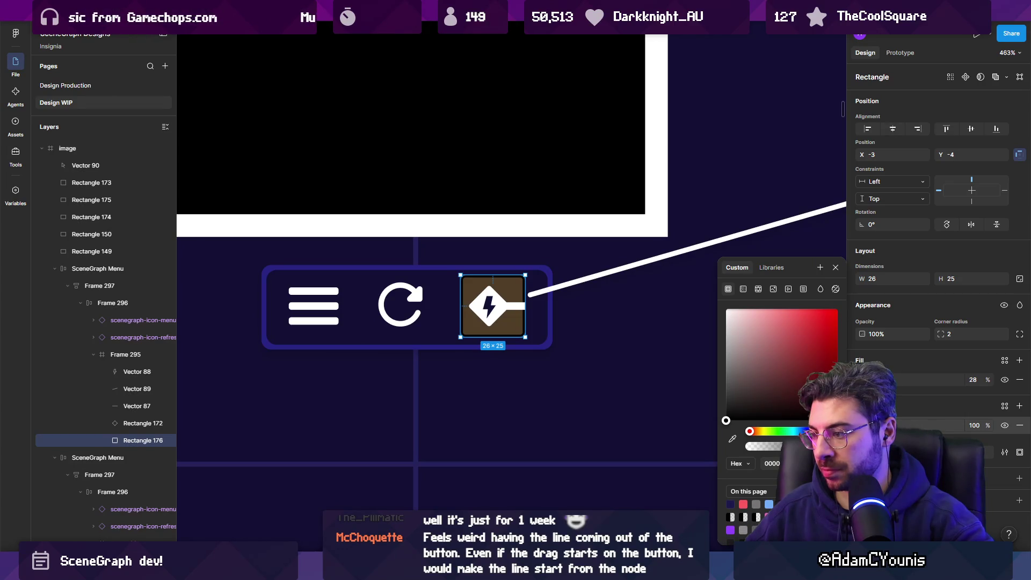
key("ctrl+v")
key("Return")
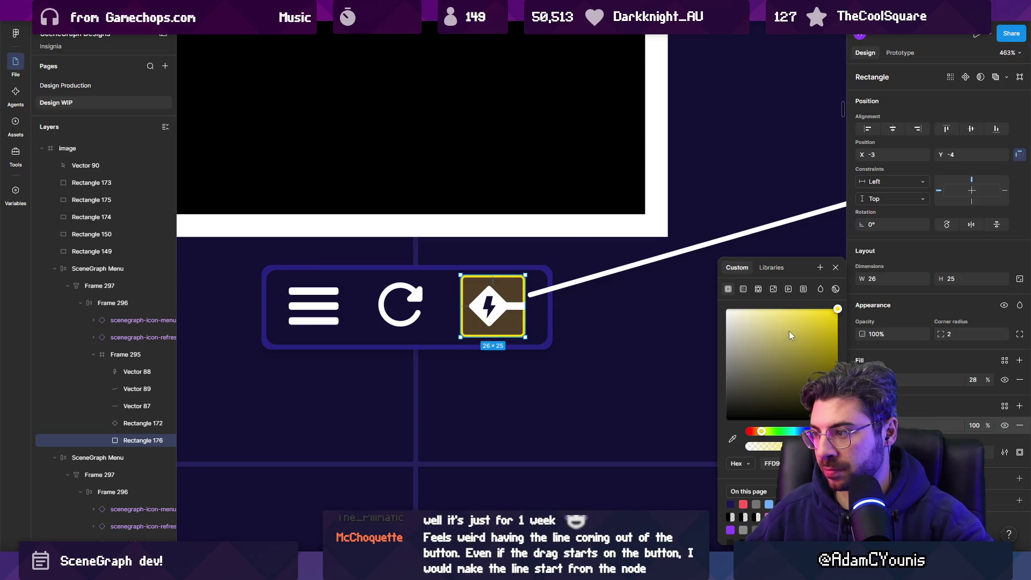
left_click_drag(761, 434, 759, 434)
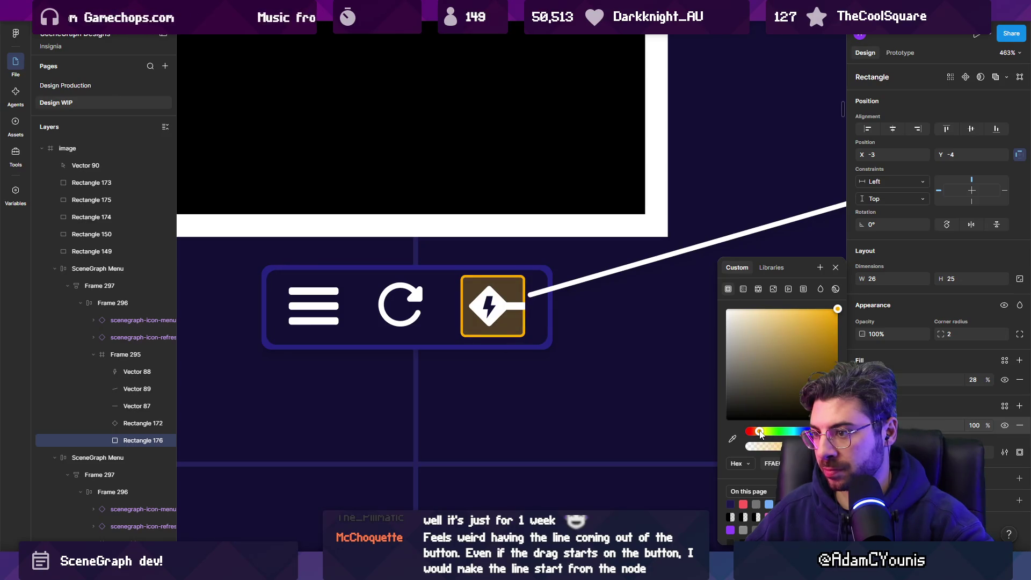
scroll(510, 322, "up", 5)
left_click(533, 303)
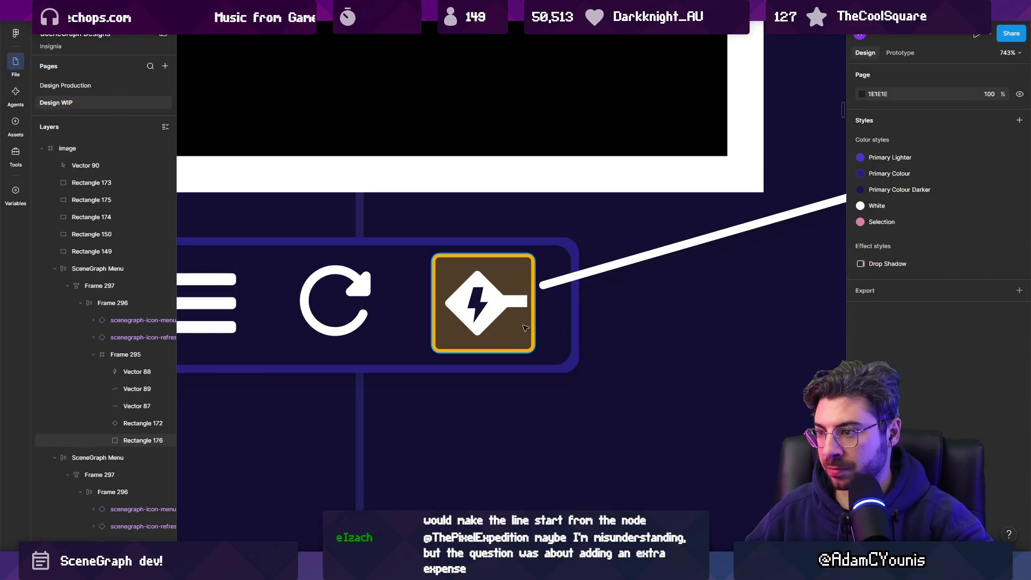
left_click(501, 391)
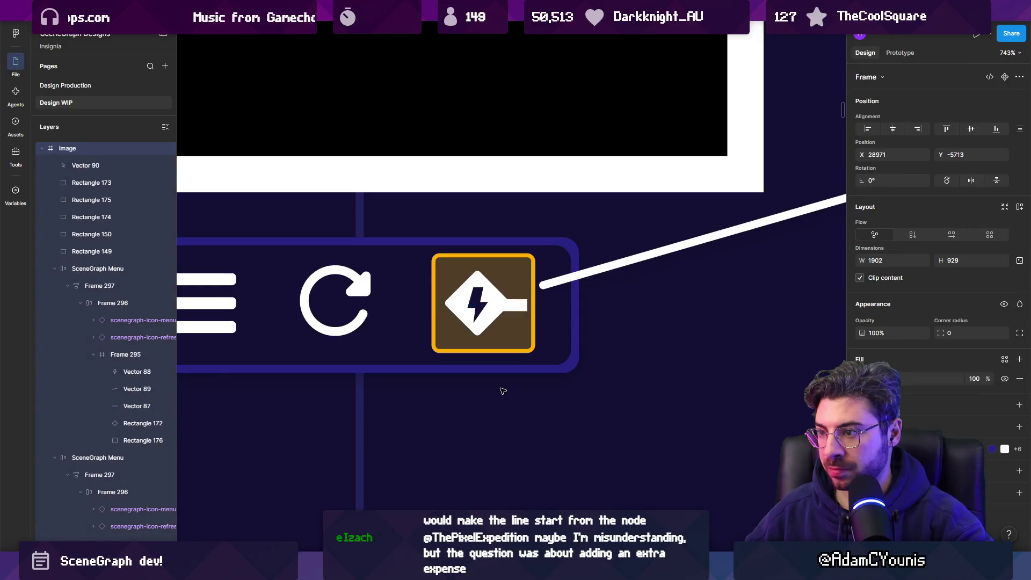
Drag the long connector line's start point into the lightning icon
scroll(741, 299, "down", 5)
scroll(509, 360, "up", 5)
left_click(508, 358)
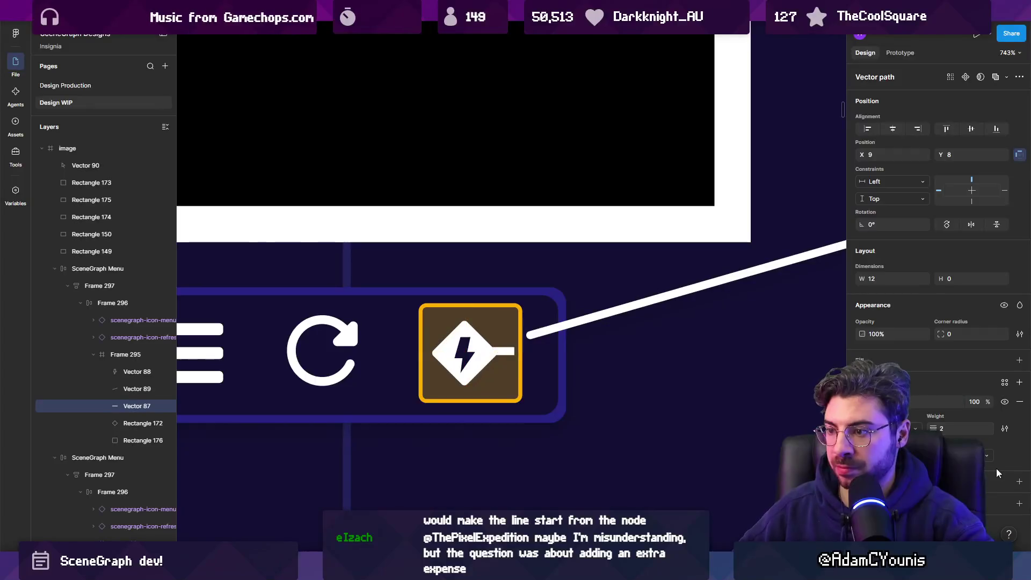
scroll(451, 315, "up", 5)
scroll(451, 314, "down", 2)
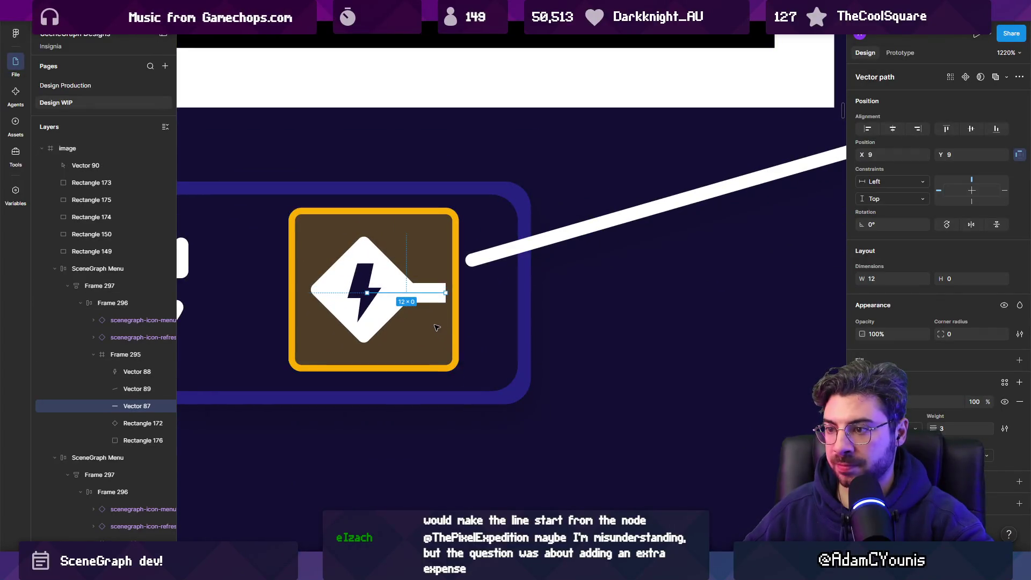
scroll(435, 329, "down", 3)
scroll(432, 322, "down", 2)
scroll(432, 317, "up", 1)
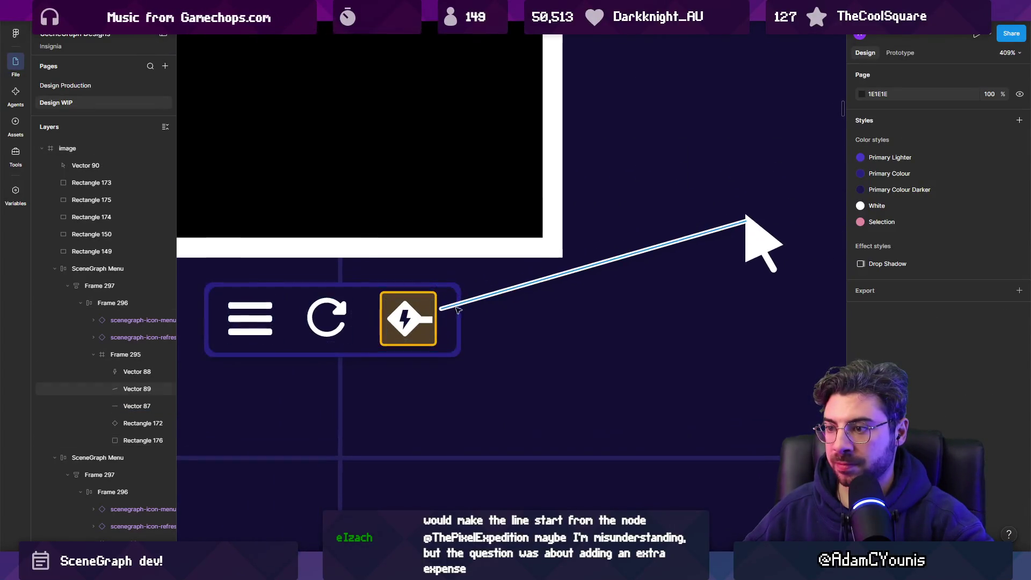
left_click(442, 310)
left_click_drag(441, 308, 437, 313)
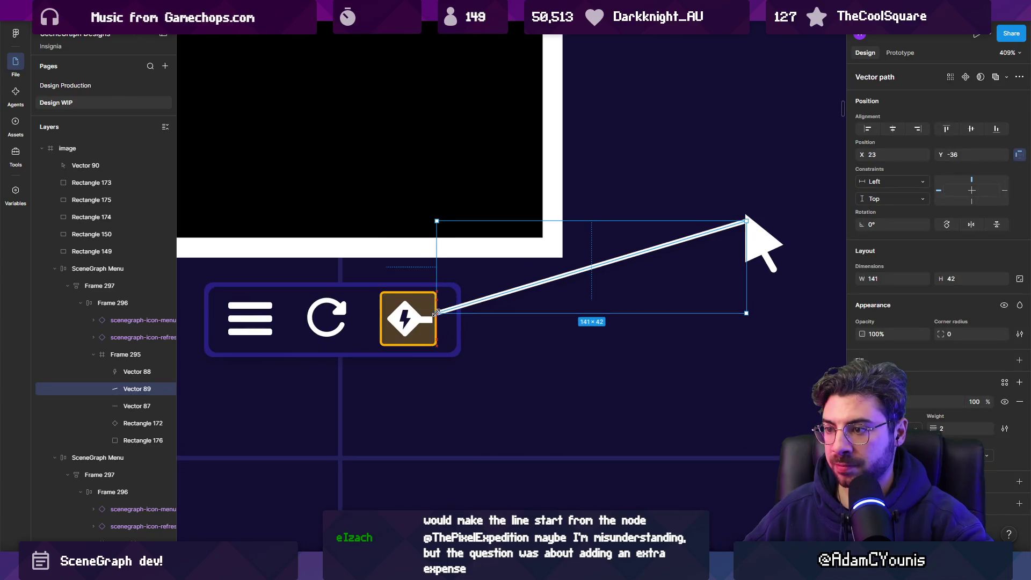
left_click(552, 337)
left_click(531, 286)
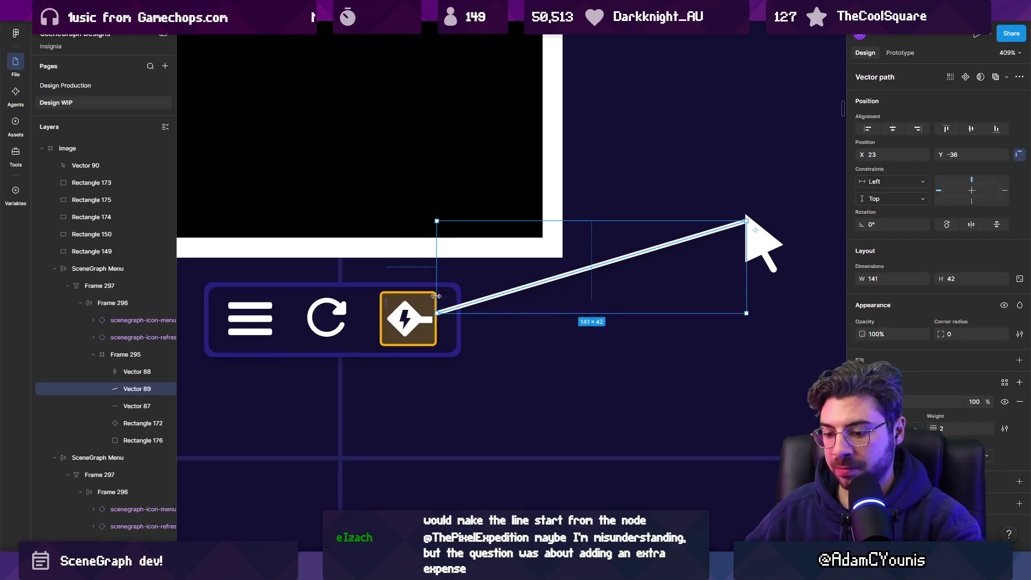
Select the lightning icon frame and its square background, then the menu bar
scroll(436, 296, "up", 5)
left_click(440, 296)
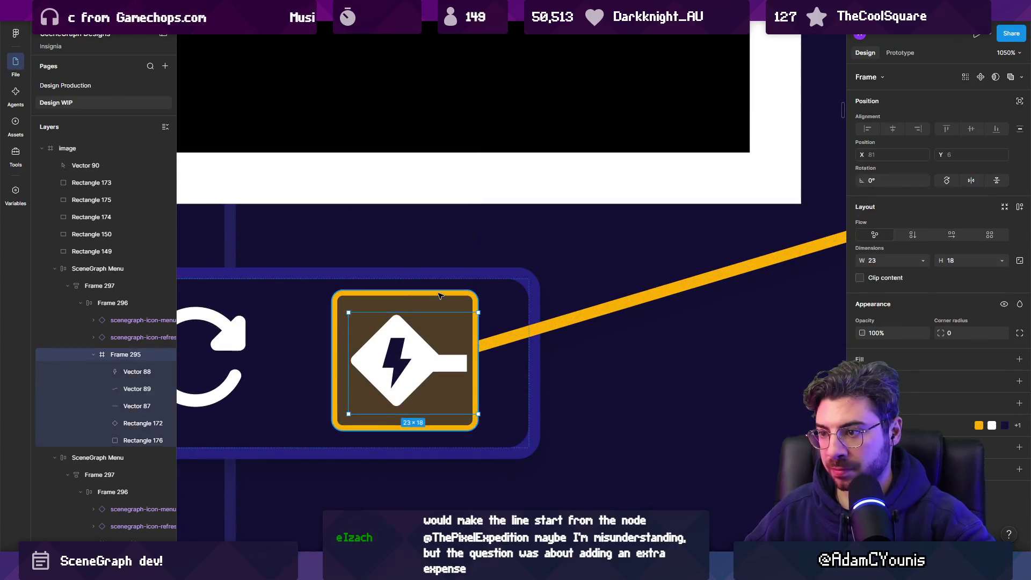
left_click(411, 300)
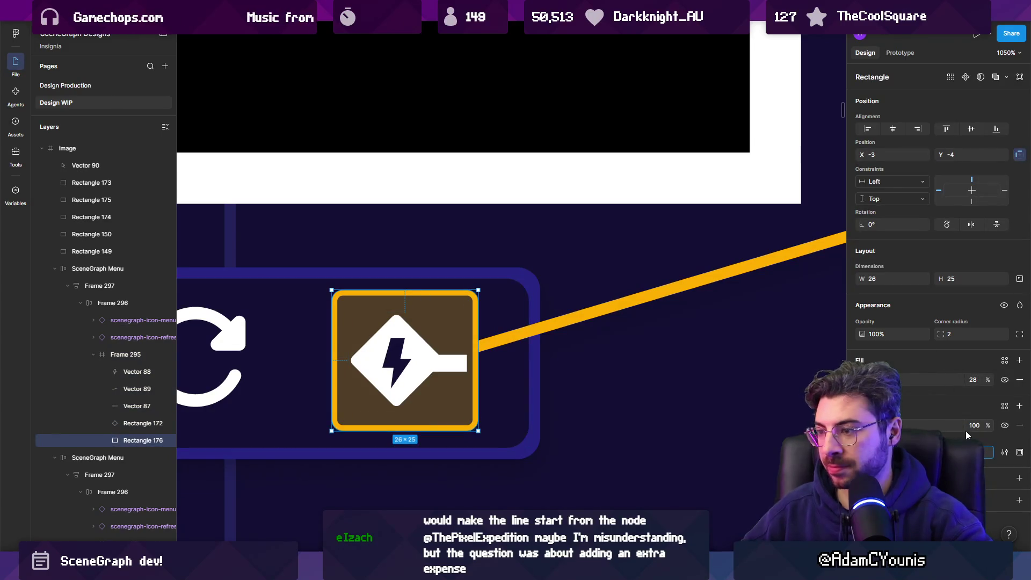
scroll(553, 424, "down", 6)
left_click(529, 435)
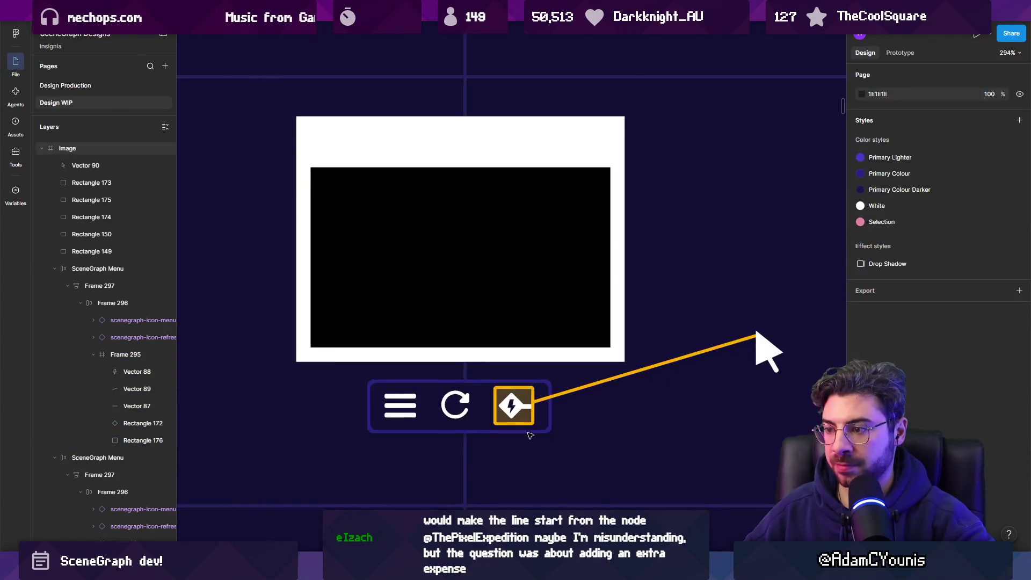
scroll(530, 435, "down", 5)
left_click(439, 375)
Increase the lightning square's corner radius to 6
key("Escape")
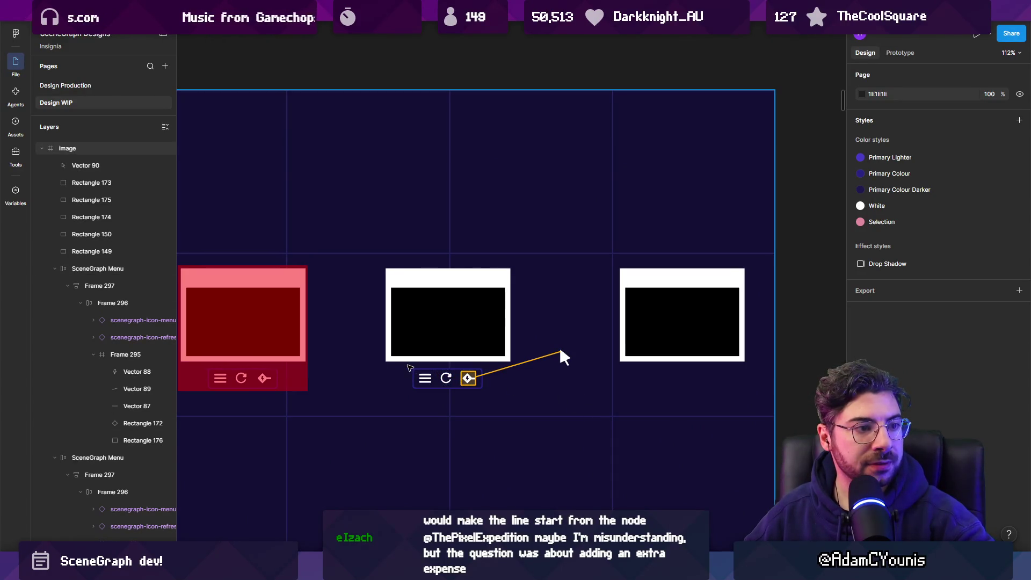
left_click_drag(404, 368, 478, 361)
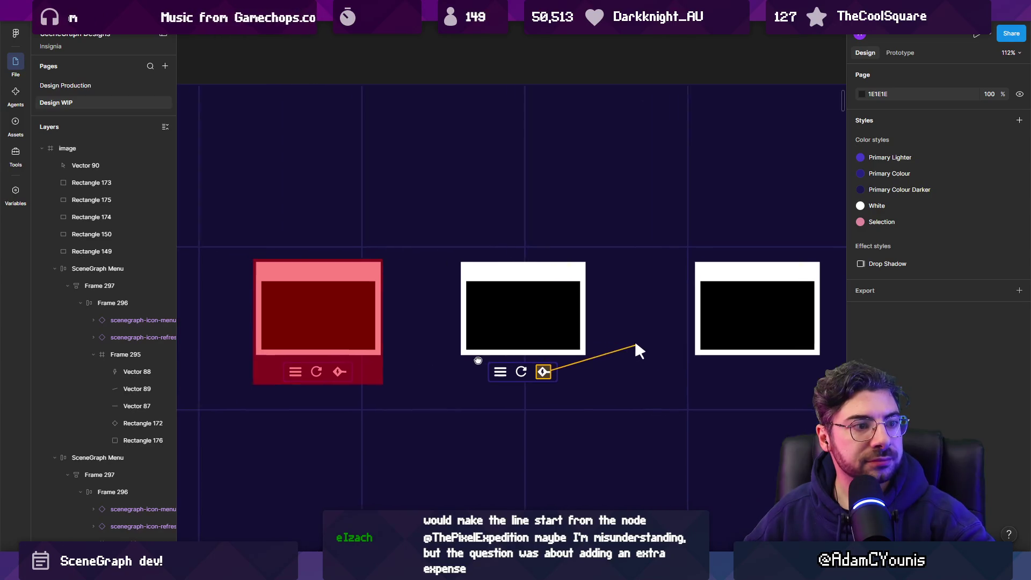
scroll(478, 361, "down", 2)
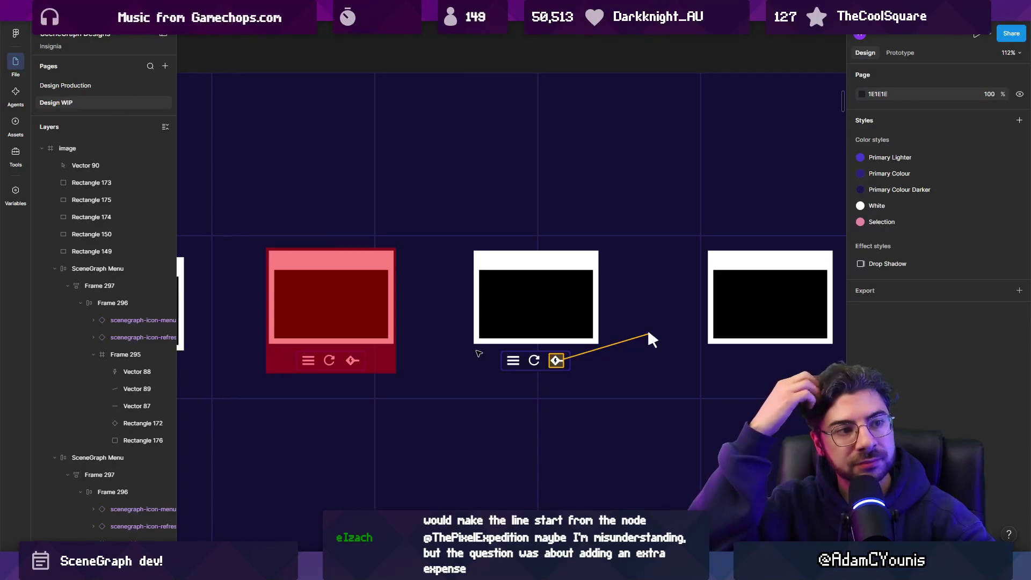
scroll(549, 365, "up", 5)
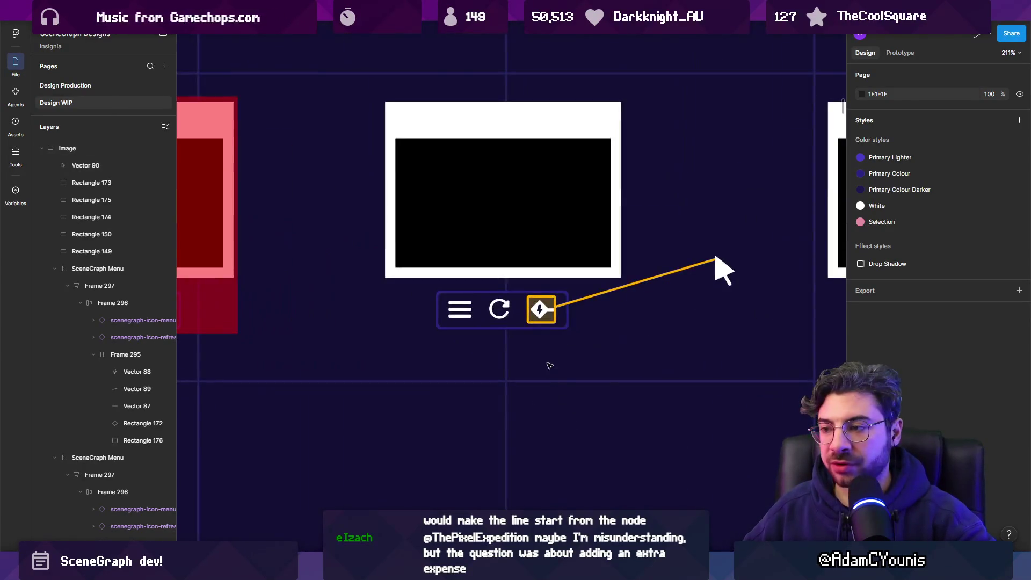
scroll(550, 365, "down", 6)
mouse_move(425, 327)
left_mouse_down()
mouse_move(548, 215)
mouse_move(559, 224)
left_mouse_up()
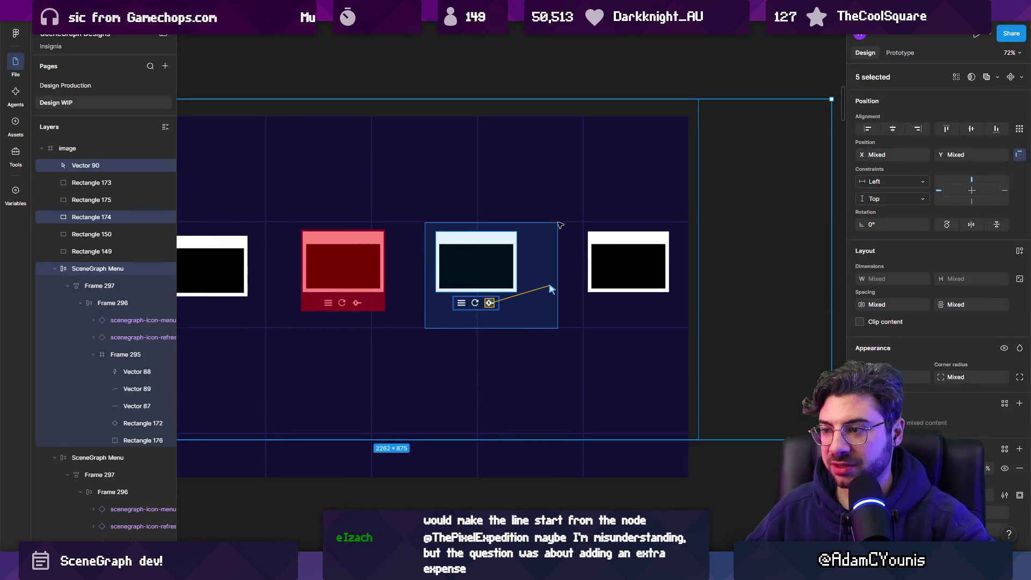
left_click(548, 423)
scroll(534, 324, "up", 5)
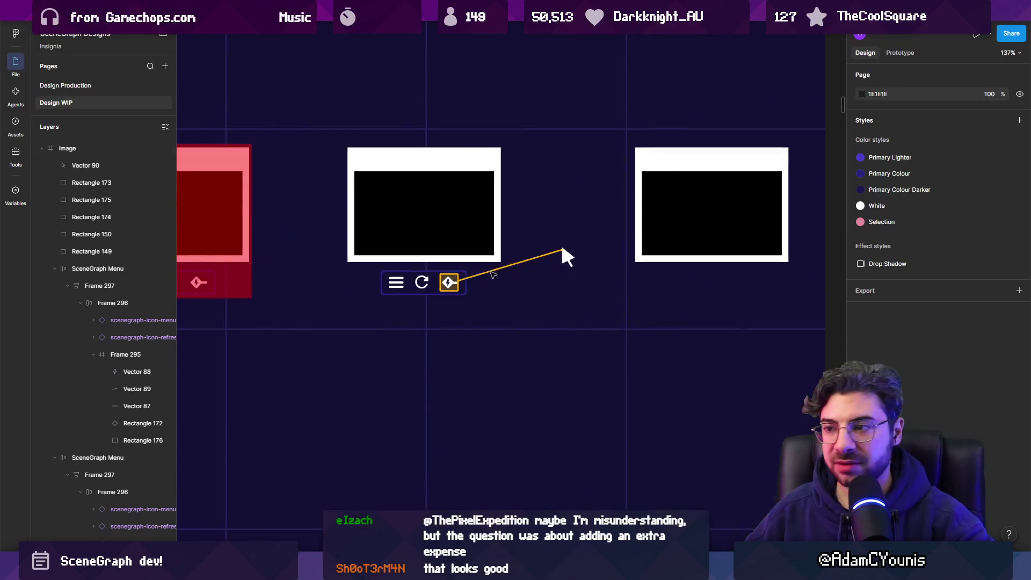
left_click(449, 282, "ctrl")
scroll(497, 275, "up", 5)
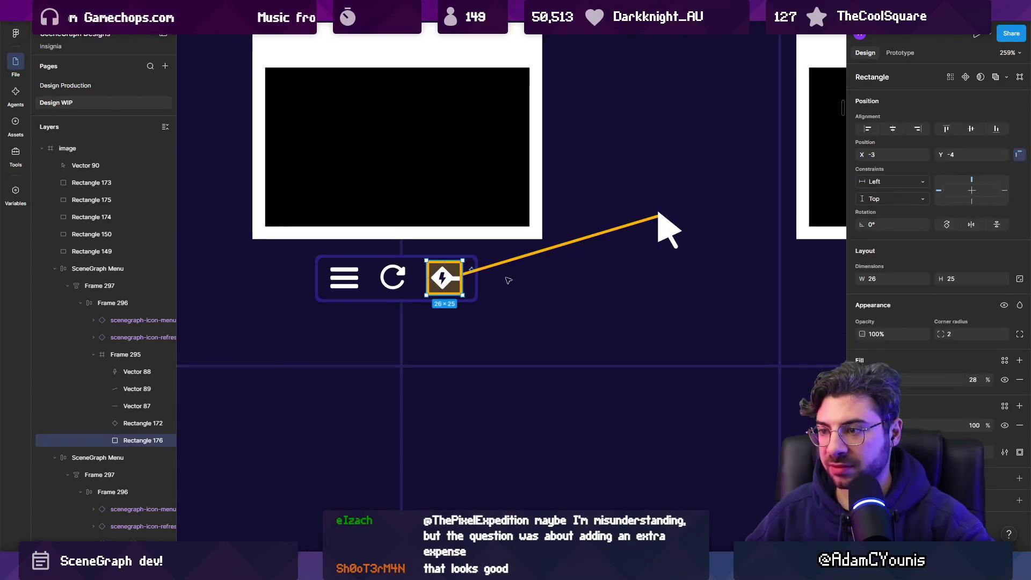
left_click_drag(951, 339, 992, 332)
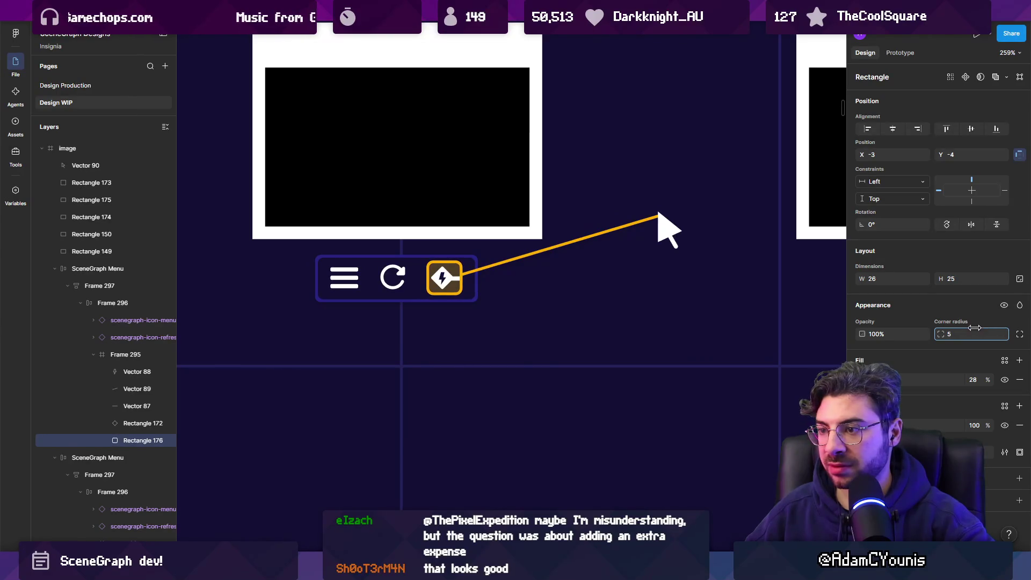
Duplicate the node frame and its menu bar below the originals
scroll(475, 292, "down", 2)
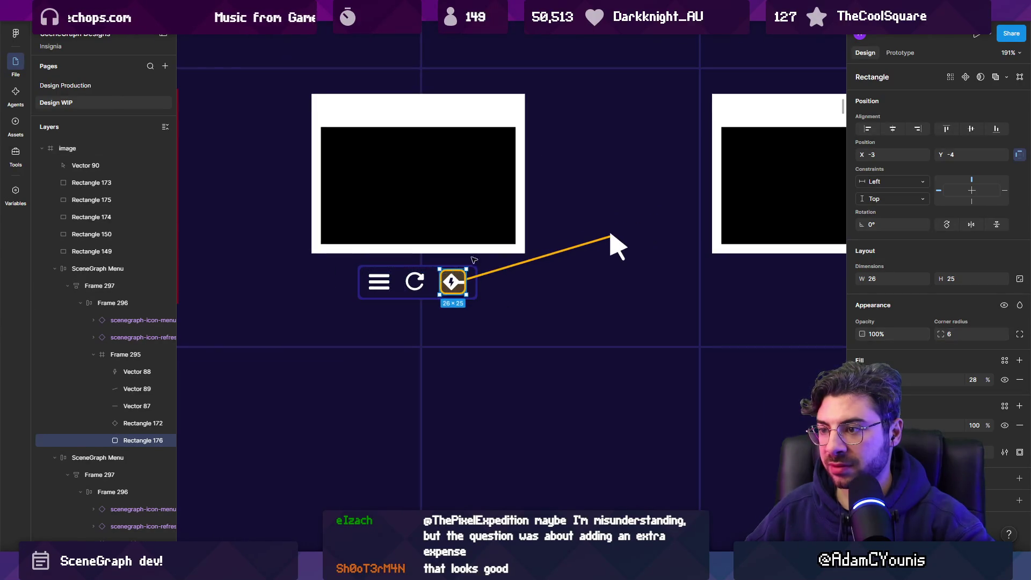
left_click(564, 322)
left_click(467, 231)
left_click_drag(467, 231, 463, 450)
scroll(462, 376, "down", 3)
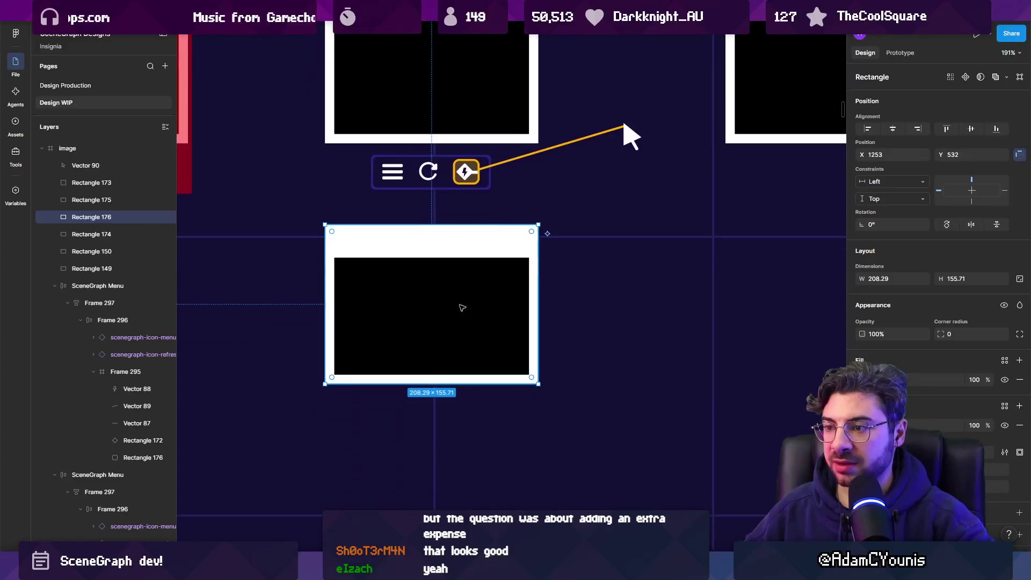
mouse_move(392, 180)
left_mouse_down()
mouse_move(413, 420)
mouse_move(414, 411)
left_mouse_up()
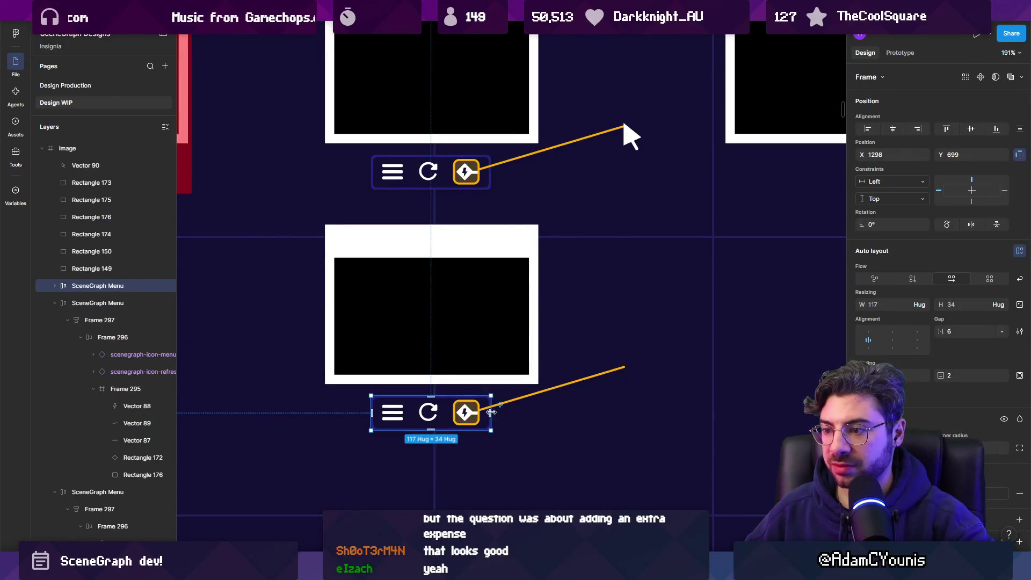
Flip the lower node's orange connector line so it slopes downward
scroll(499, 397, "up", 5)
left_click(502, 397)
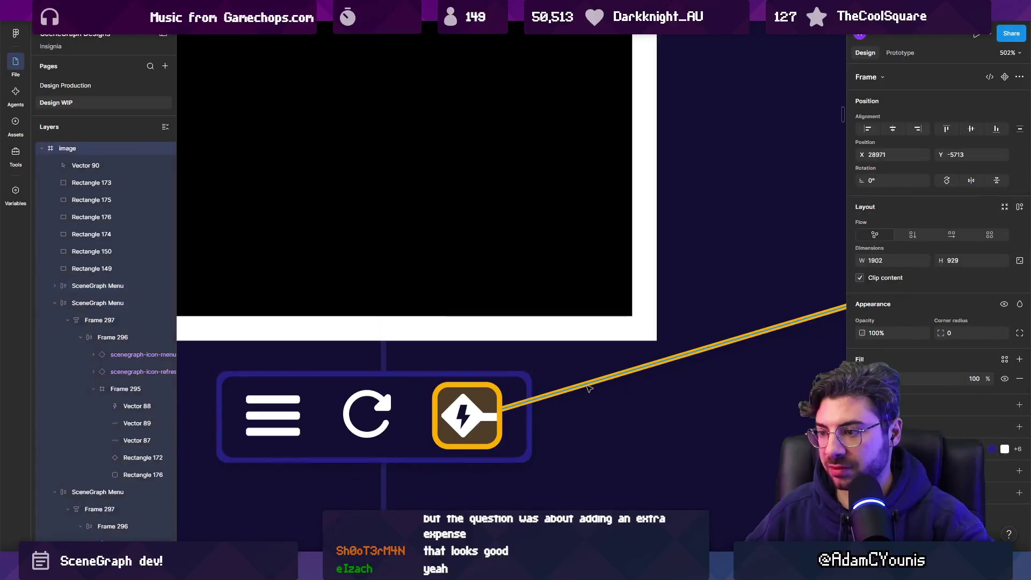
scroll(494, 398, "down", 3)
mouse_move(482, 398)
left_mouse_down()
mouse_move(582, 233)
mouse_move(571, 234)
left_mouse_up()
left_click(479, 385)
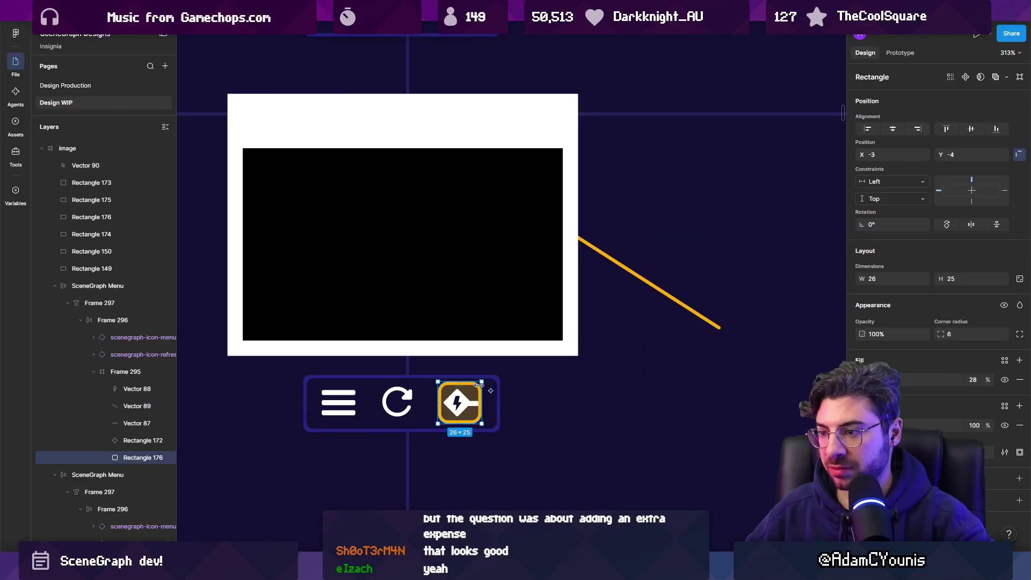
left_click(479, 367)
scroll(611, 215, "down", 5)
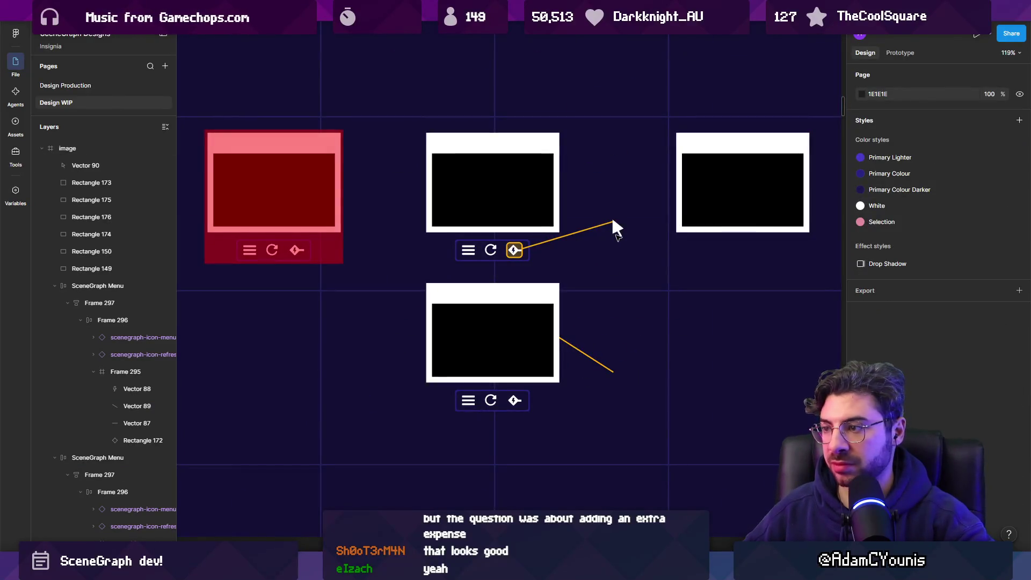
Move the arrow cursor graphic down to the lower line's new end
left_click(619, 230)
left_click_drag(617, 228, 616, 374)
scroll(591, 332, "up", 3)
left_click(561, 333)
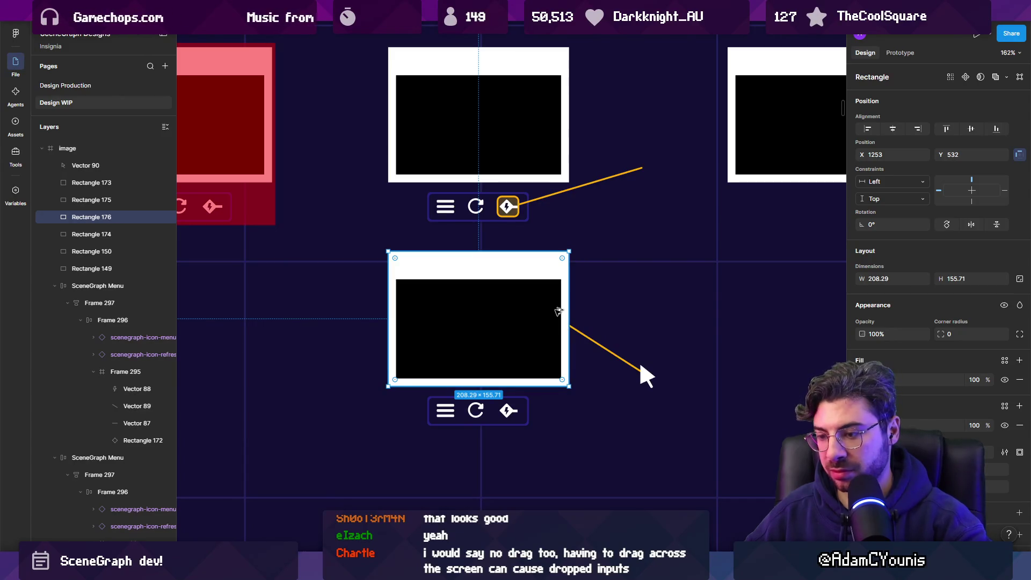
Wrap the lower white node in a new frame with an eyedropped #FFAE00 orange
key("ctrl+alt+g")
left_click(1019, 446)
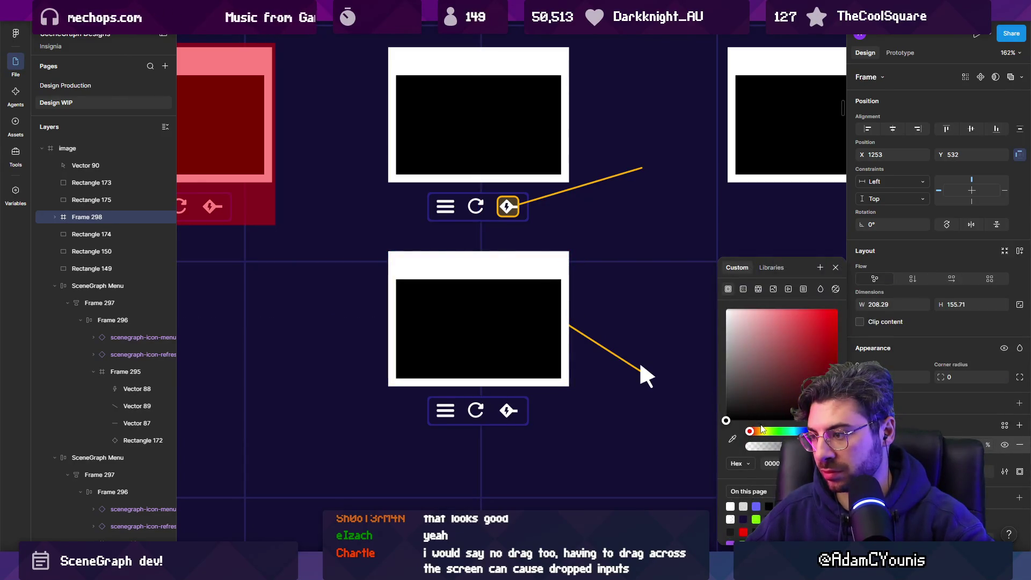
key("i")
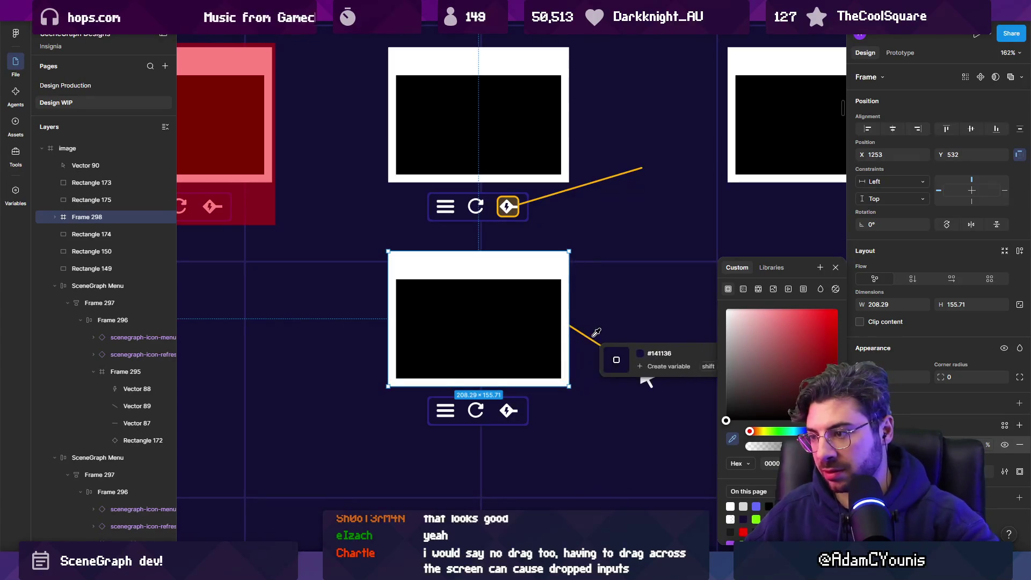
key("Escape")
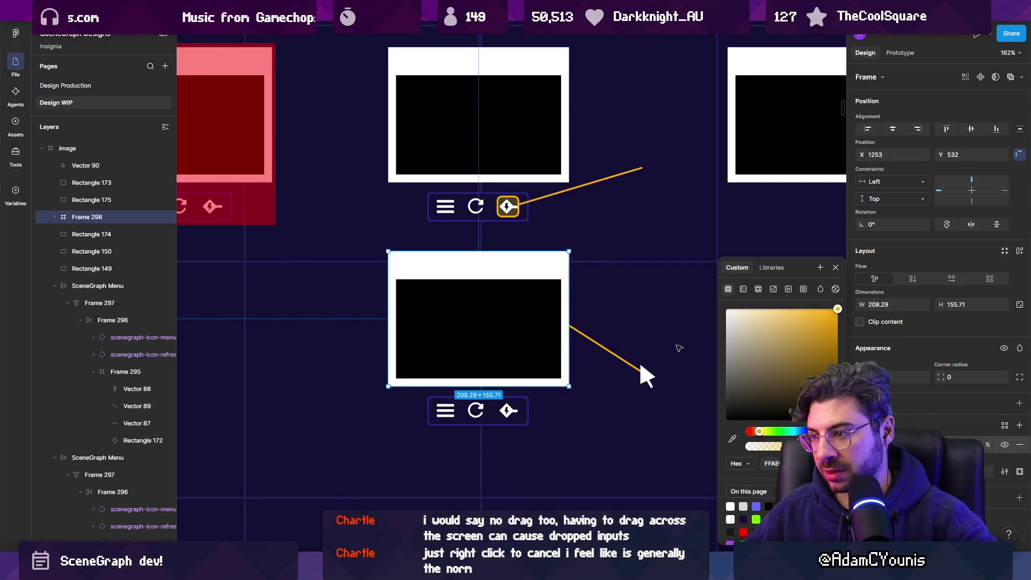
key("Escape")
key("Escape")
Round the orange-outlined frame's corners to radius 2
left_click(543, 263)
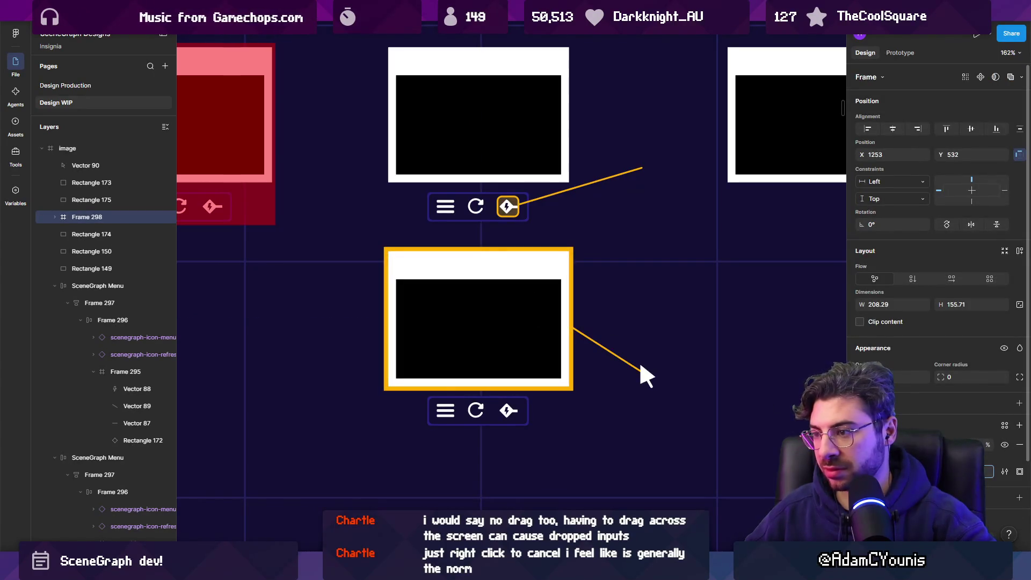
left_click_drag(940, 377, 946, 377)
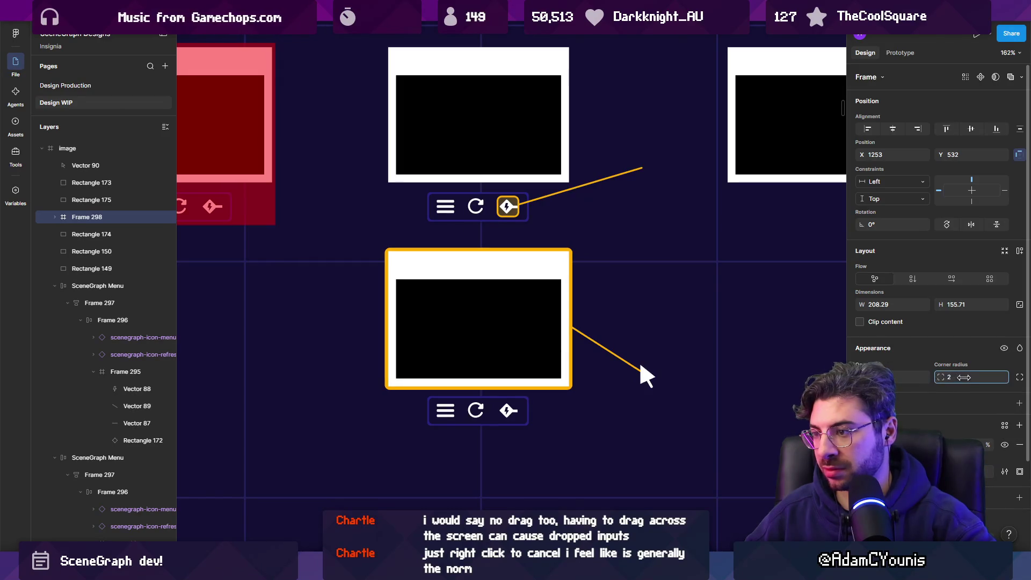
scroll(589, 365, "down", 2)
scroll(590, 365, "right", 1)
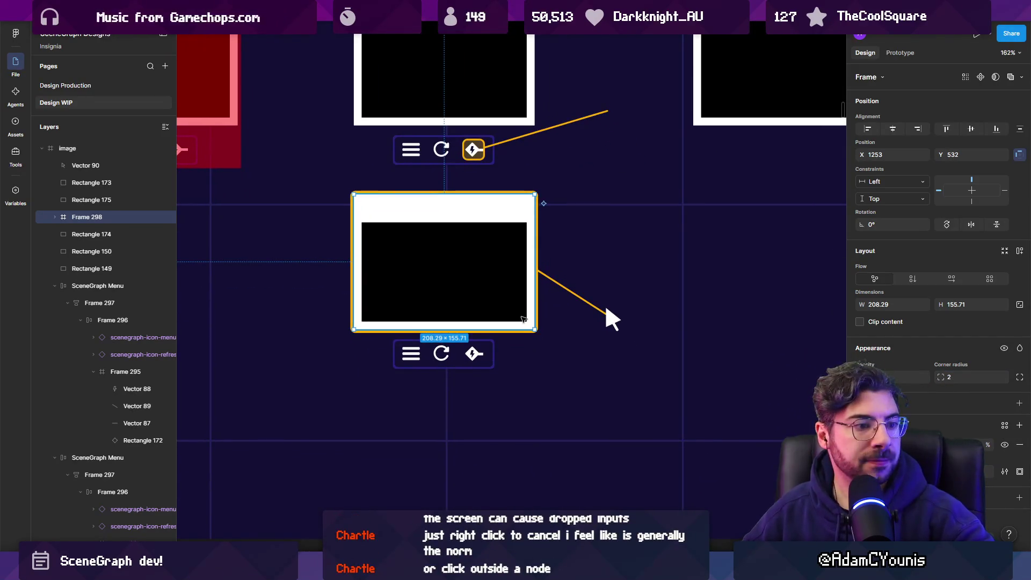
key("Escape")
Select the lower menu bar's lightning diamond and tail line and eyedrop #FFAE00 orange
left_click(473, 354)
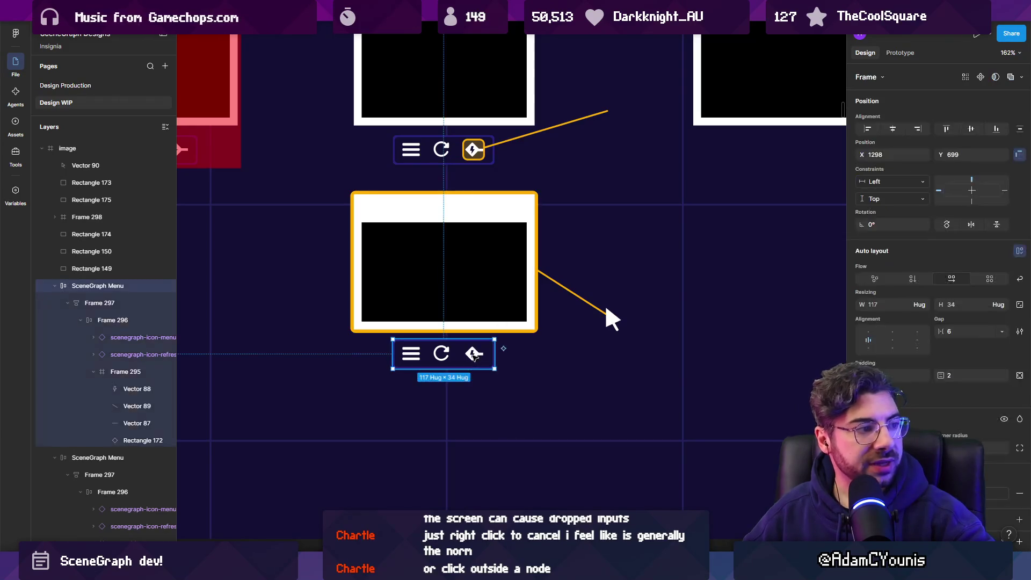
scroll(473, 354, "up", 3)
left_click(473, 355, "ctrl")
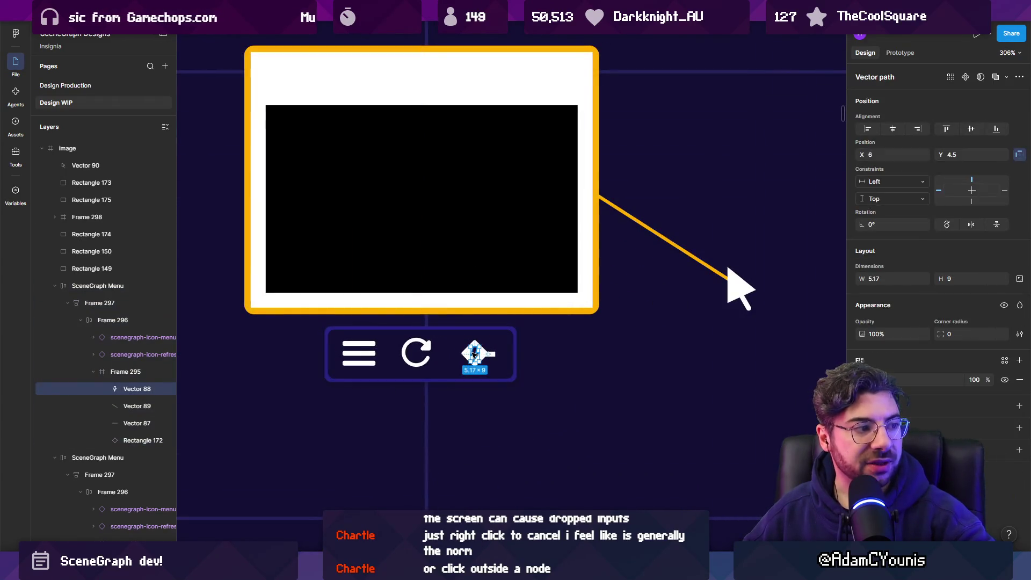
scroll(490, 356, "up", 2)
left_click(495, 353)
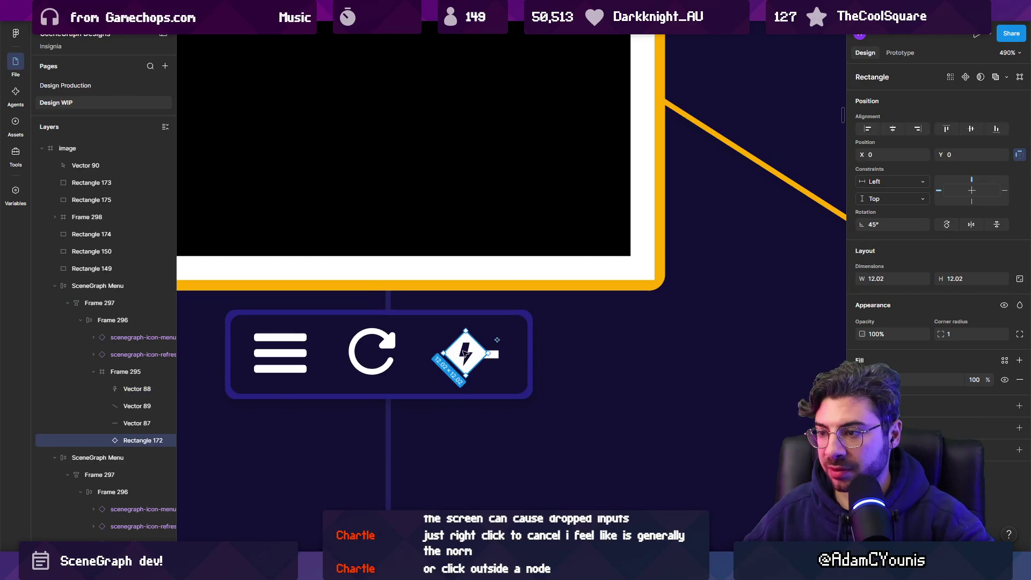
left_click(495, 353, "shift")
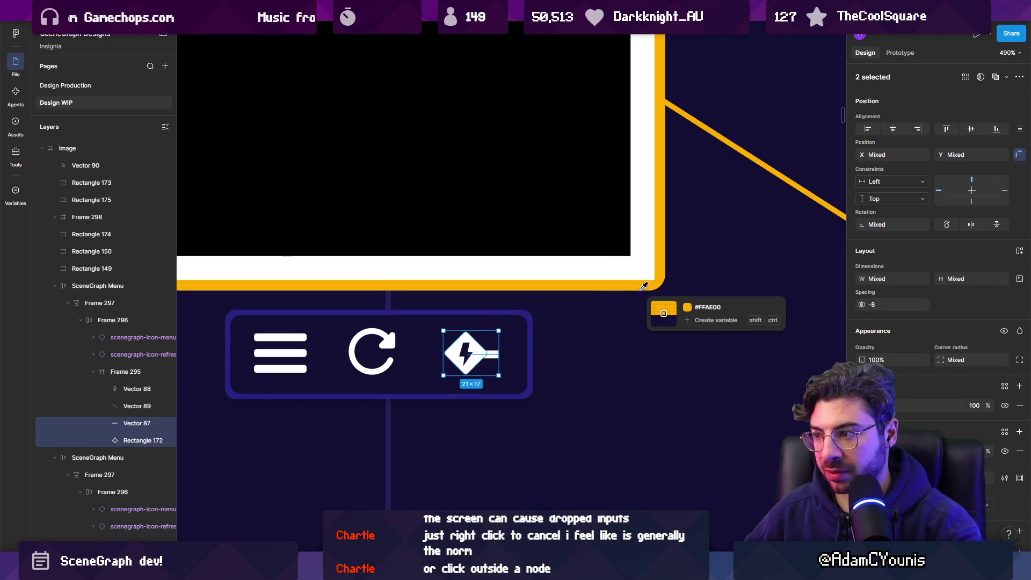
scroll(655, 280, "down", 10)
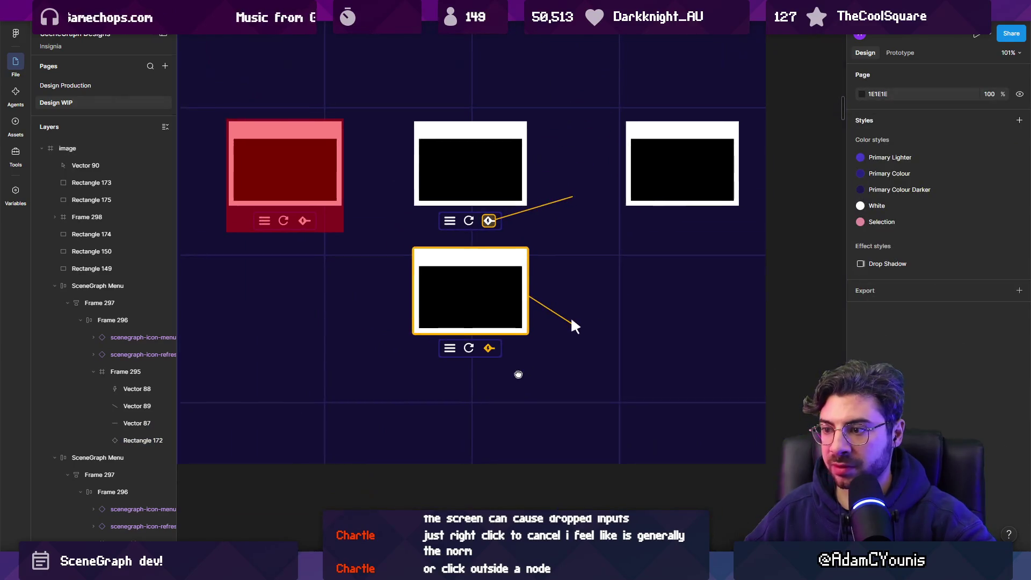
scroll(449, 284, "up", 3)
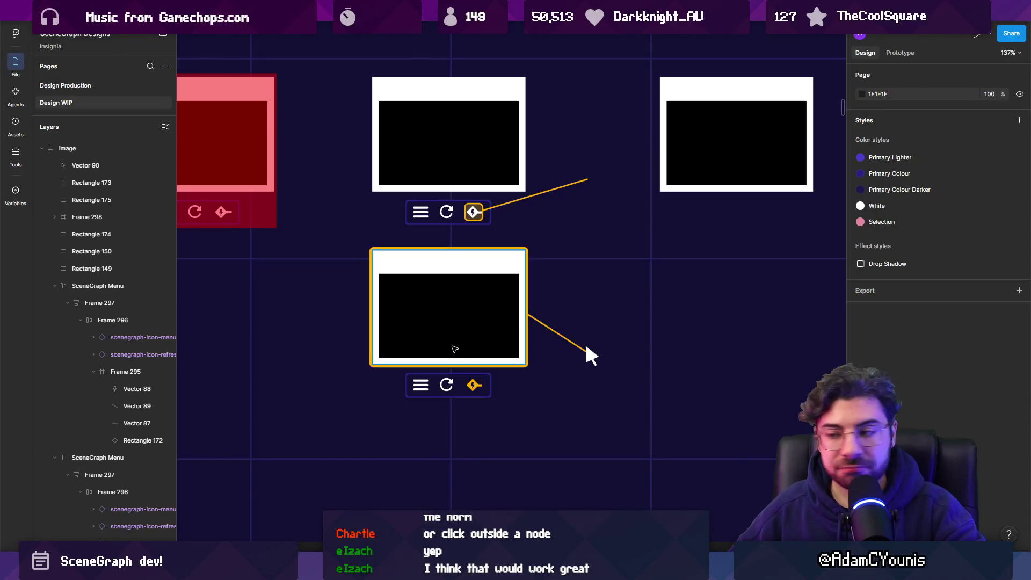
scroll(455, 349, "up", 5)
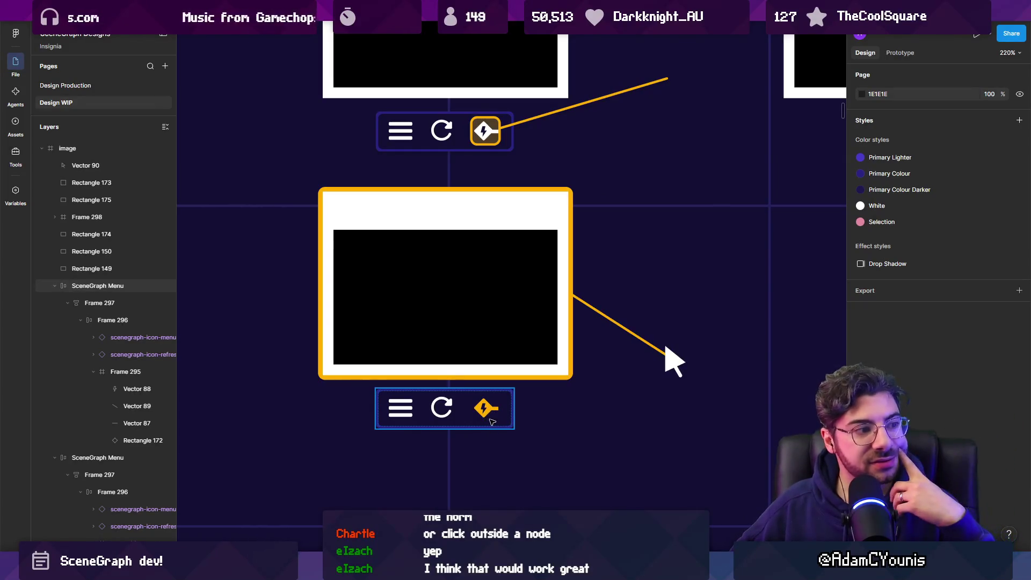
scroll(497, 401, "up", 5)
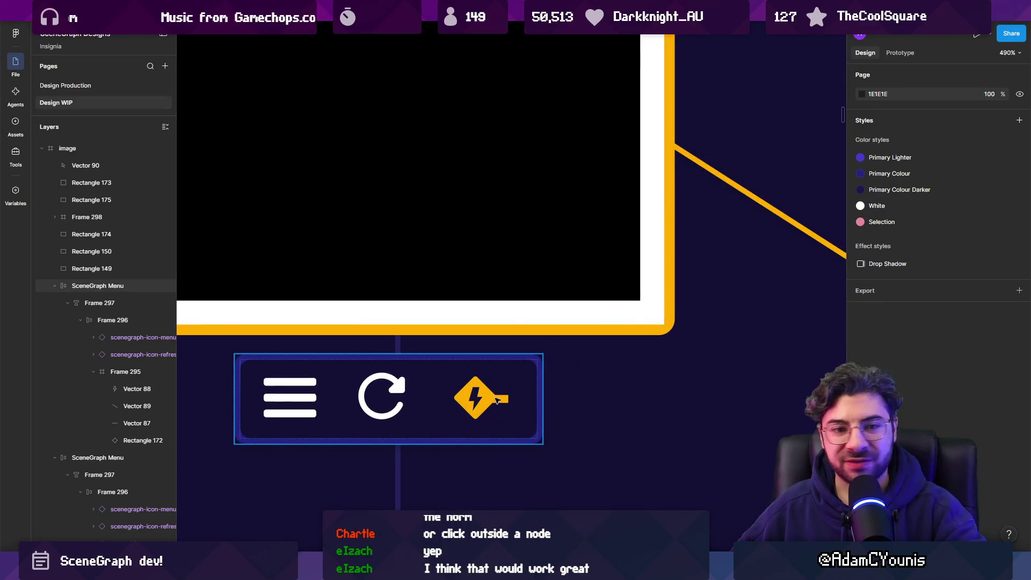
scroll(480, 411, "down", 3)
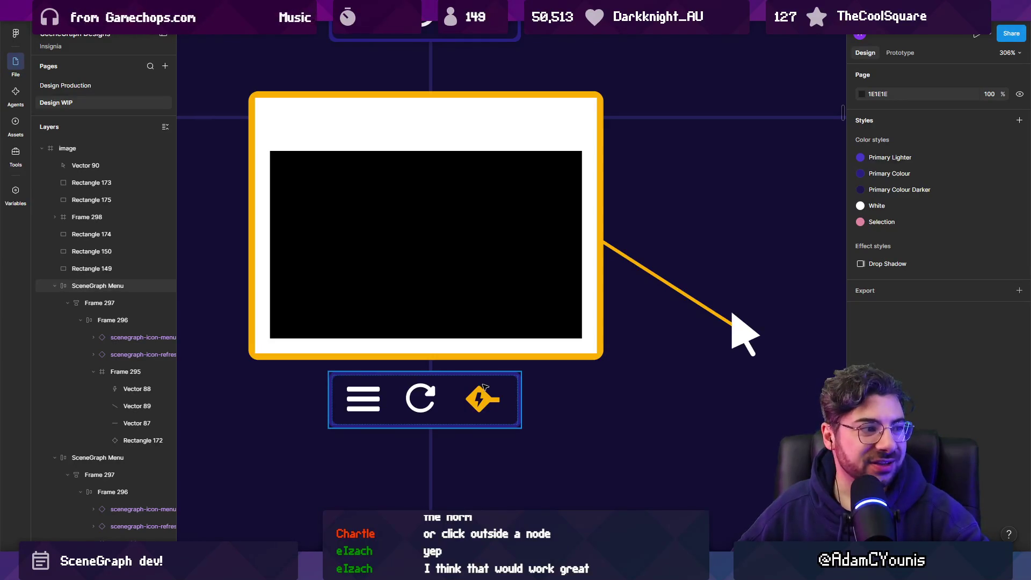
scroll(659, 298, "down", 5)
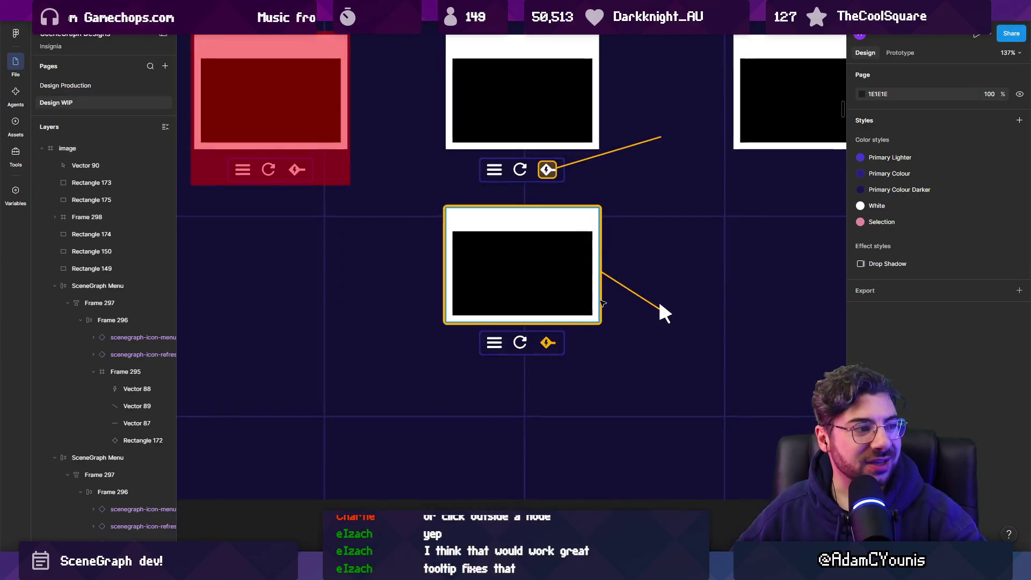
scroll(544, 376, "up", 5)
left_click(544, 376)
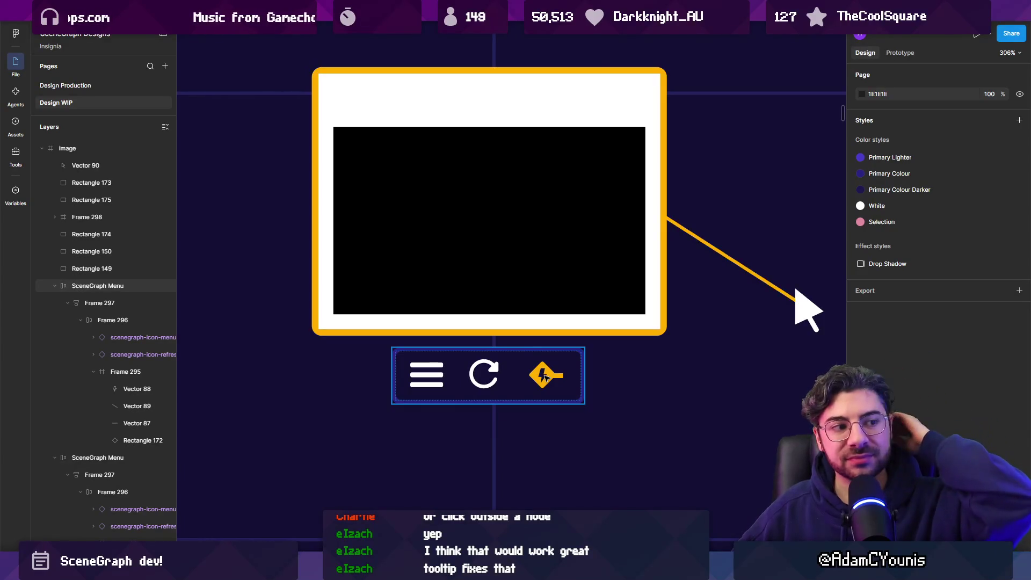
scroll(542, 375, "down", 10)
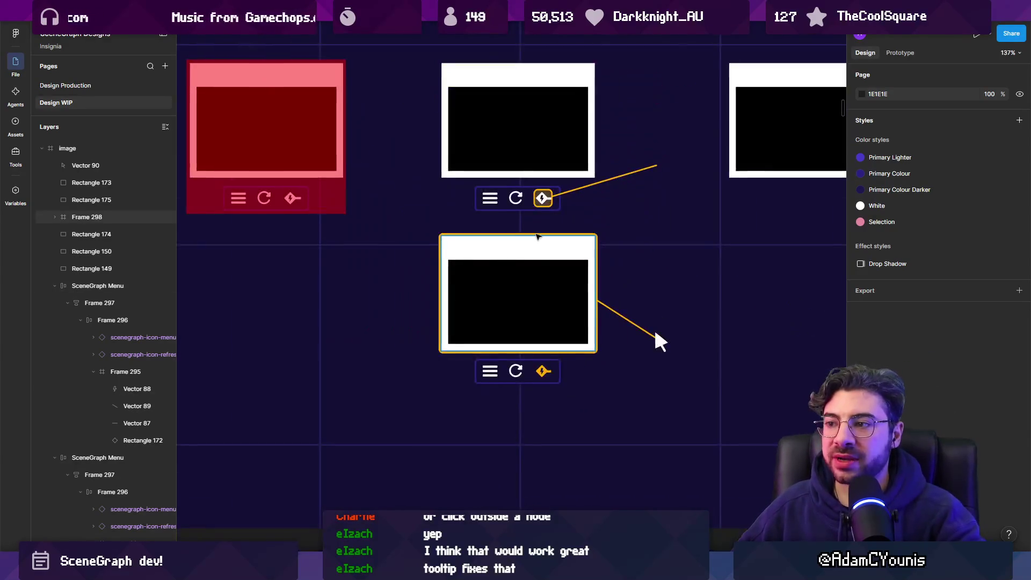
scroll(557, 343, "up", 10)
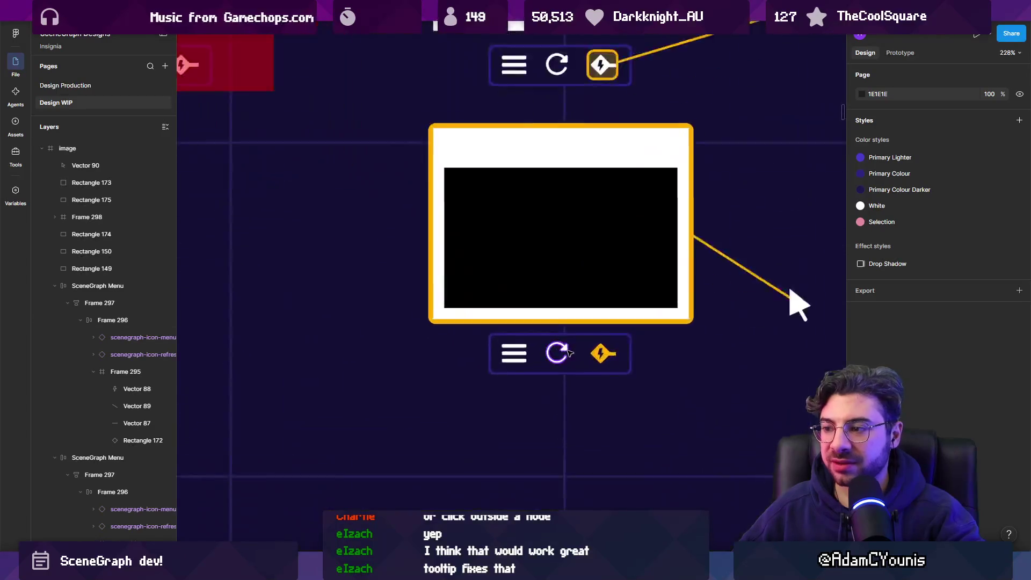
left_click(608, 358)
double_click(608, 359)
key("ctrl+d")
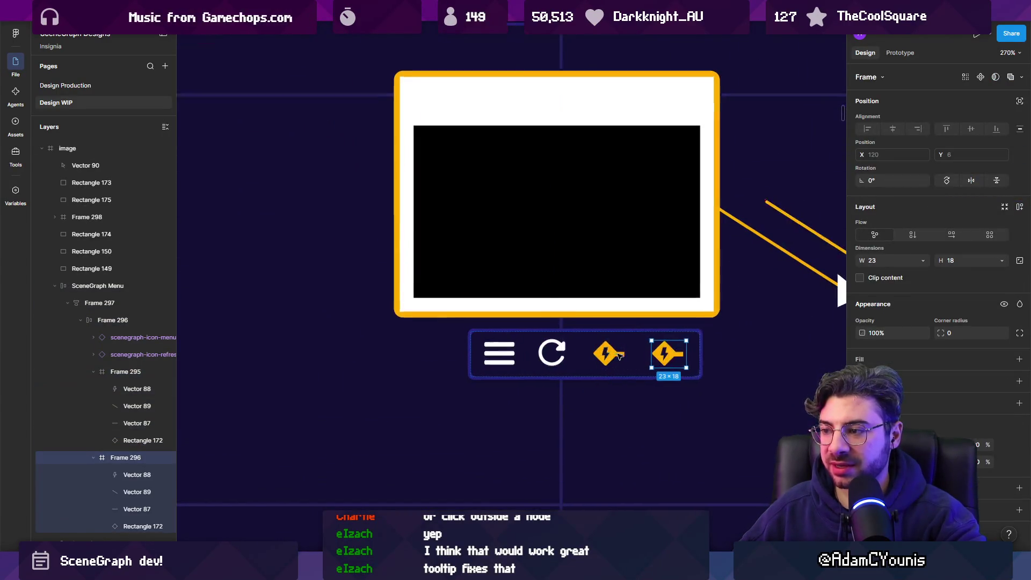
scroll(607, 355, "up", 3)
left_click_drag(606, 350, 509, 359)
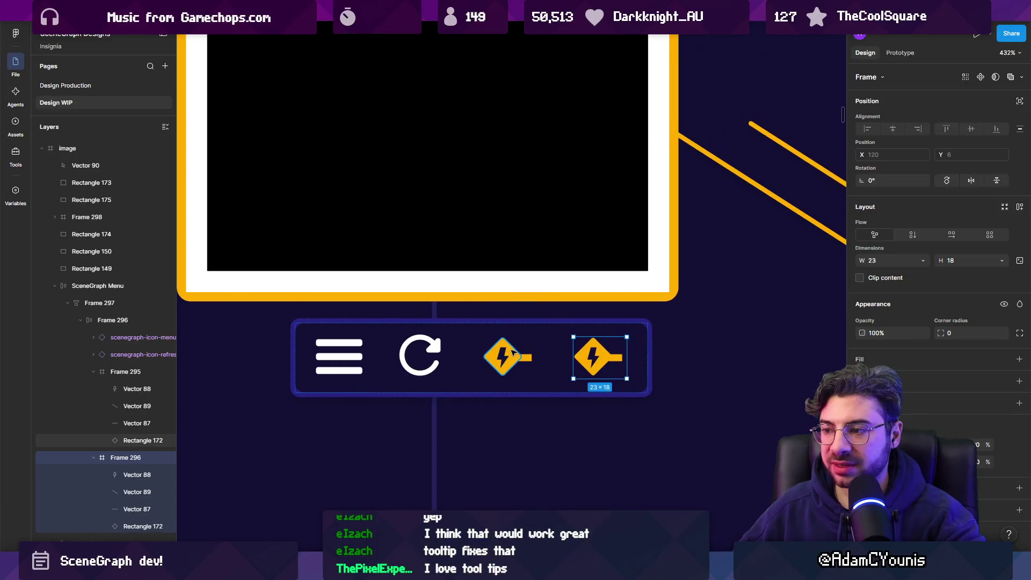
key("ctrl+z")
key("Escape")
scroll(516, 357, "down", 3)
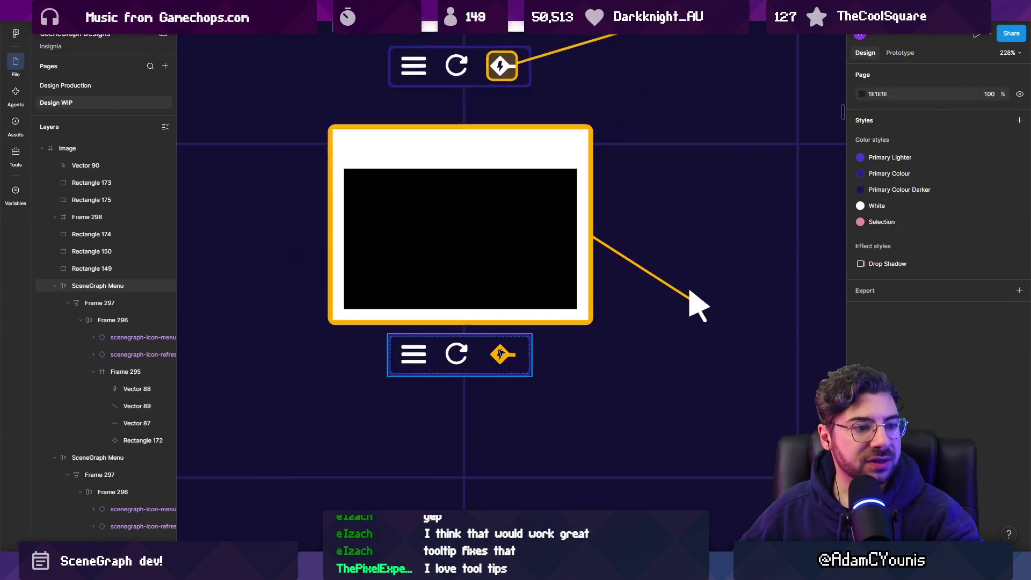
scroll(526, 356, "down", 3)
scroll(537, 349, "up", 3)
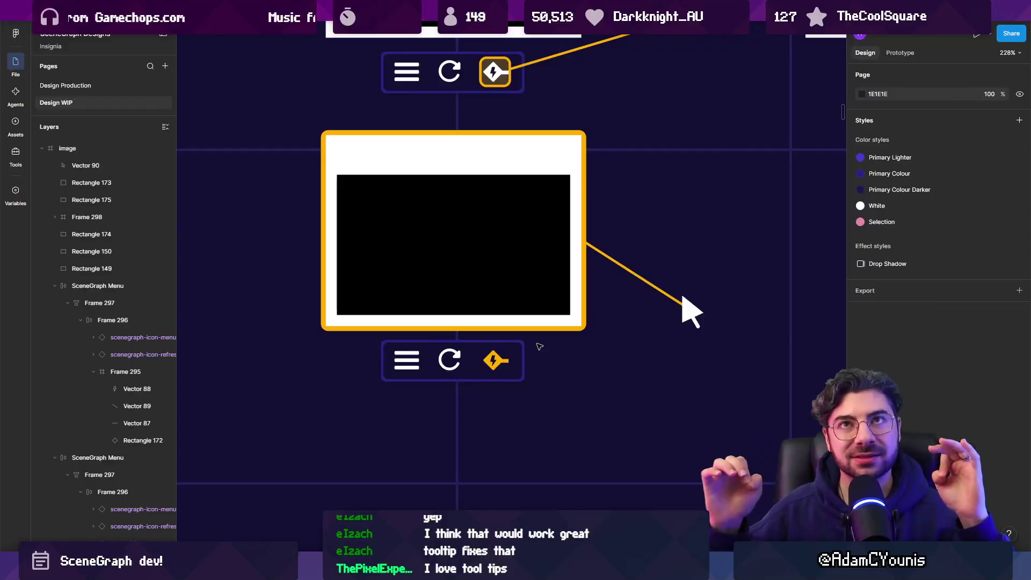
scroll(535, 342, "down", 5)
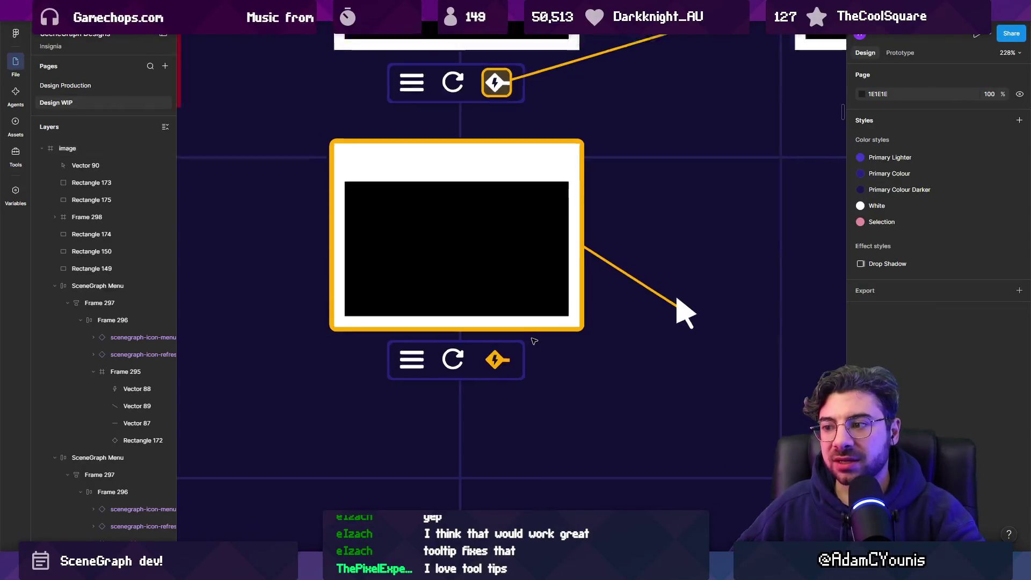
scroll(486, 303, "up", 5)
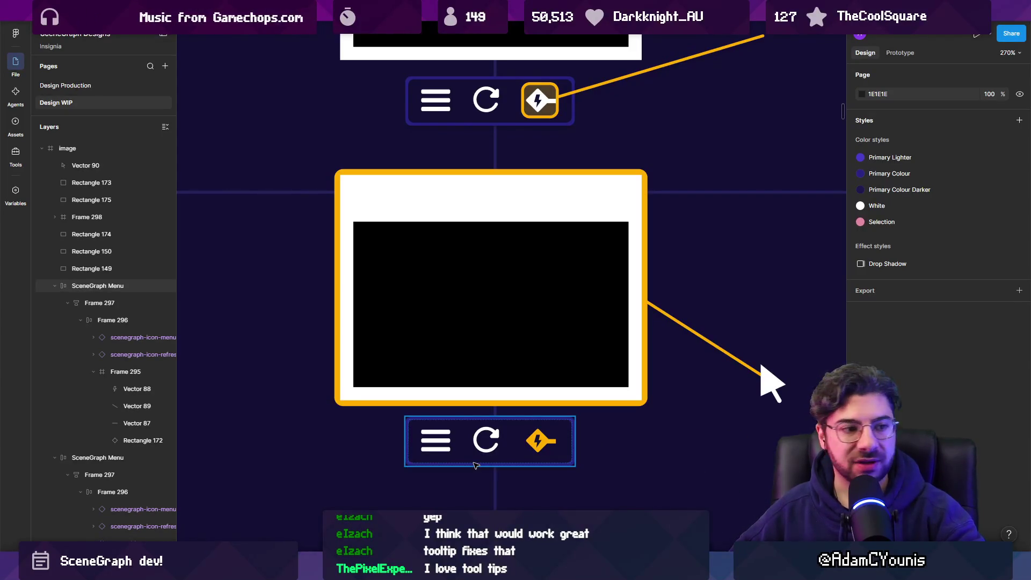
scroll(475, 465, "down", 4)
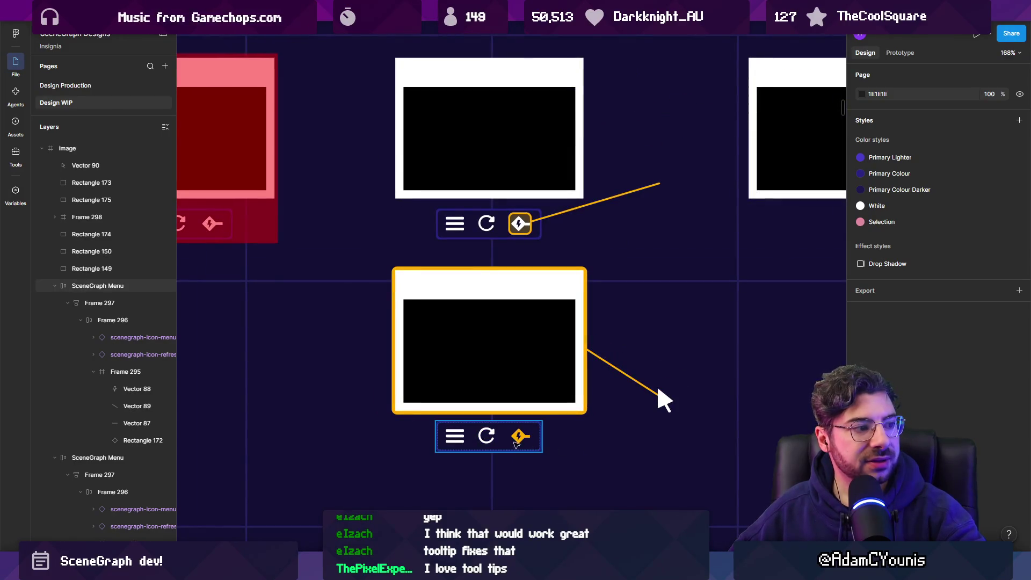
scroll(515, 443, "up", 5)
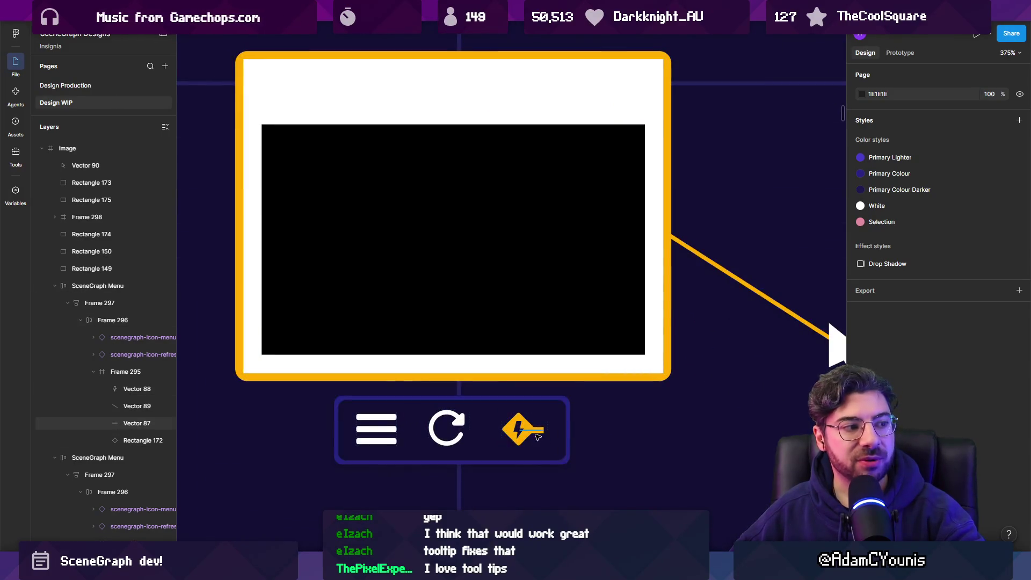
scroll(542, 426, "down", 2)
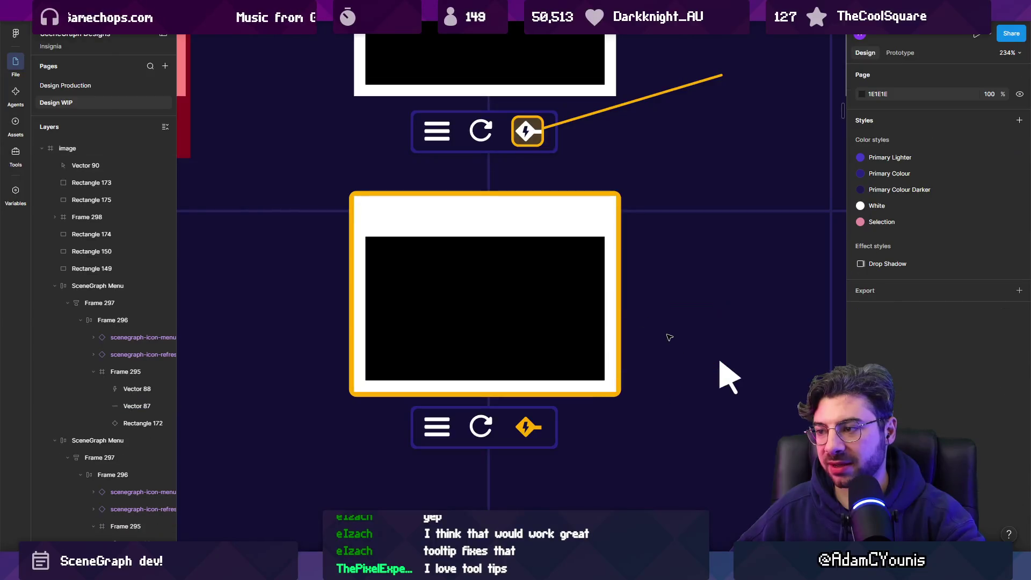
key("ctrl+v")
Deselect the pasted line, then delete the extra orange Vector 89 connector
left_click(626, 414)
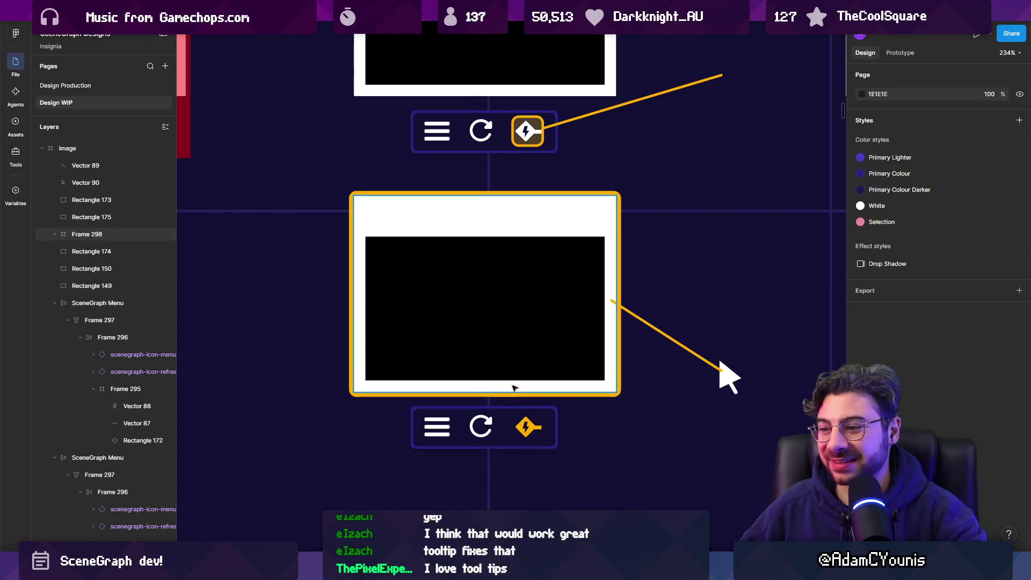
left_click(535, 430)
left_click(603, 395, "shift")
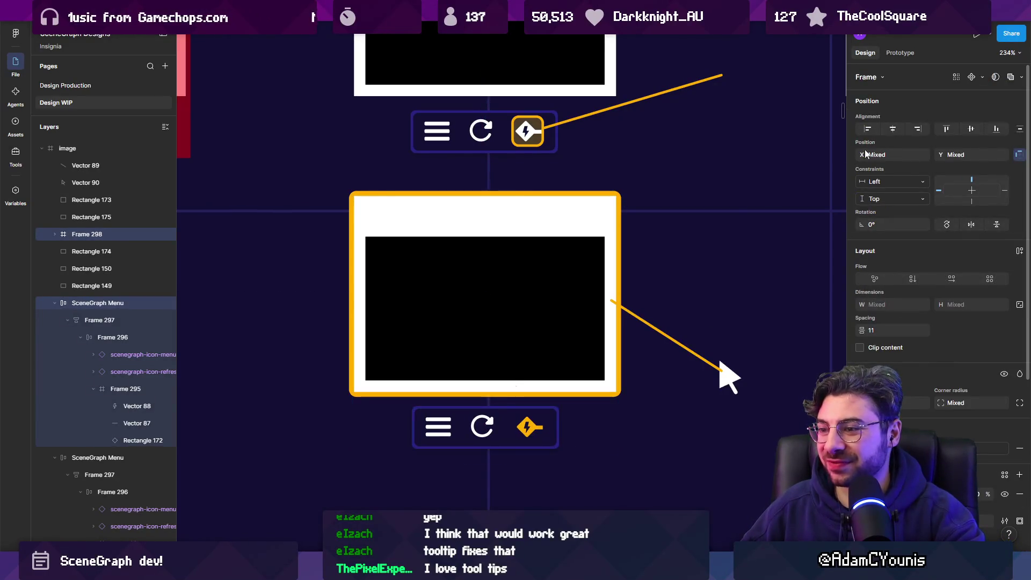
left_click(650, 295)
left_click(661, 331)
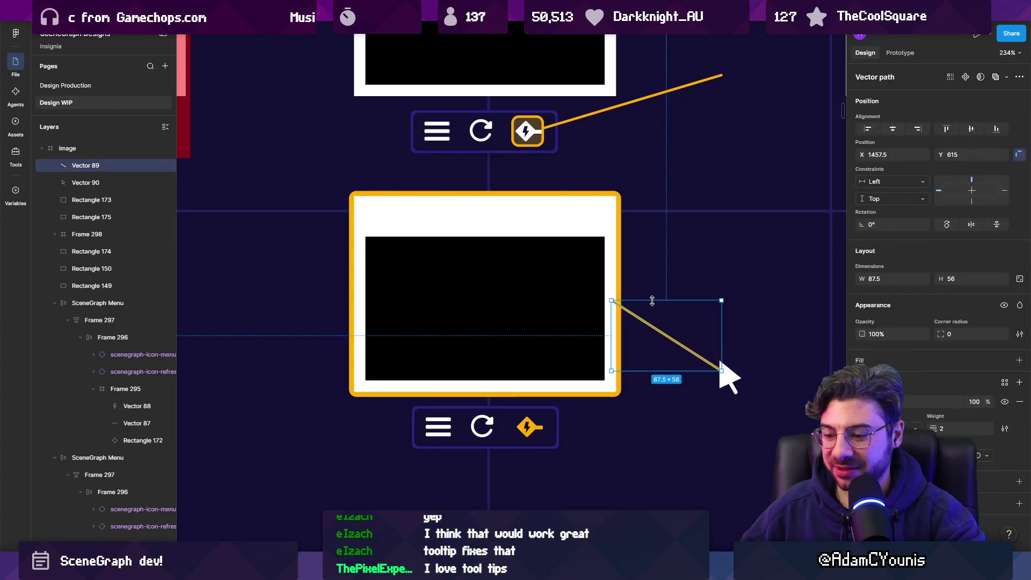
key("Delete")
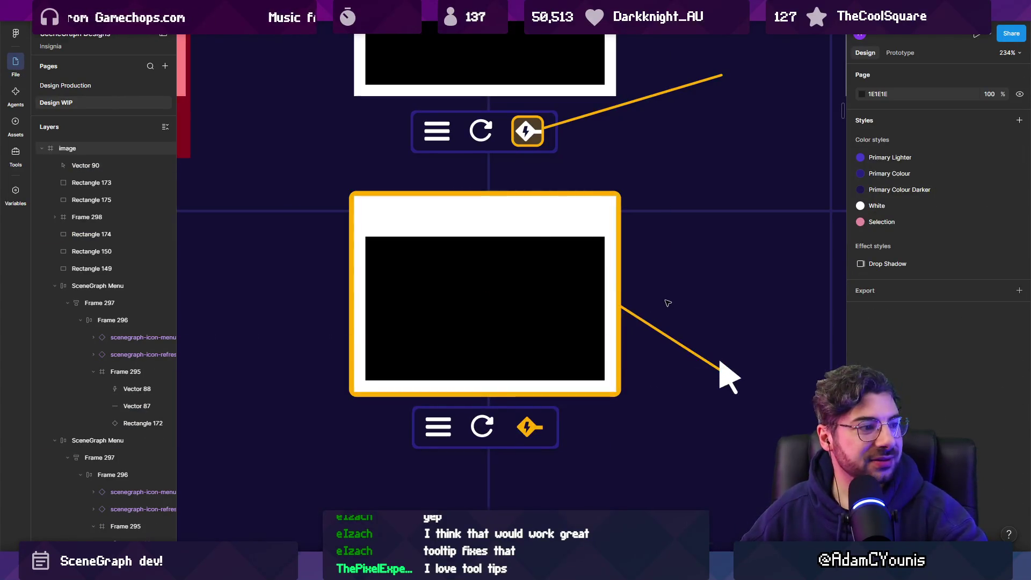
scroll(676, 290, "down", 5)
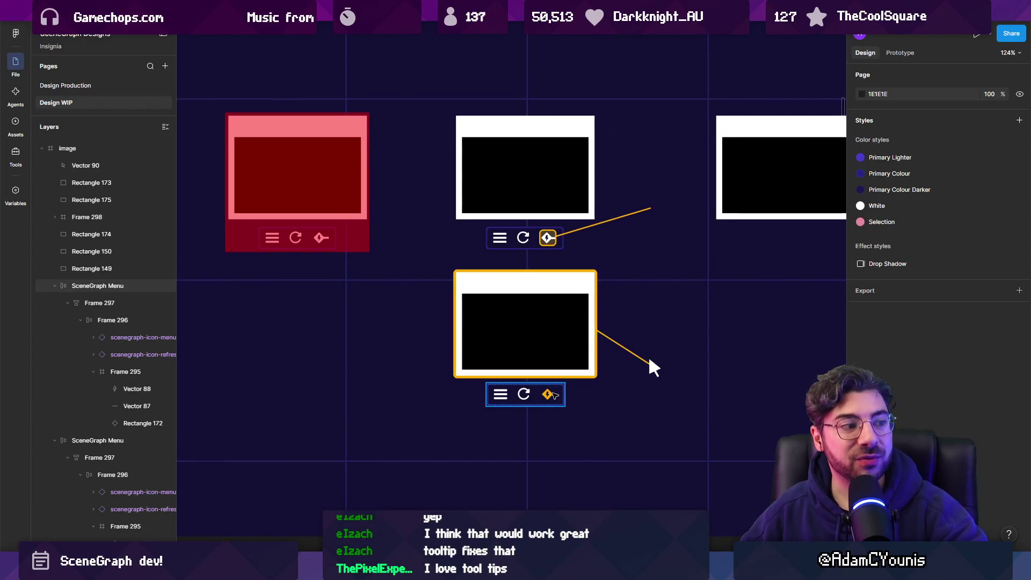
scroll(550, 395, "up", 5)
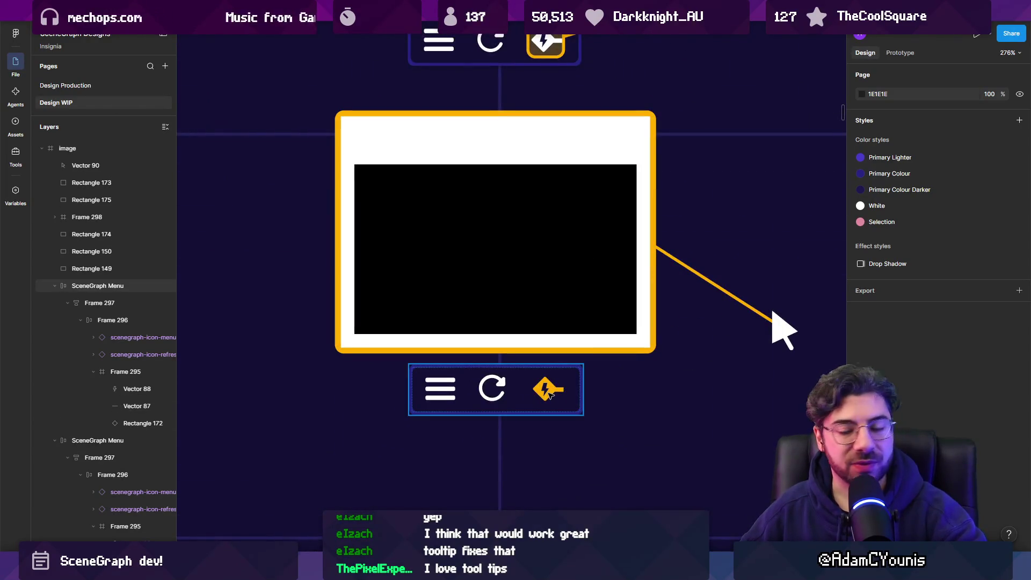
Narrow the lower menu bar's lightning icon from 23 to 20 wide
left_click(523, 397)
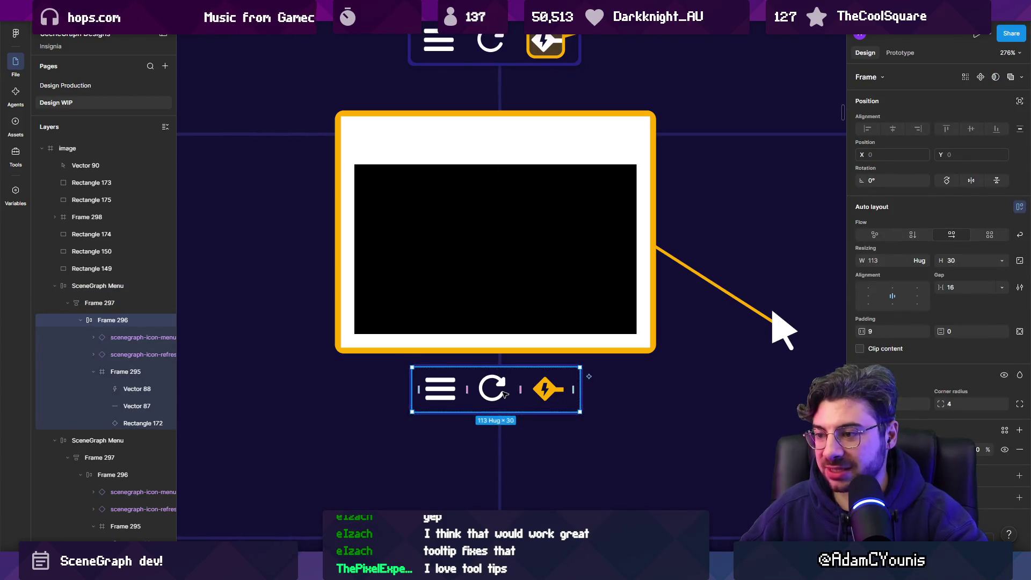
double_click(504, 395)
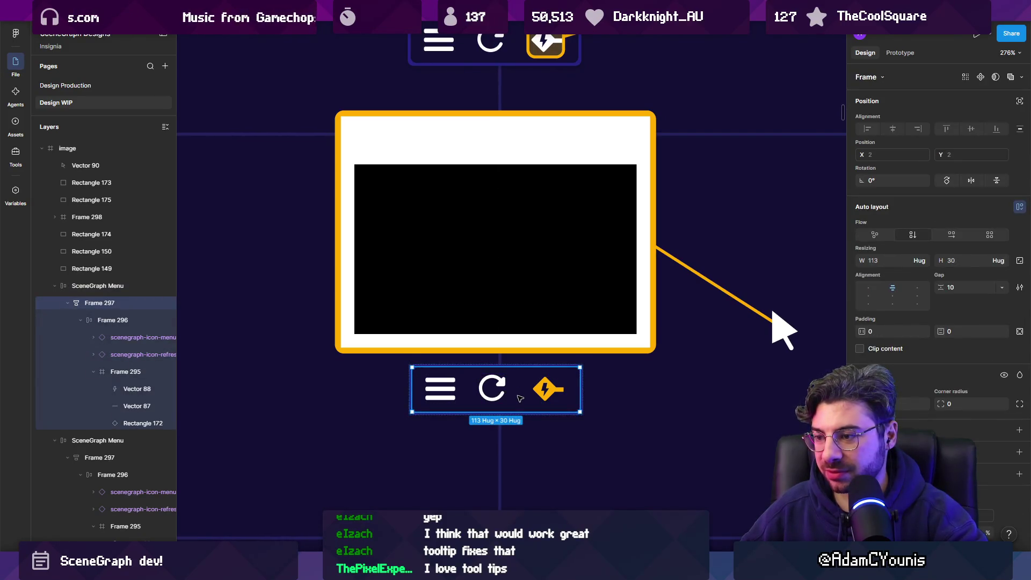
left_click(545, 392)
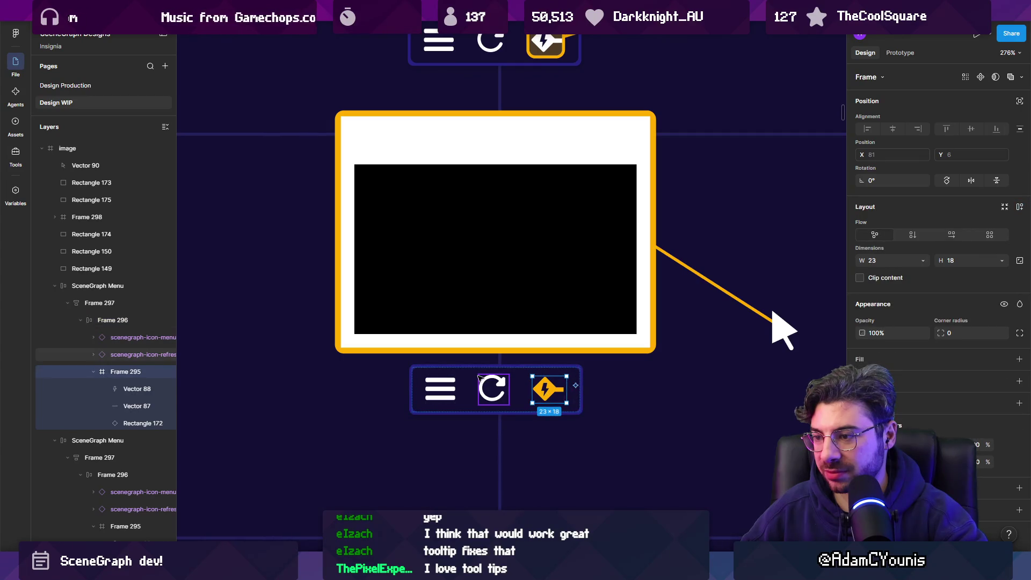
key("shift+Tab")
key("shift+Tab")
left_click(535, 388)
scroll(556, 392, "up", 5)
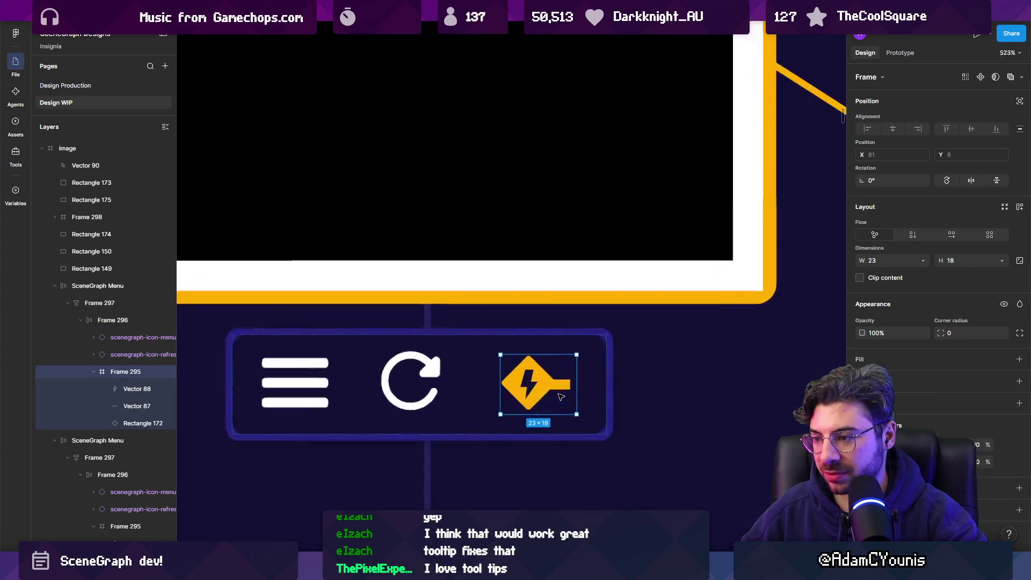
left_click_drag(576, 388, 567, 387)
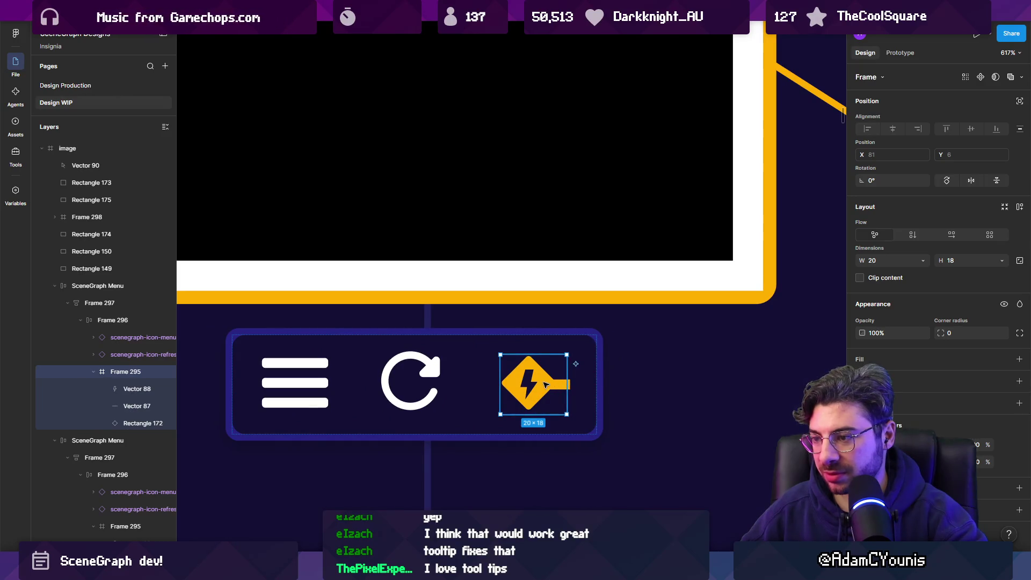
Delete the icon's horizontal tail line, then undo to restore it
left_click(563, 385)
scroll(554, 386, "up", 3)
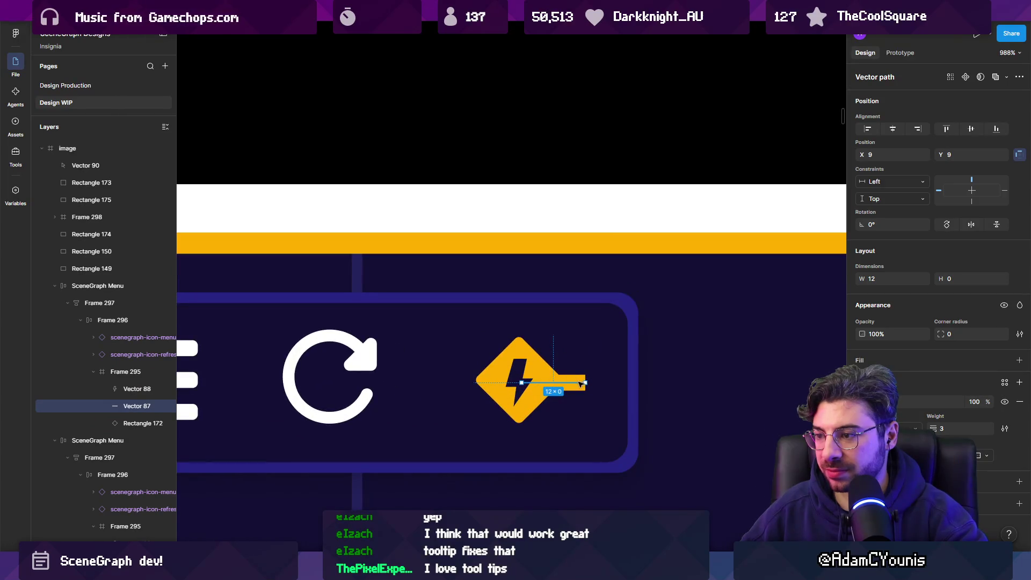
scroll(562, 379, "down", 1)
scroll(569, 379, "down", 5)
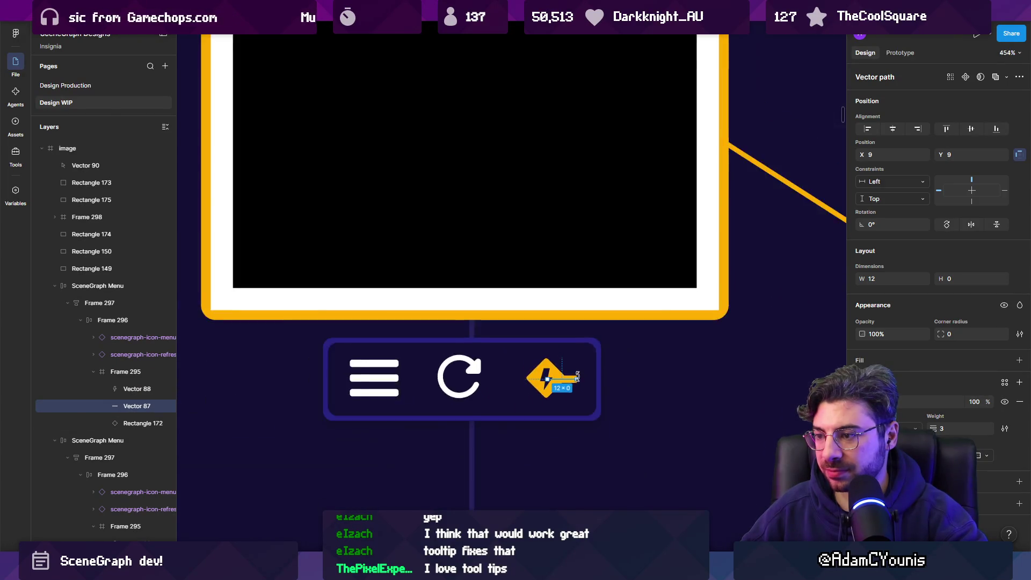
left_click(618, 389)
scroll(615, 386, "down", 2)
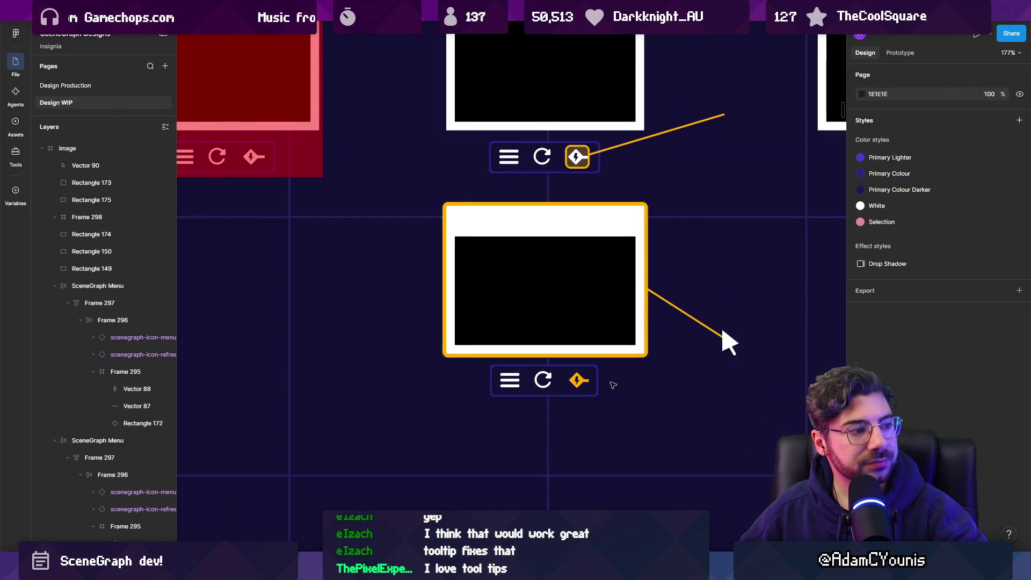
scroll(613, 385, "up", 5)
left_click(564, 379, "ctrl")
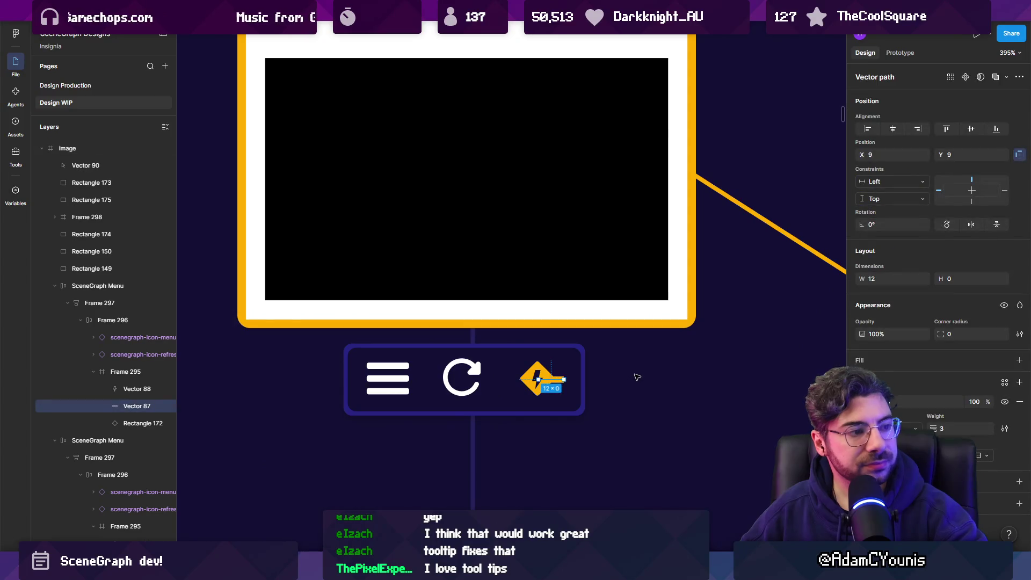
key("Delete")
scroll(636, 377, "down", 5)
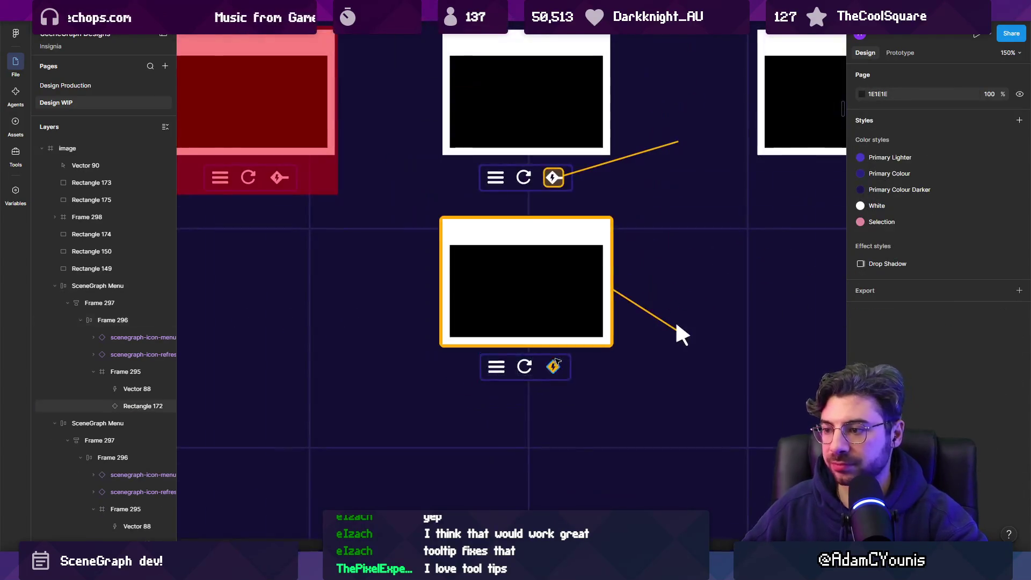
scroll(591, 348, "right", 2)
key("ctrl+z")
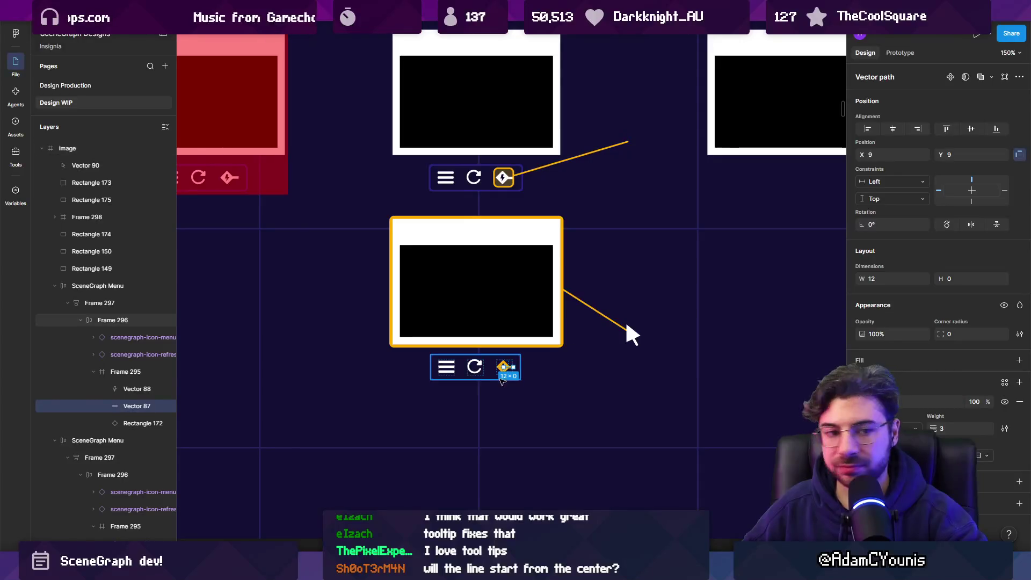
scroll(495, 368, "up", 4)
key("l")
scroll(718, 346, "down", 3)
Draw a new connector from the lower node's centre to the white arrow
left_click_drag(516, 294, 619, 354)
double_click(517, 294)
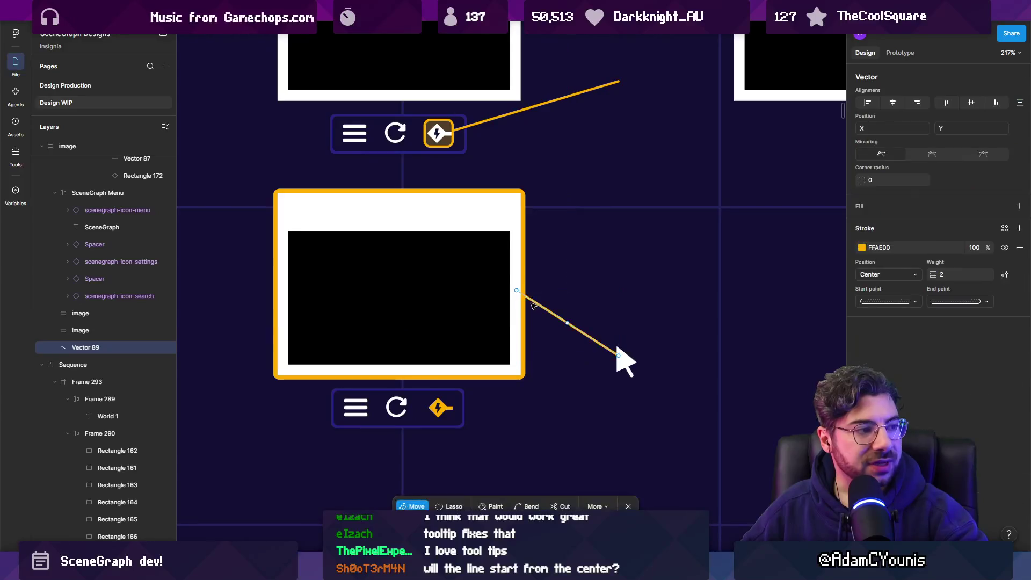
left_click_drag(517, 294, 405, 297)
key("Escape")
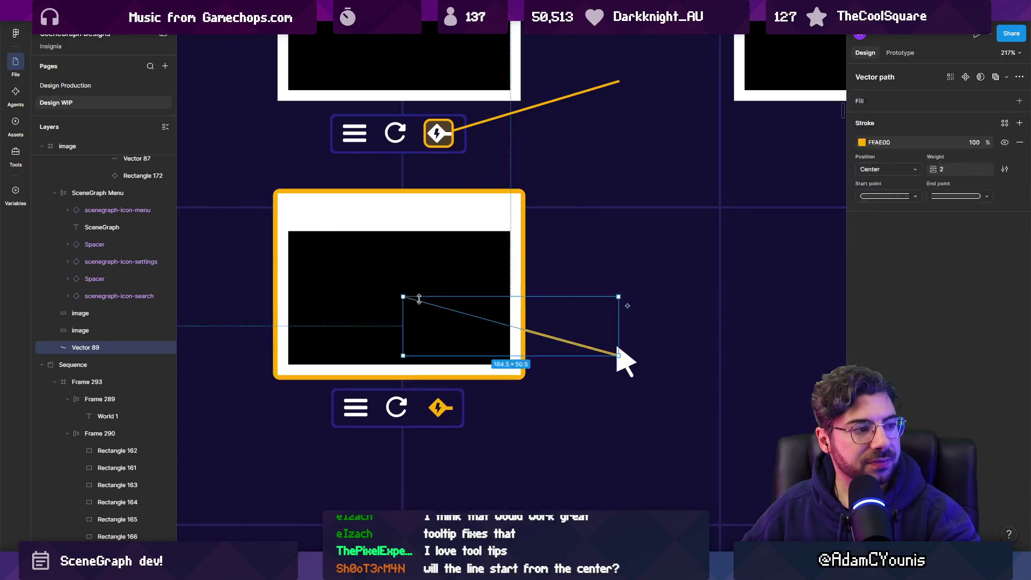
key("Escape")
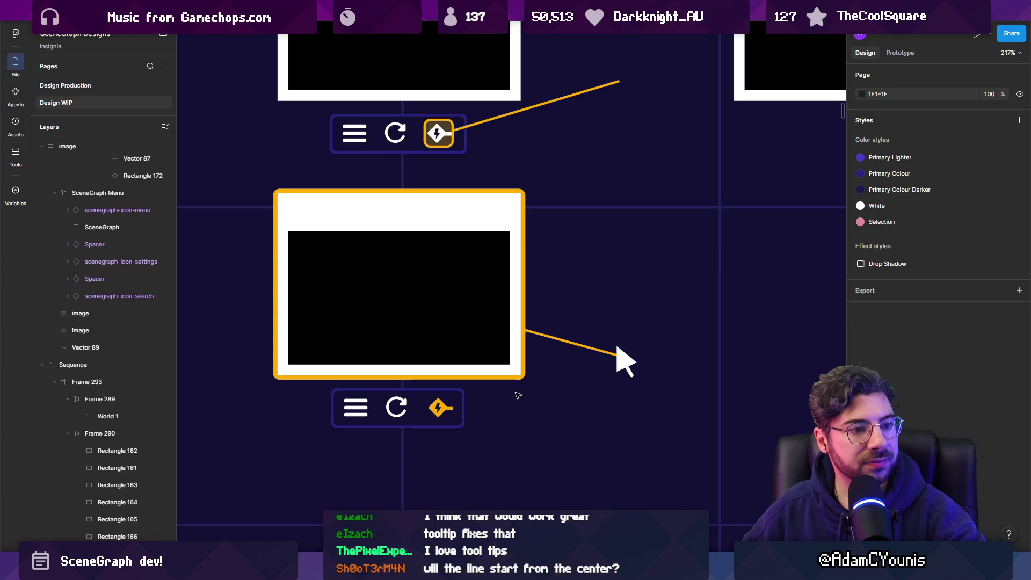
scroll(542, 372, "down", 3)
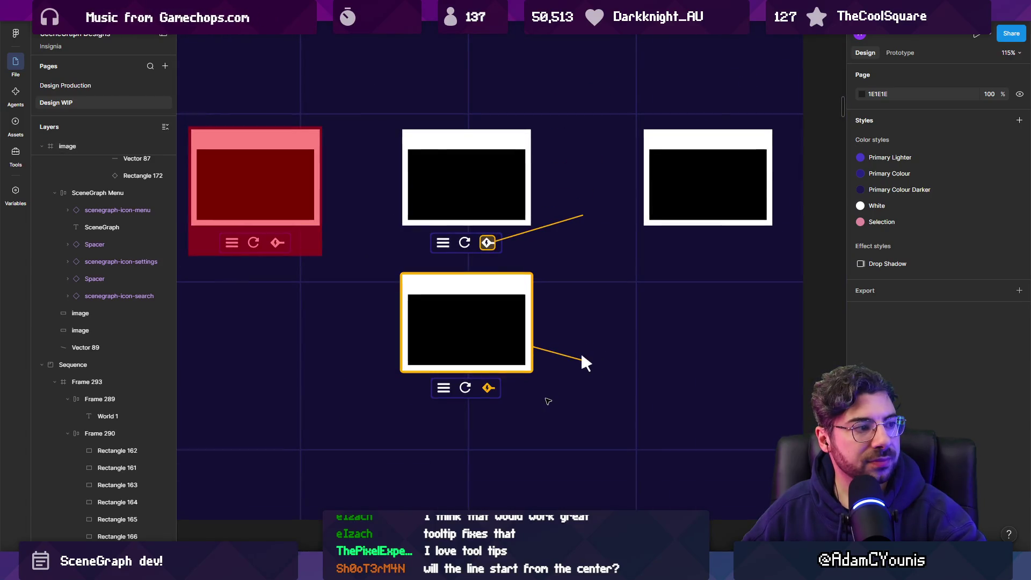
Copy the white cursor arrow up to the upper connector's end
left_click(587, 363)
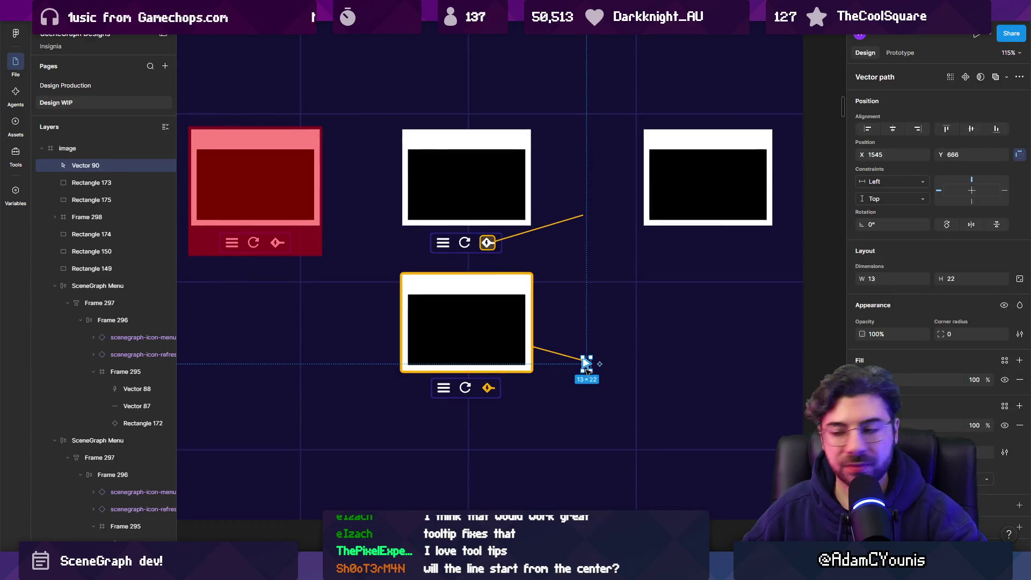
left_click_drag(586, 363, 587, 218, "alt")
scroll(571, 297, "down", 3)
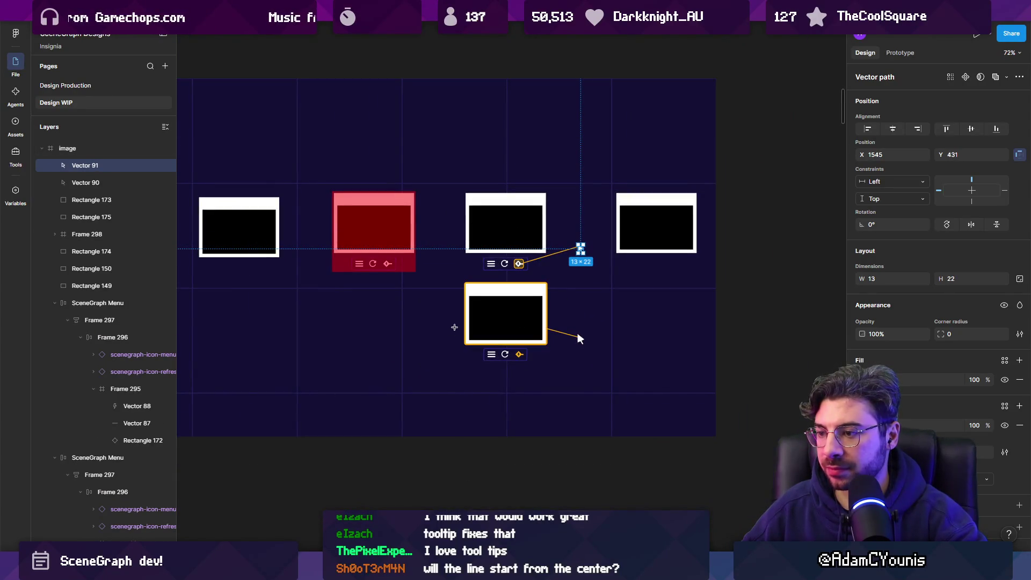
scroll(456, 325, "up", 3)
Label the lower node 'B' and a copied label beside the upper node 'A'
left_click(445, 292)
type("B")
key("Escape")
left_click_drag(446, 292, 453, 162, "alt")
double_click(453, 162)
type("a")
key("Escape")
key("Escape")
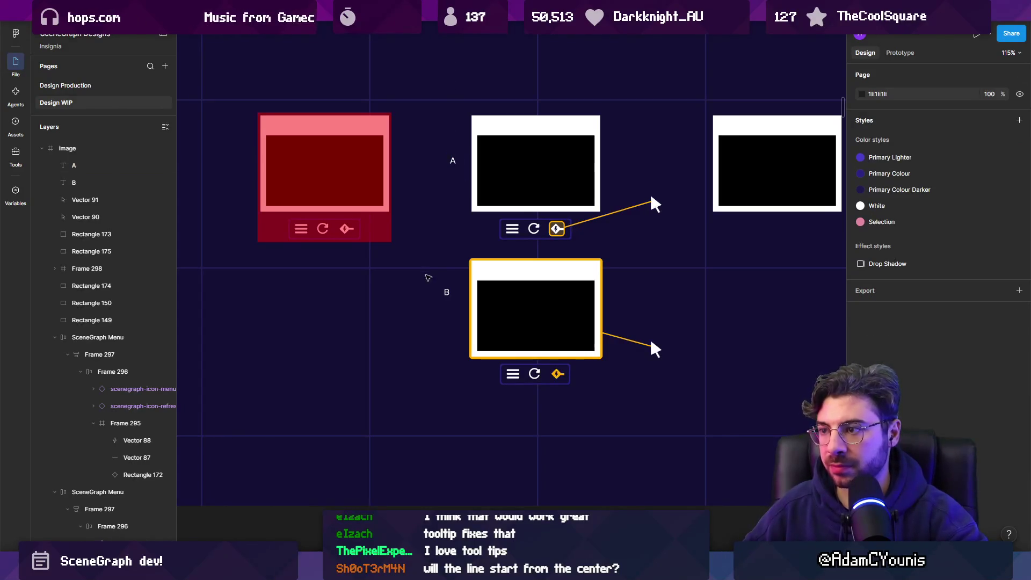
scroll(457, 280, "down", 3)
scroll(505, 216, "up", 3)
left_click(502, 223)
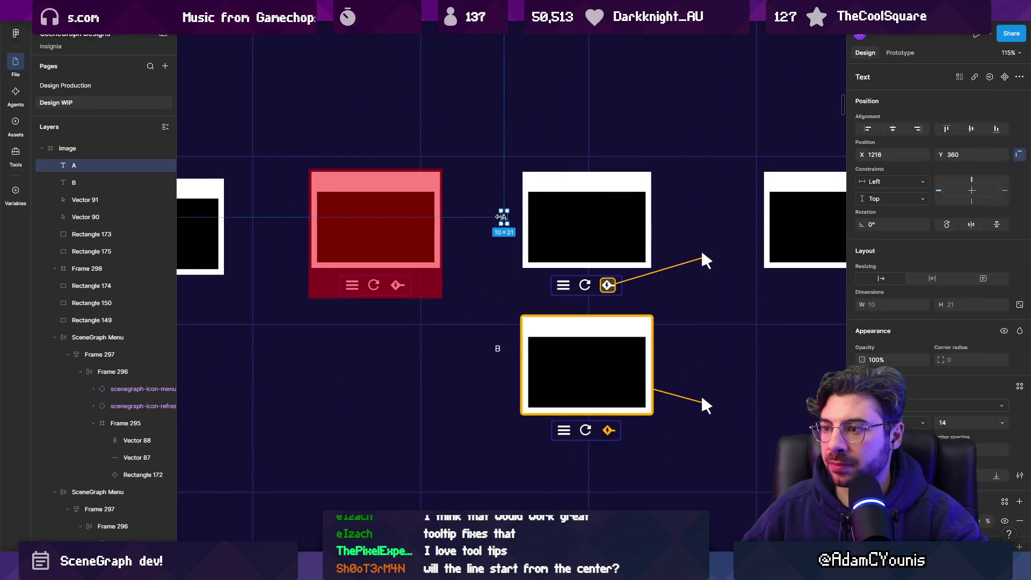
Copy the A label below the red frame and retype it as the 'Hit Area' caption
left_click_drag(503, 222, 357, 311)
scroll(357, 311, "up", 2)
scroll(356, 311, "up", 3)
key("Return")
type("Hit Area")
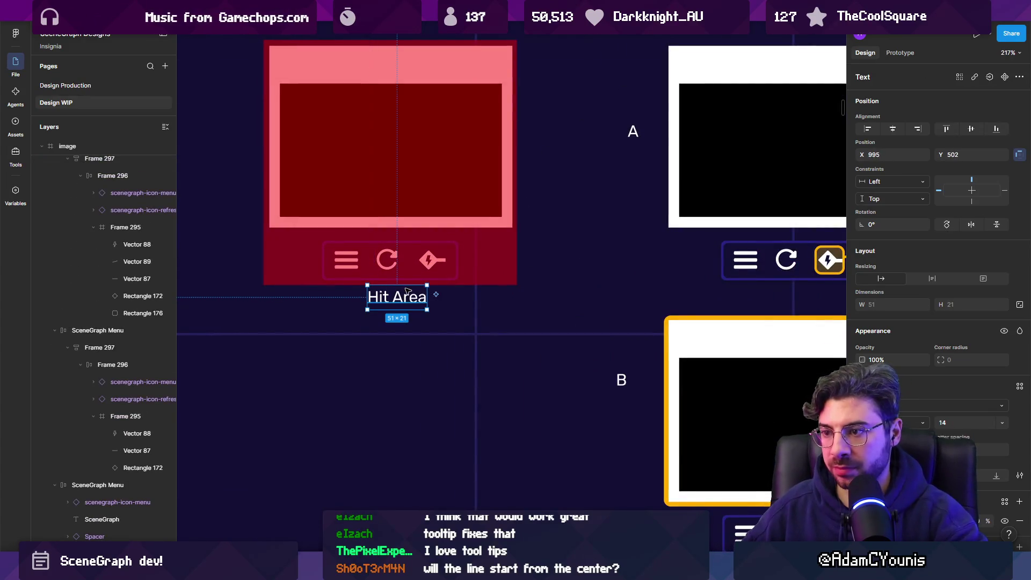
left_click_drag(408, 291, 400, 314)
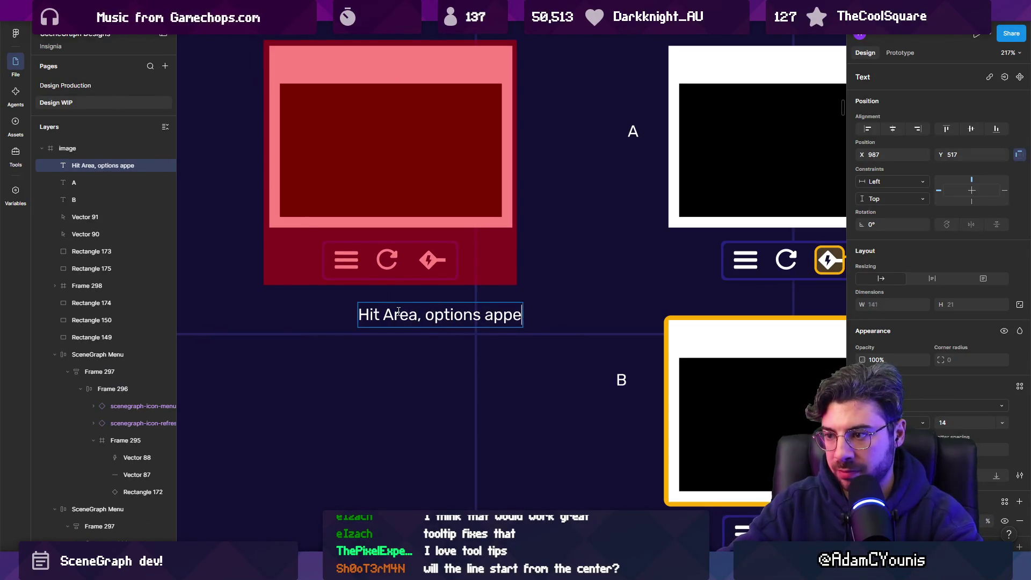
type("ar on hove")
key("Escape")
Shift the caption left and change 'options appear' to 'menu appears'
left_click_drag(547, 314, 451, 307)
scroll(730, 255, "down", 5)
scroll(568, 307, "up", 3)
double_click(567, 307)
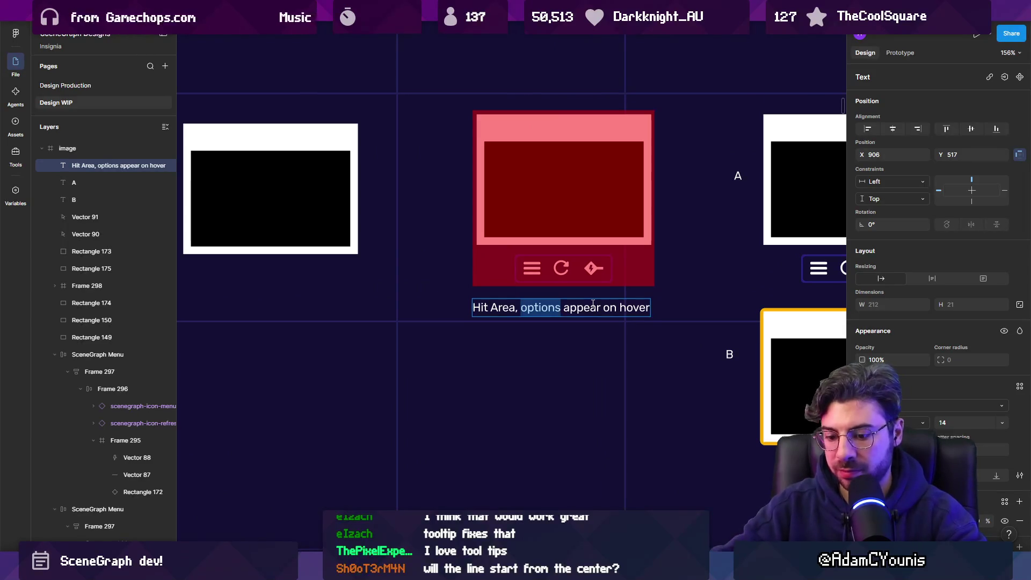
type("menu")
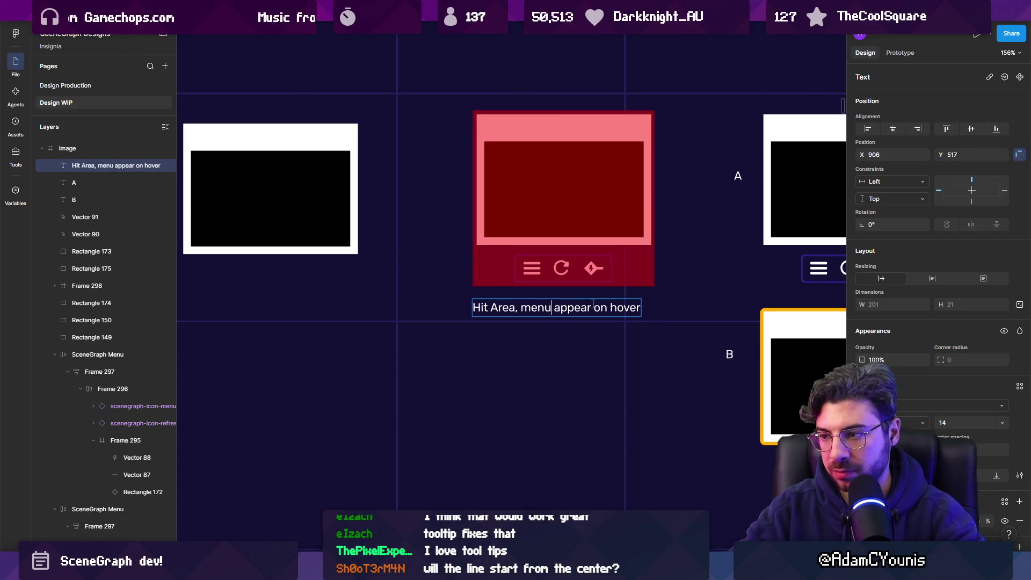
left_click(686, 320)
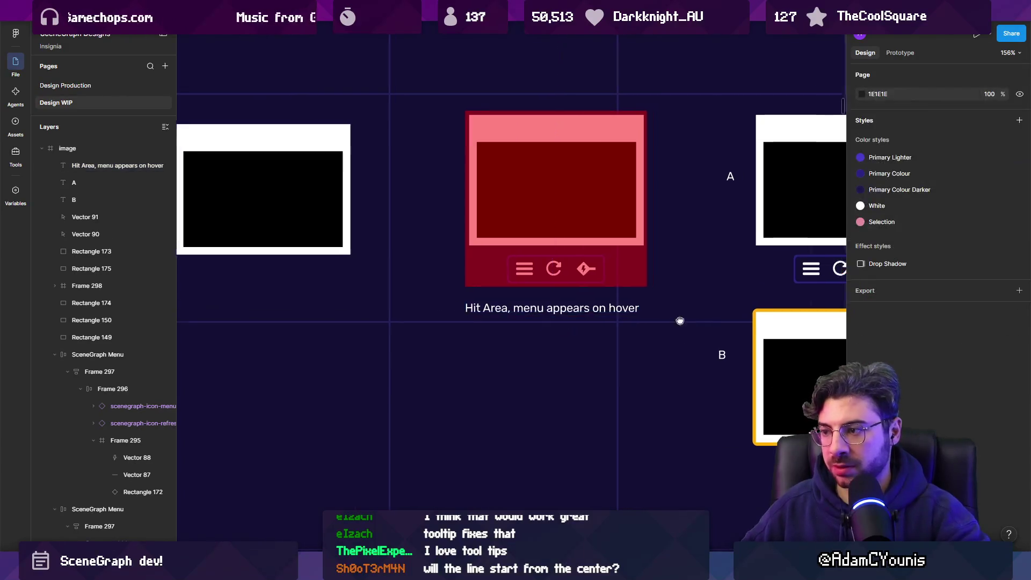
Line up the B label directly under the A label
scroll(686, 320, "right", 5)
scroll(473, 266, "down", 3)
scroll(472, 266, "up", 1)
scroll(472, 266, "right", 1)
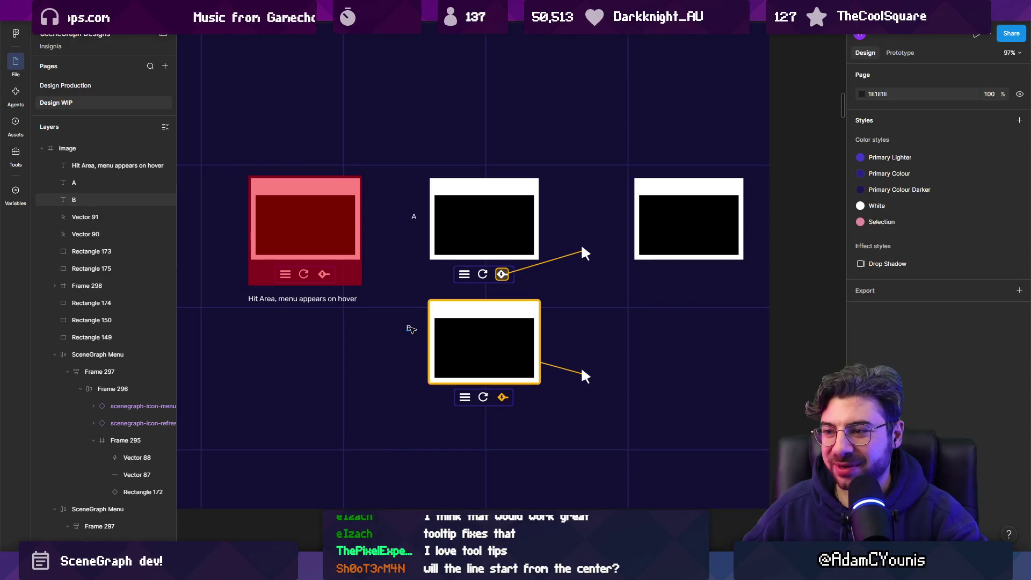
left_click(411, 329)
left_click(413, 217, "shift")
scroll(414, 263, "up", 3)
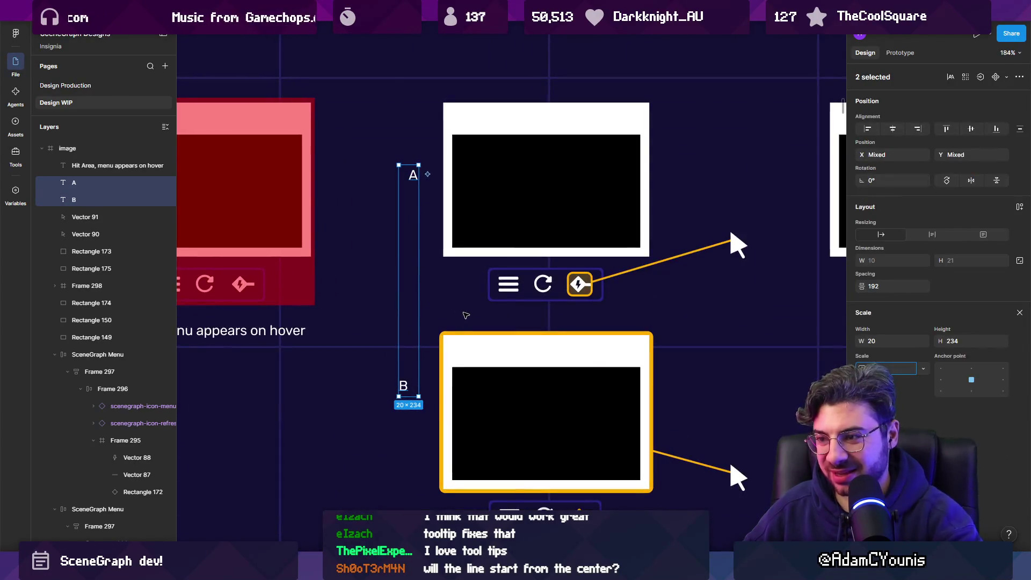
left_click(412, 379)
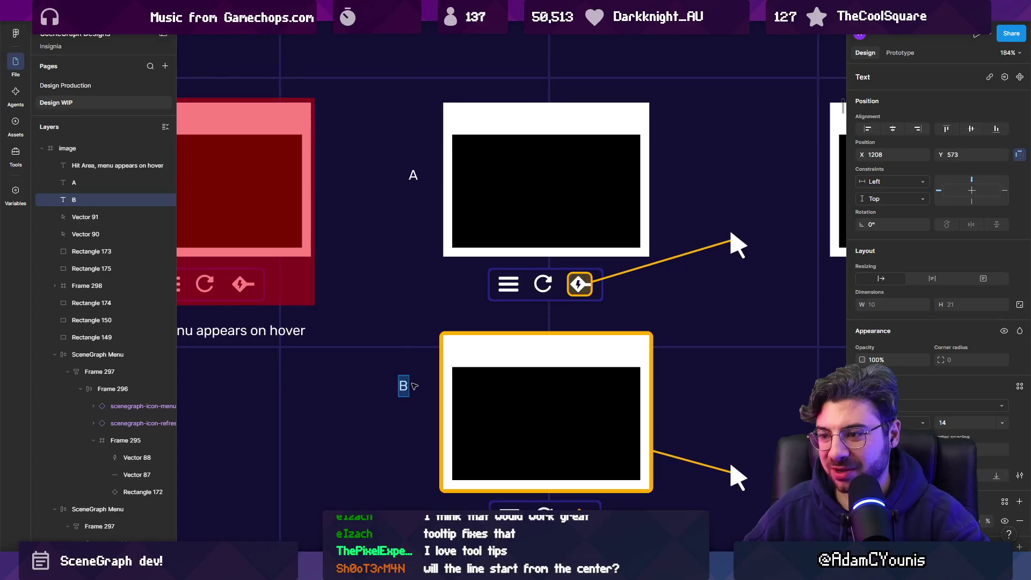
left_click_drag(415, 385, 416, 378)
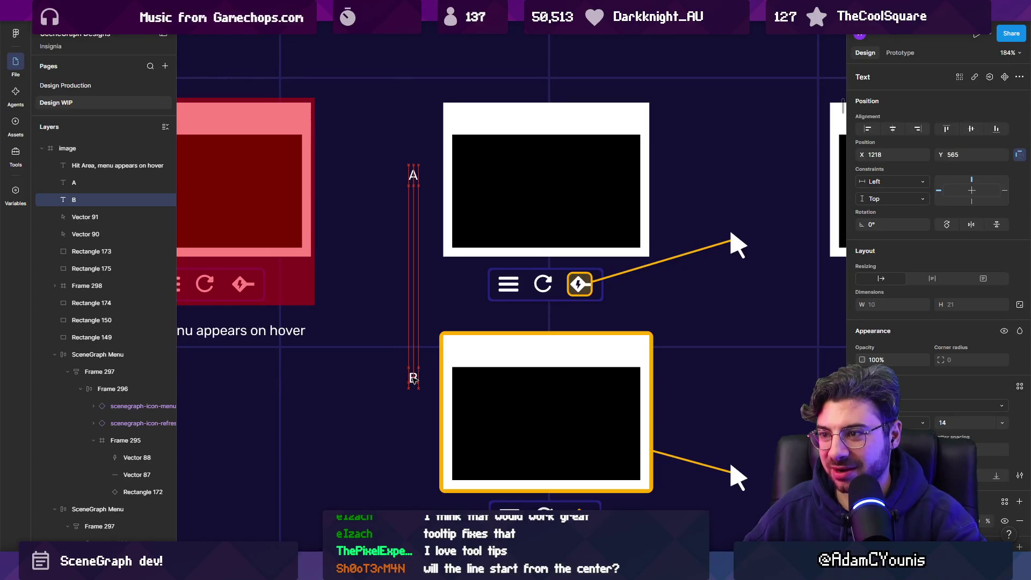
Enlarge the A and B labels and move both up beside the node frames
left_click(409, 175, "shift")
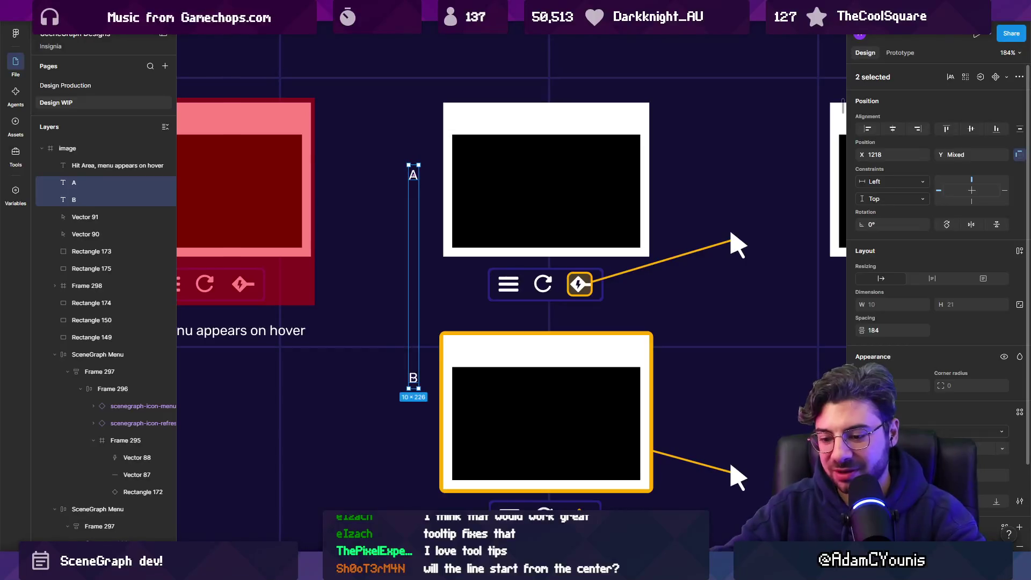
key("ctrl+shift+period")
key("ctrl+shift+period")
left_click_drag(420, 224, 421, 169)
left_click(415, 125)
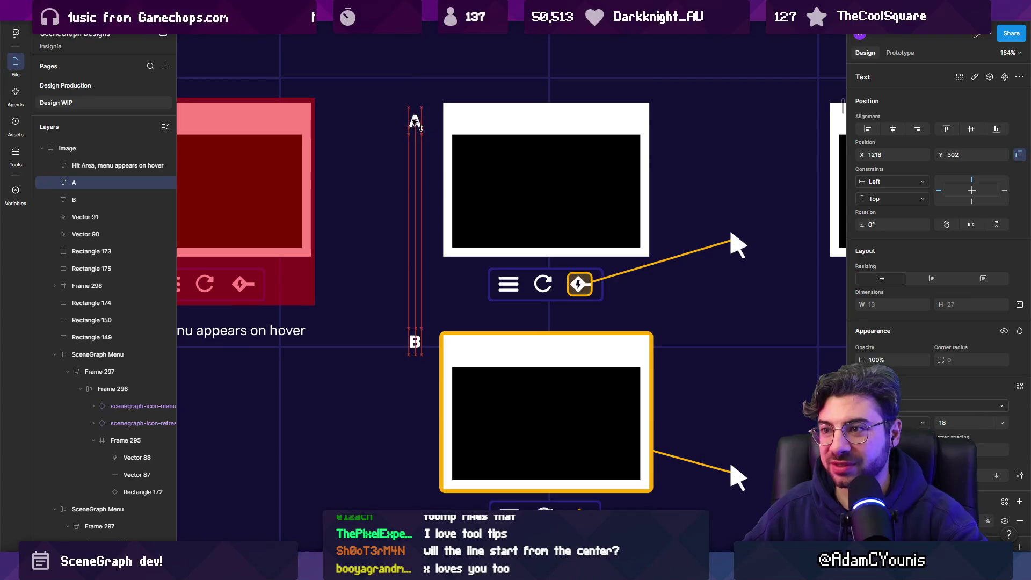
scroll(416, 124, "down", 3)
key("Escape")
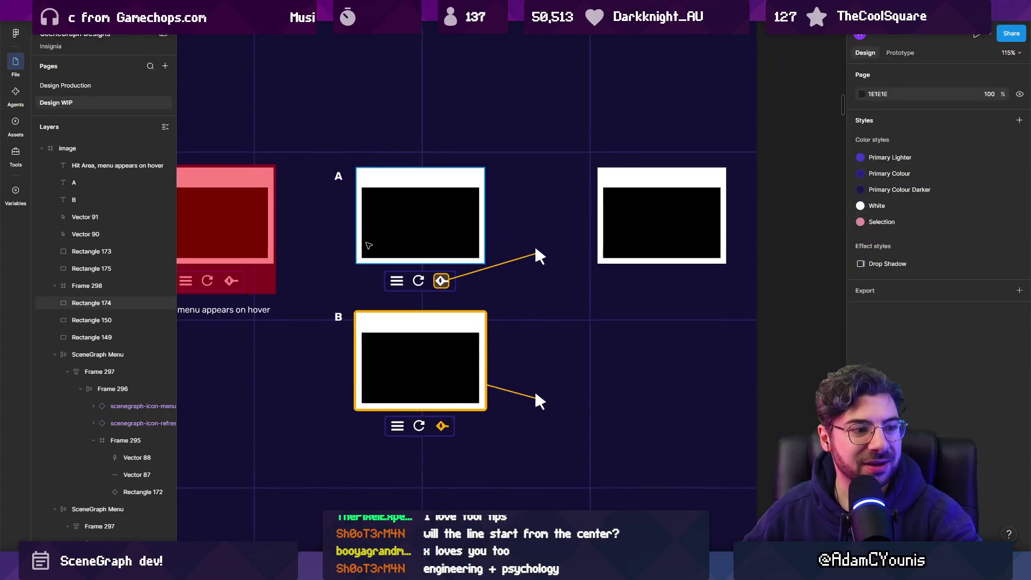
scroll(408, 252, "down", 3)
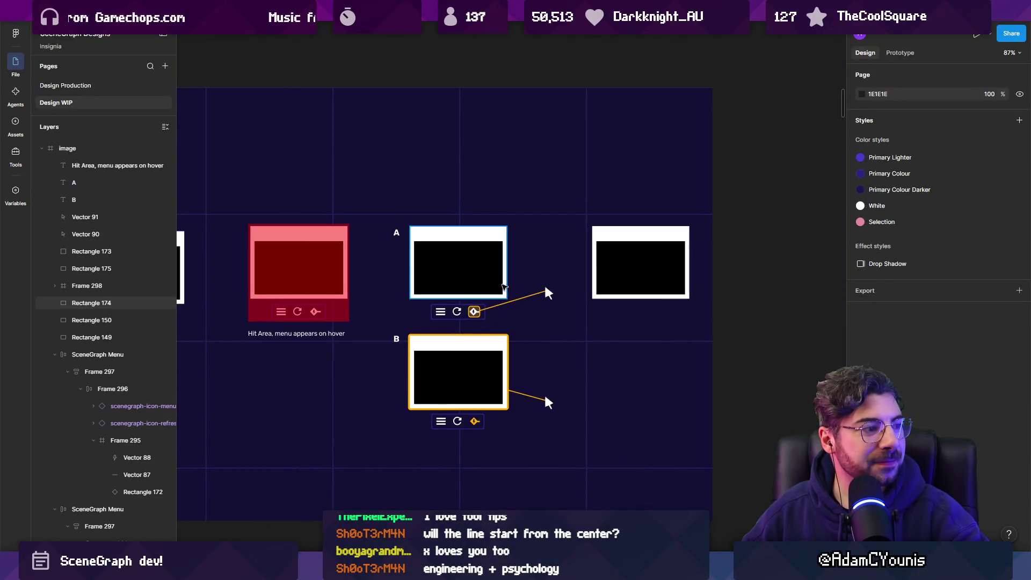
scroll(416, 295, "up", 2)
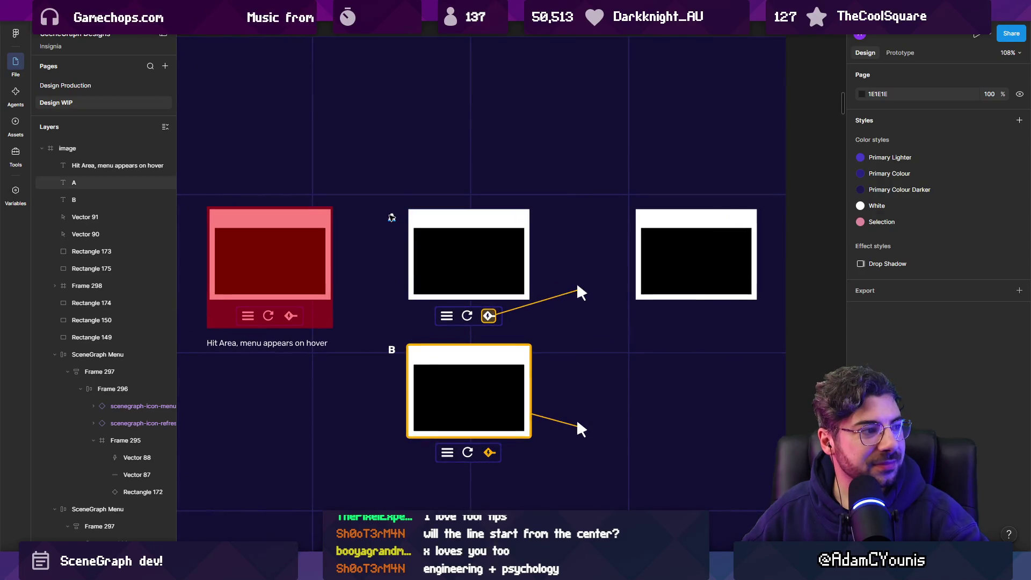
Try nudging the A label up slightly, then undo the nudge
left_click(391, 217)
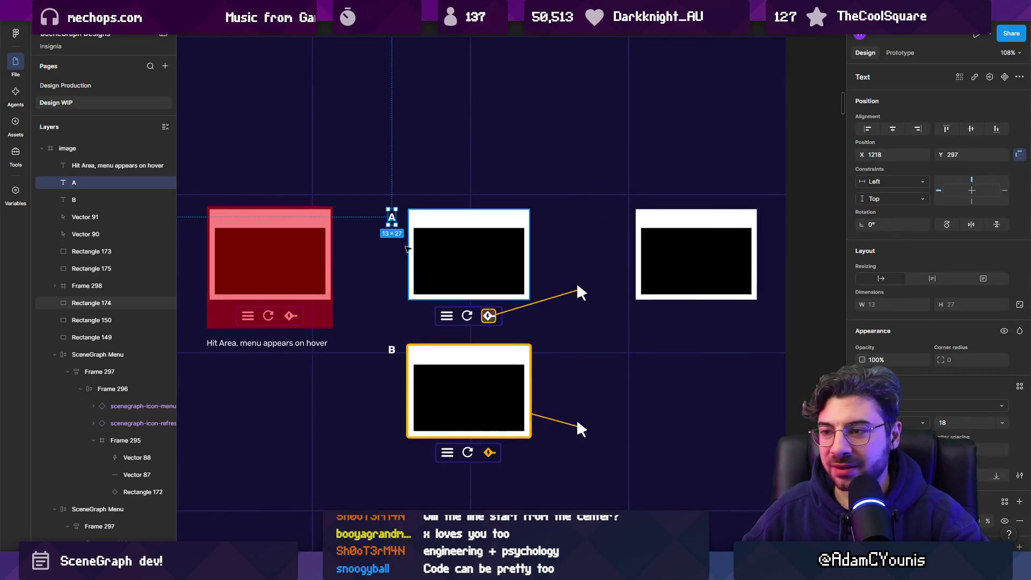
scroll(408, 248, "up", 4)
left_click_drag(396, 203, 396, 197)
scroll(408, 242, "down", 5)
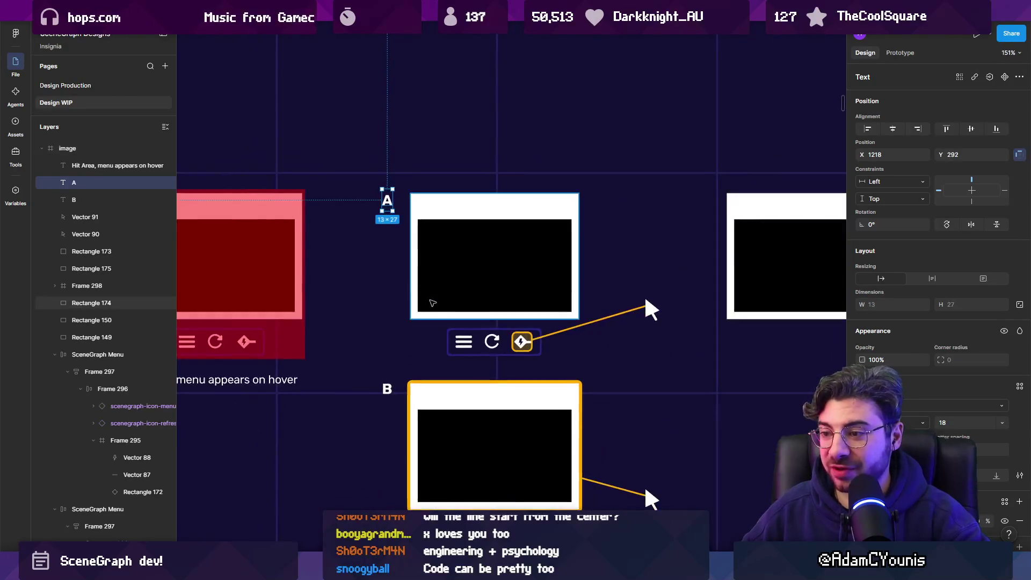
key("ctrl+z")
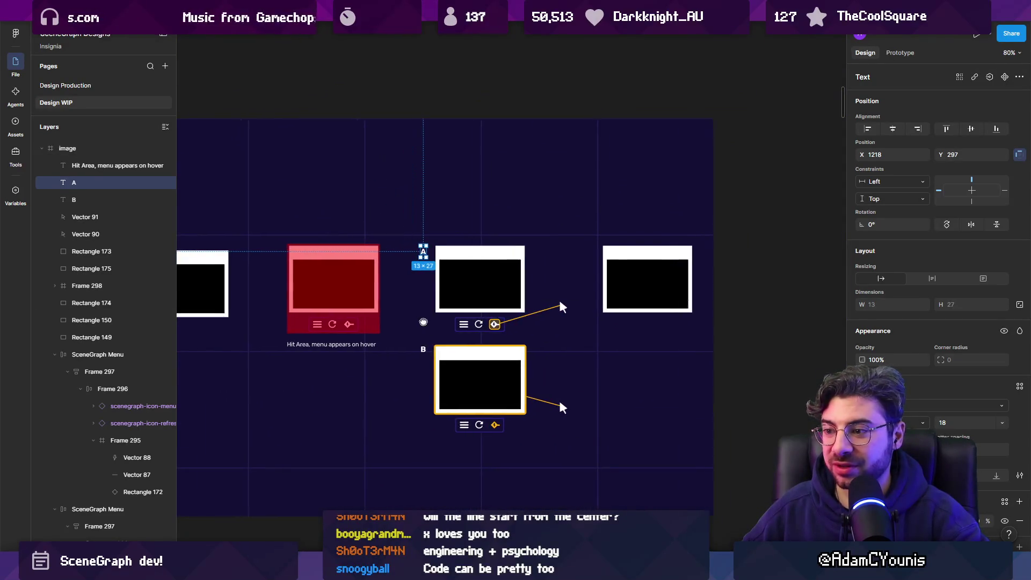
scroll(478, 311, "left", 4)
scroll(486, 283, "down", 5)
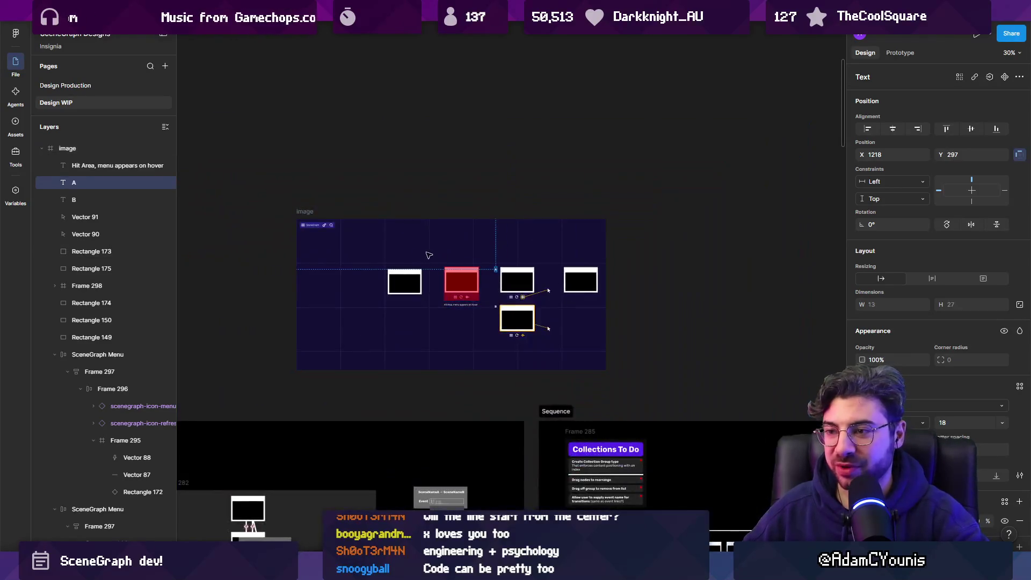
scroll(519, 329, "up", 4)
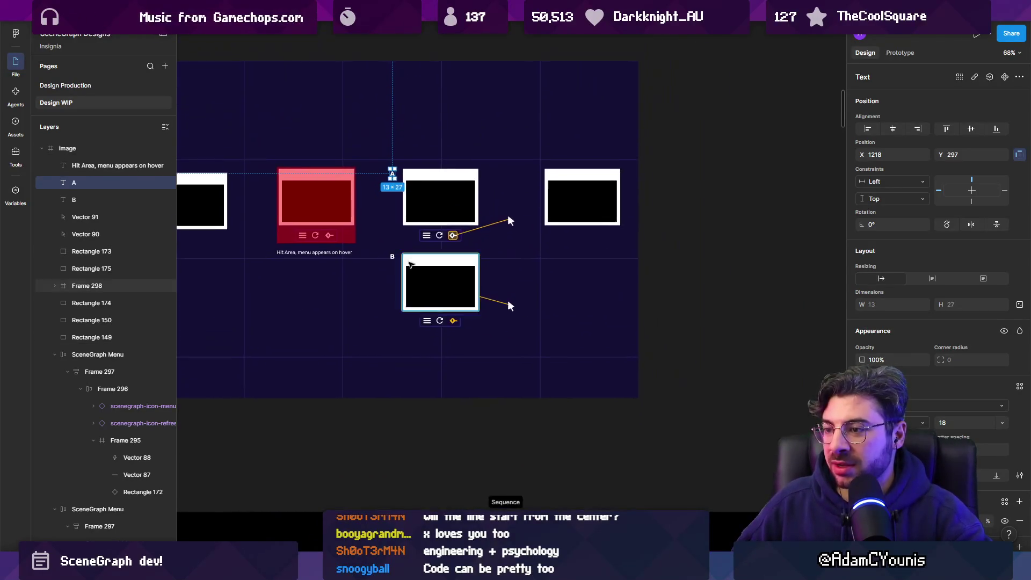
scroll(456, 258, "up", 3)
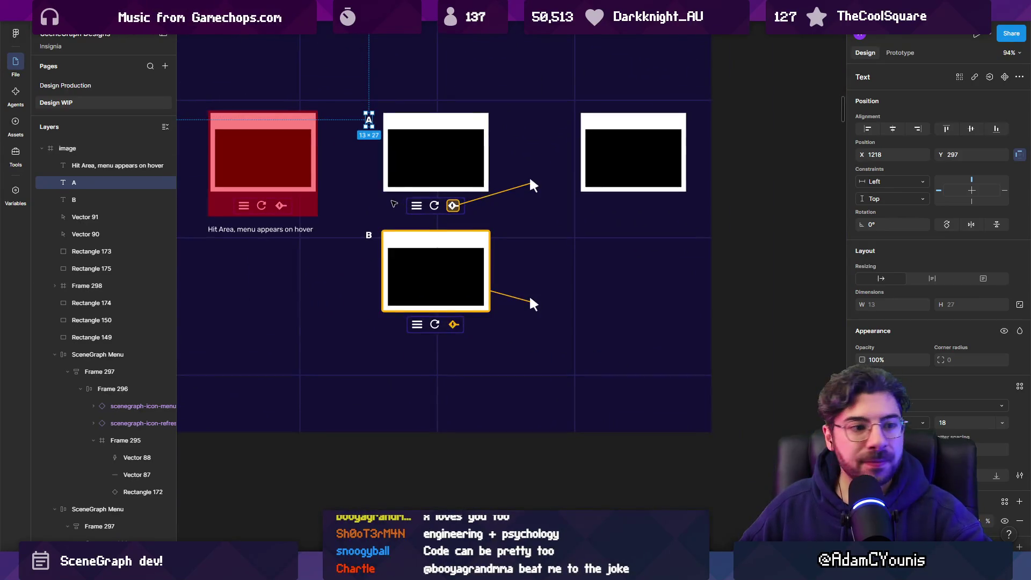
scroll(400, 206, "down", 4)
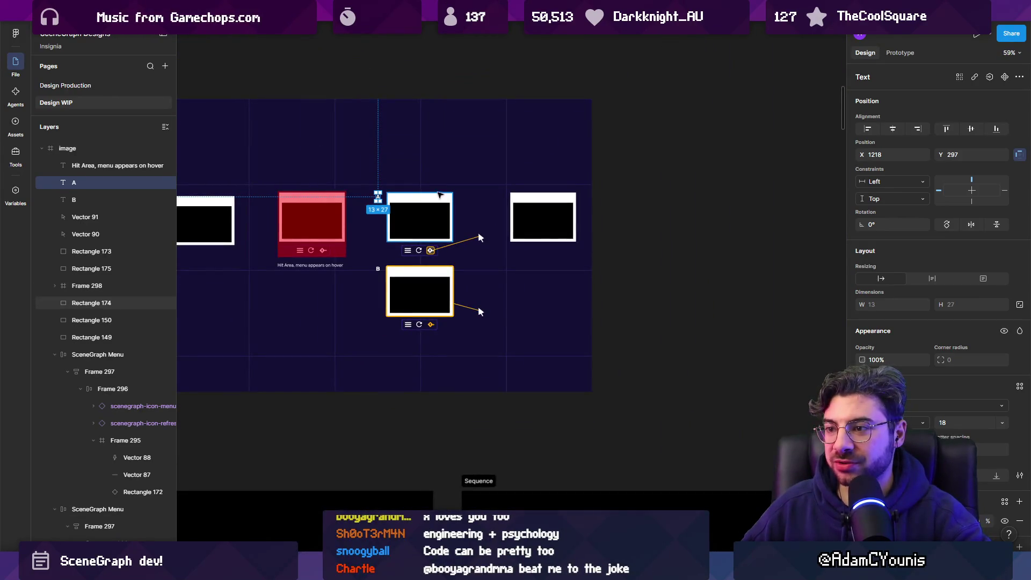
Select node A's white window rectangle instead of the whole image frame
left_click(477, 166)
scroll(375, 191, "right", 3)
scroll(375, 191, "up", 1)
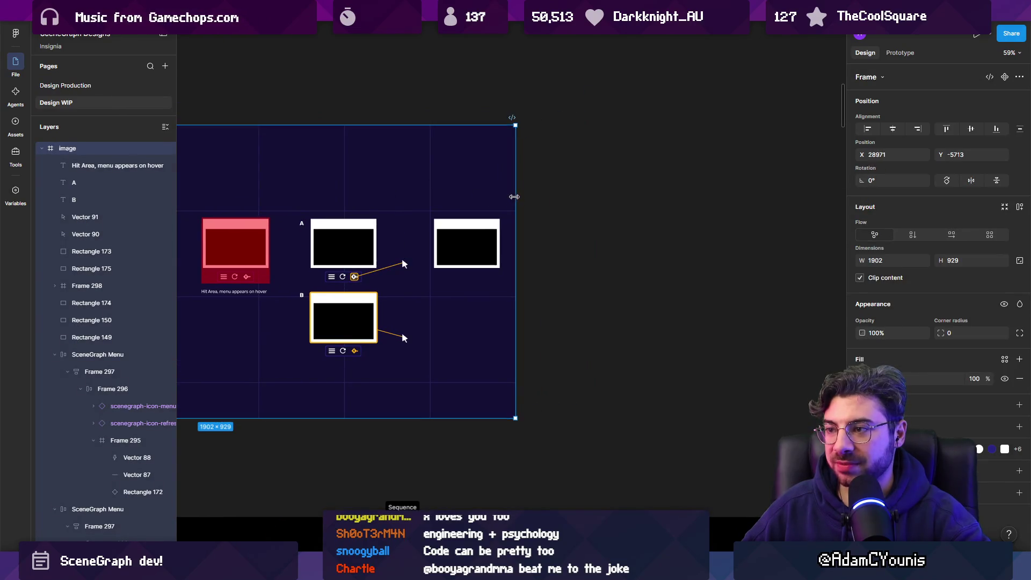
scroll(375, 191, "right", 3)
scroll(518, 226, "left", 5)
key("Escape")
left_click(408, 220)
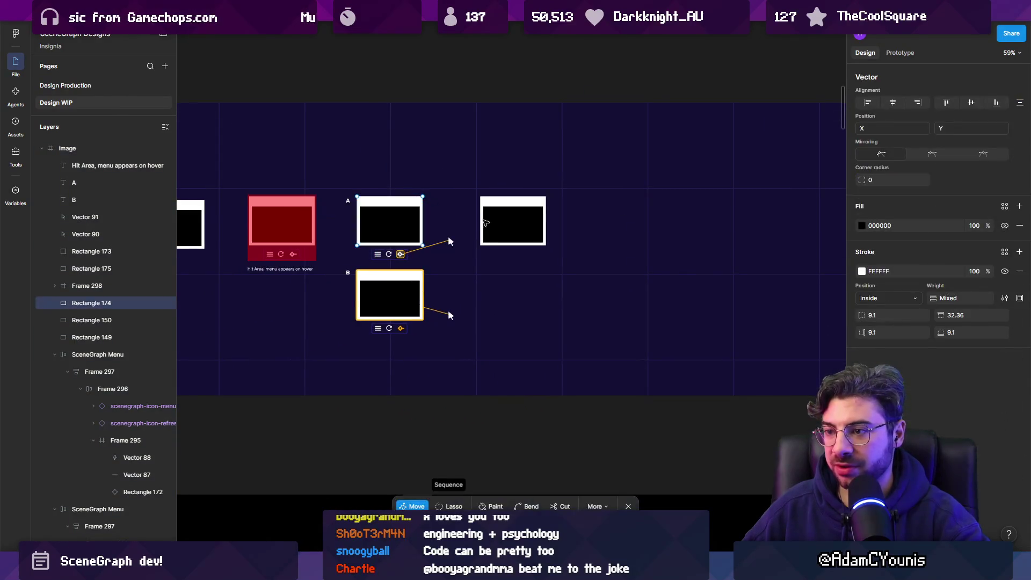
Duplicate both window rectangles and draw a large rectangle covering the copies
left_click(511, 218, "shift")
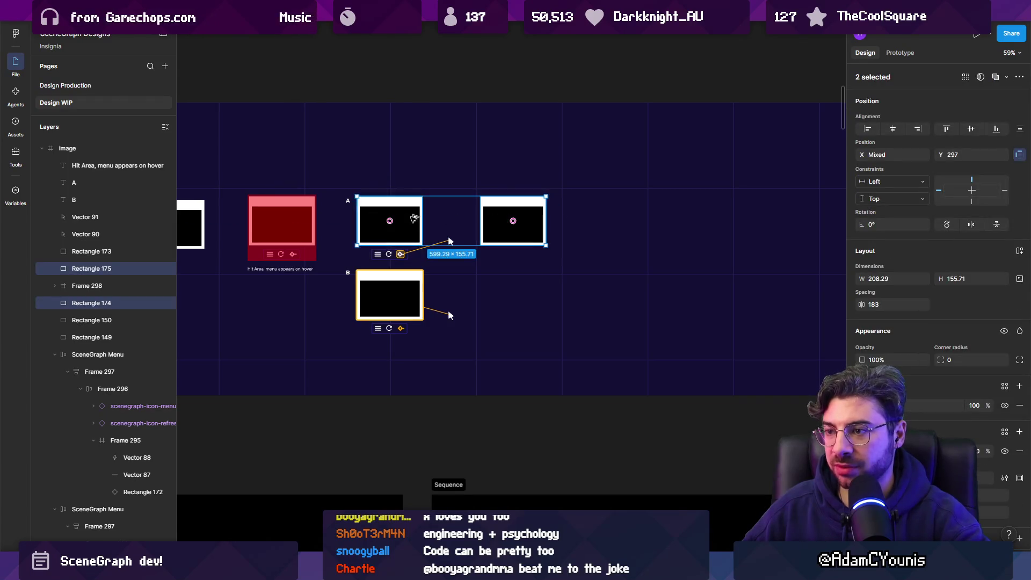
key("ctrl+d")
key("shift+2")
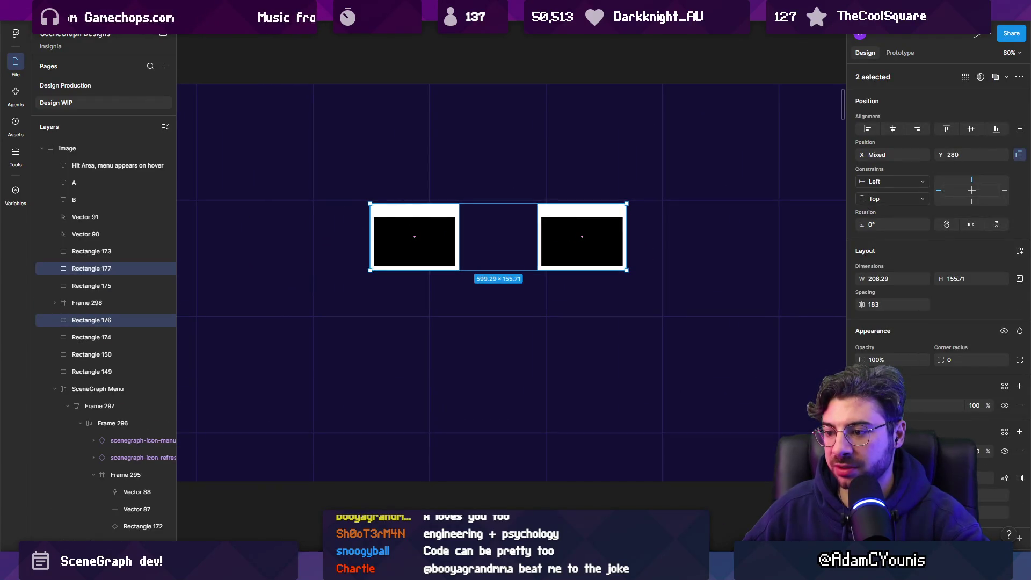
left_click_drag(332, 161, 666, 317)
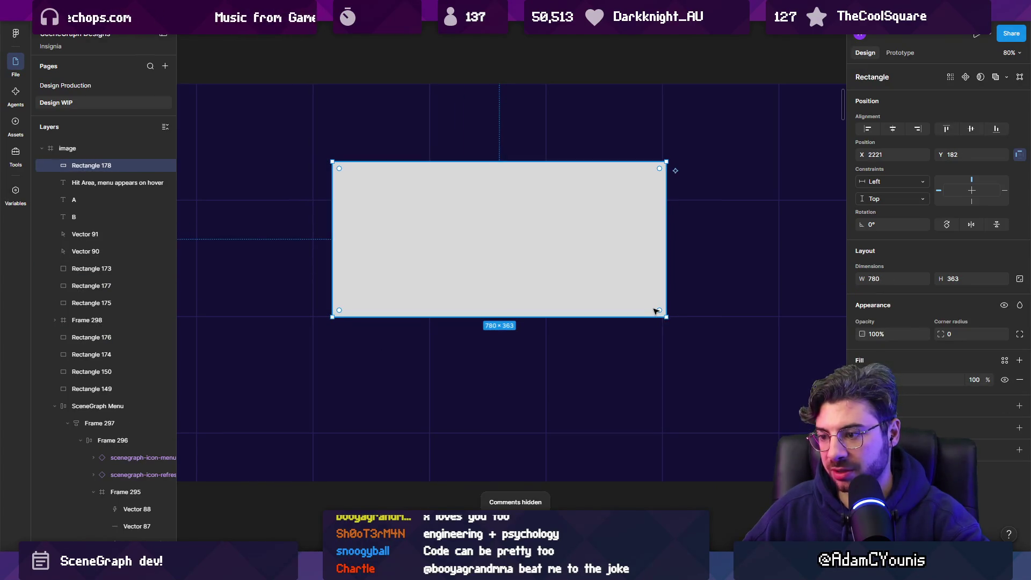
key("ctrl+z")
key("ctrl+z")
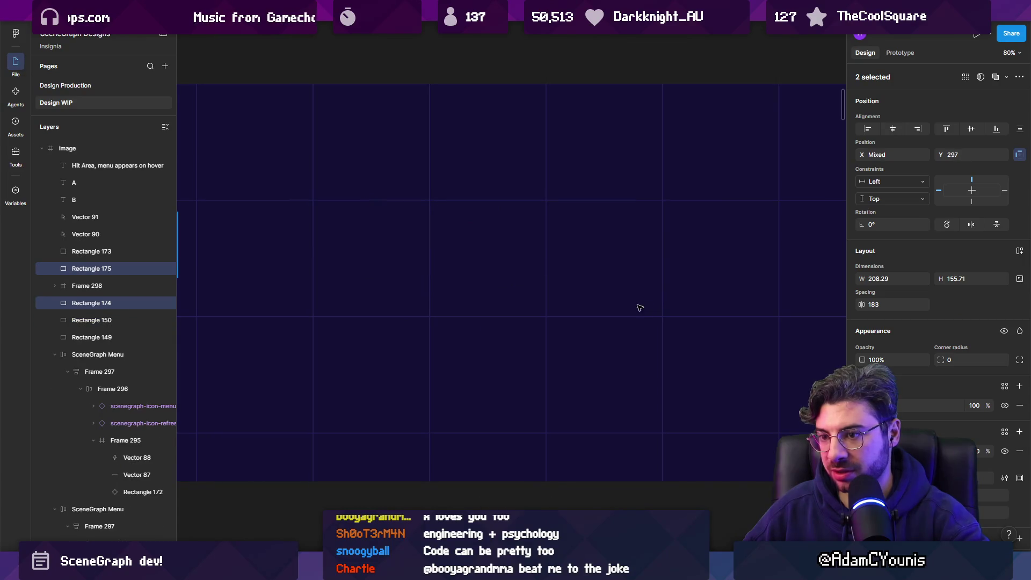
key("shift+1")
key("ctrl+shift+z")
key("ctrl+shift+z")
key("shift+2")
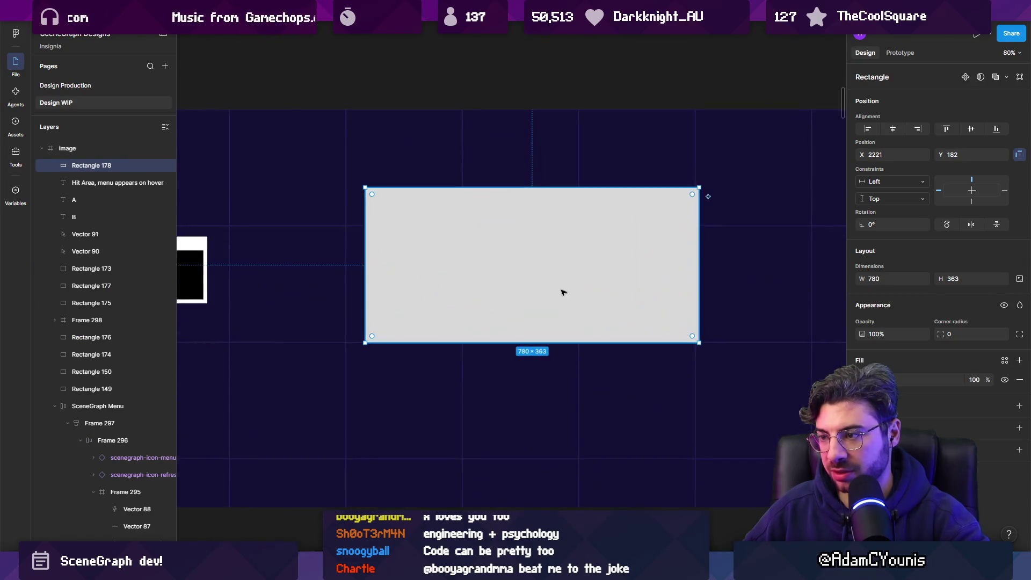
Give the covering rectangle 29% fill opacity, a white outline and rounded corners
mouse_move(863, 332)
left_mouse_down()
mouse_move(829, 324)
mouse_move(891, 335)
left_mouse_up()
left_click(1019, 406)
left_click(862, 425)
left_click_drag(984, 380, 945, 380)
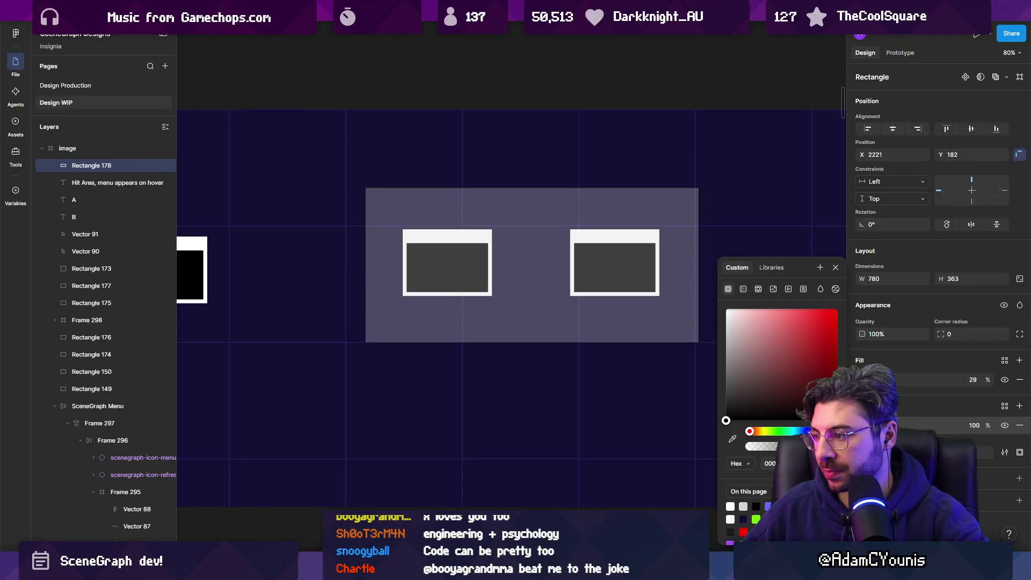
left_click(862, 425)
left_click(861, 380)
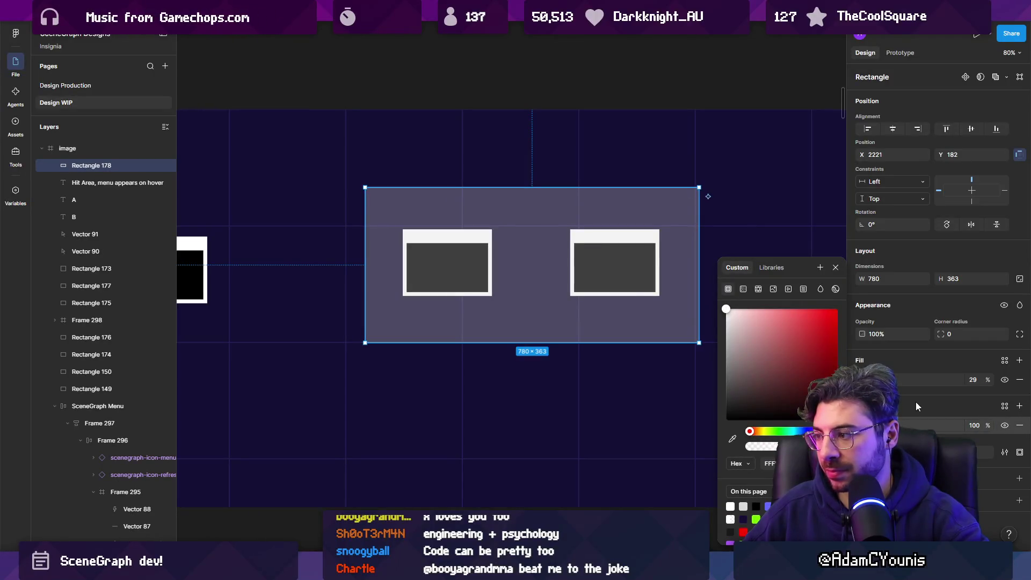
key("Return")
left_click_drag(943, 330, 992, 327)
key("Return")
Place a copy of the menu bar below the translucent box
scroll(318, 306, "down", 2)
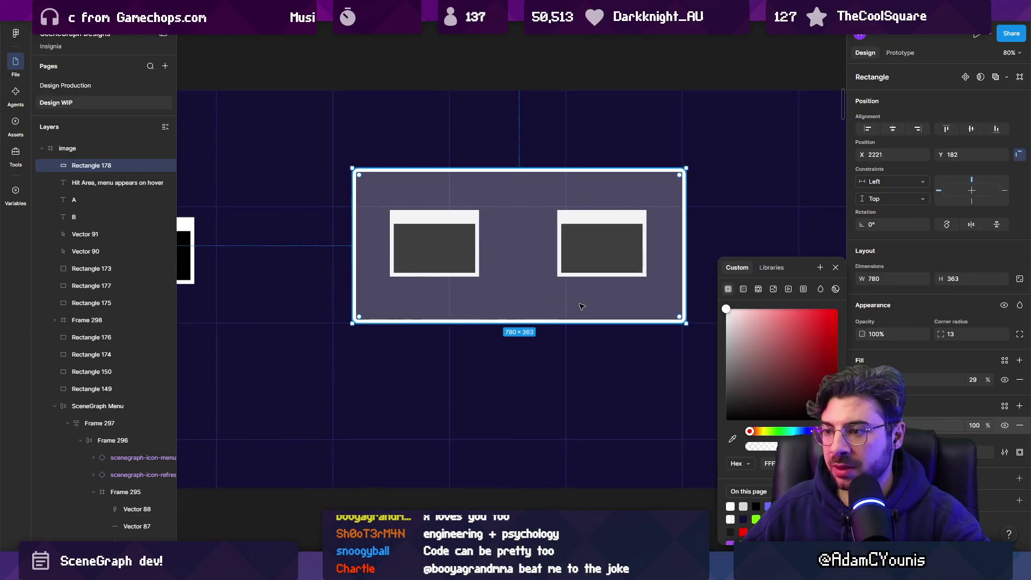
scroll(318, 306, "left", 5)
mouse_move(318, 307)
left_mouse_down()
mouse_move(543, 334)
mouse_move(776, 340)
left_mouse_up()
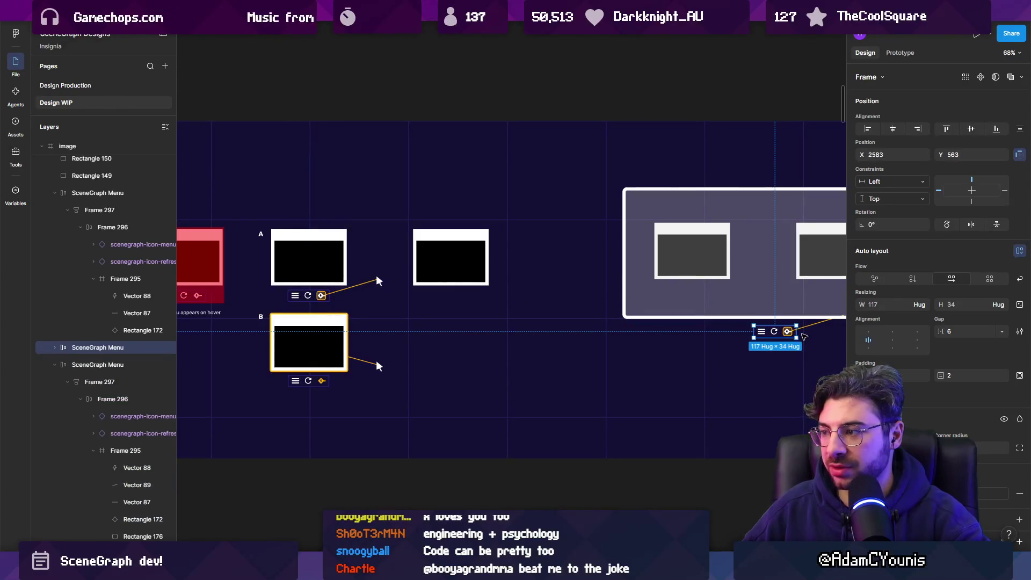
scroll(788, 335, "up", 5)
left_click(510, 367)
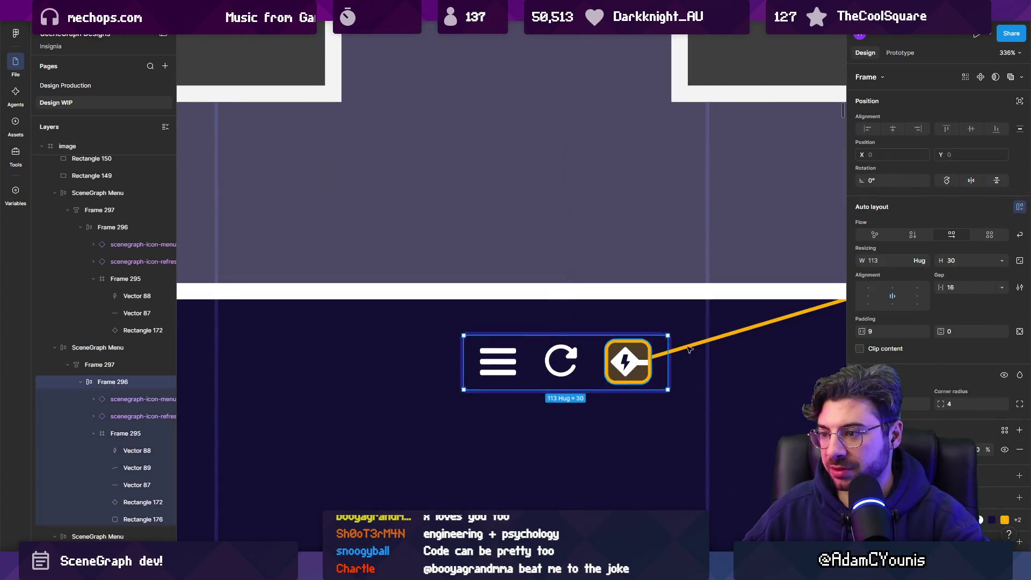
scroll(429, 371, "down", 15)
scroll(332, 377, "up", 5)
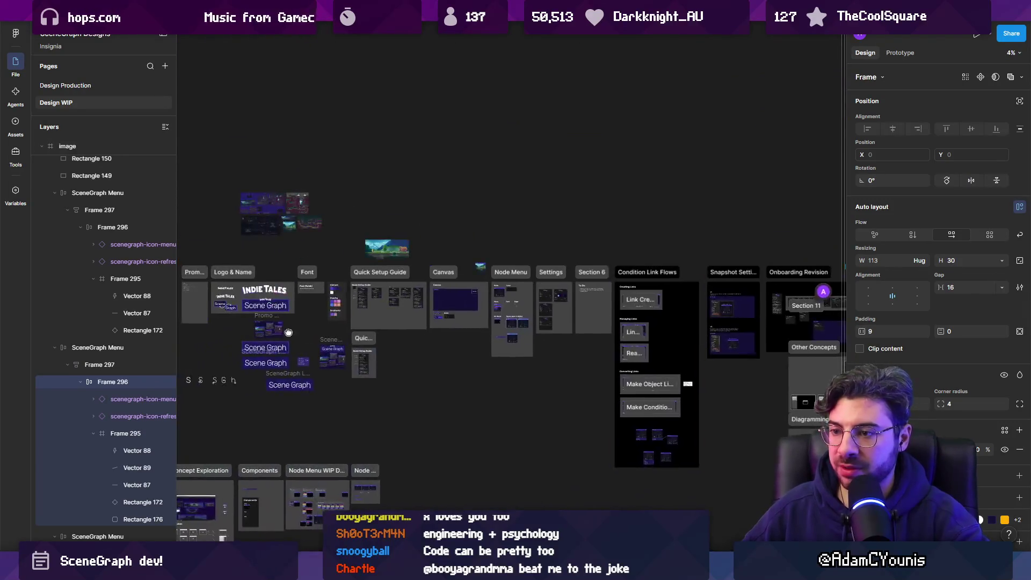
scroll(479, 321, "right", 5)
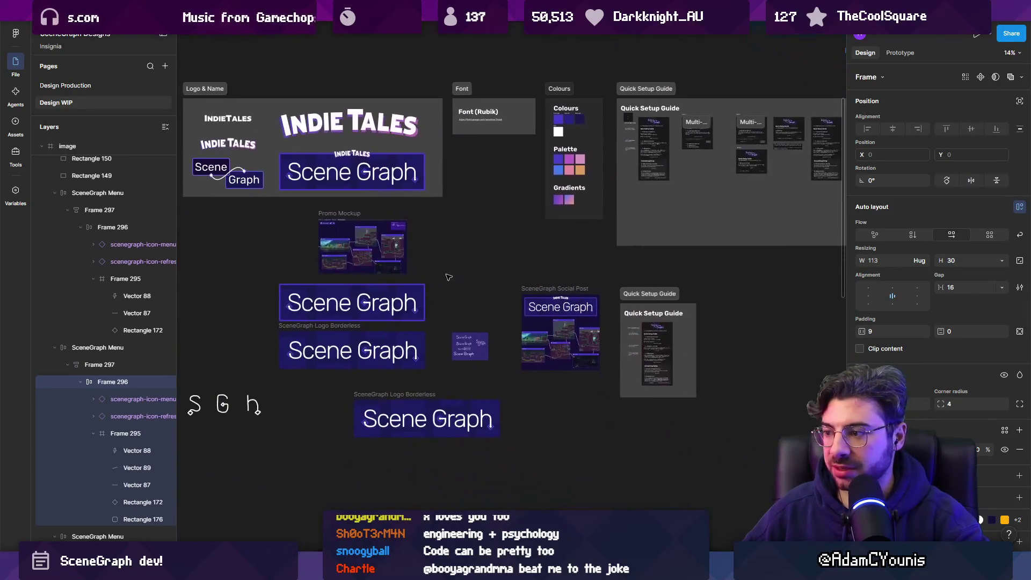
scroll(666, 208, "up", 5)
scroll(667, 209, "up", 5)
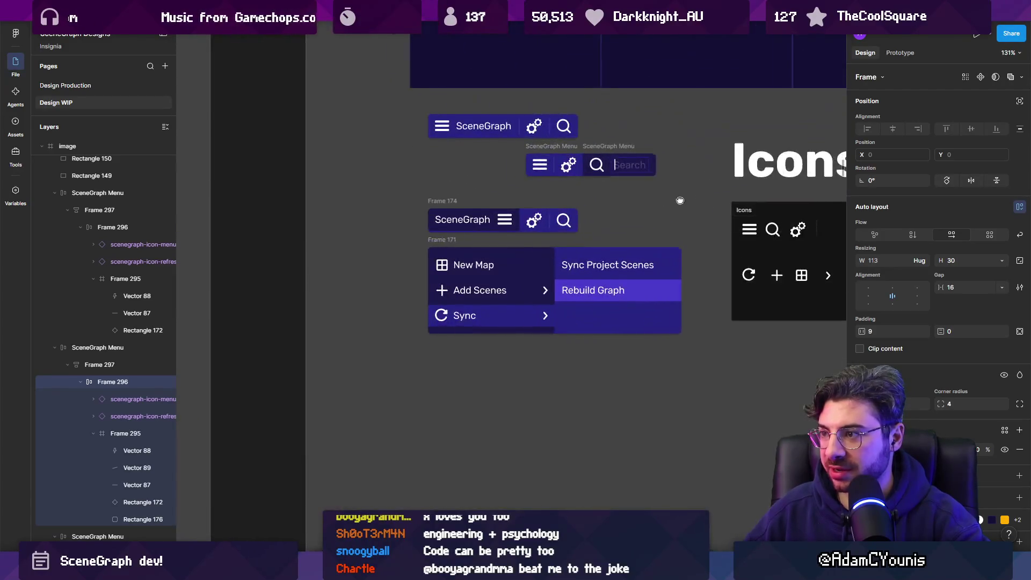
left_click(695, 334)
scroll(696, 336, "down", 10)
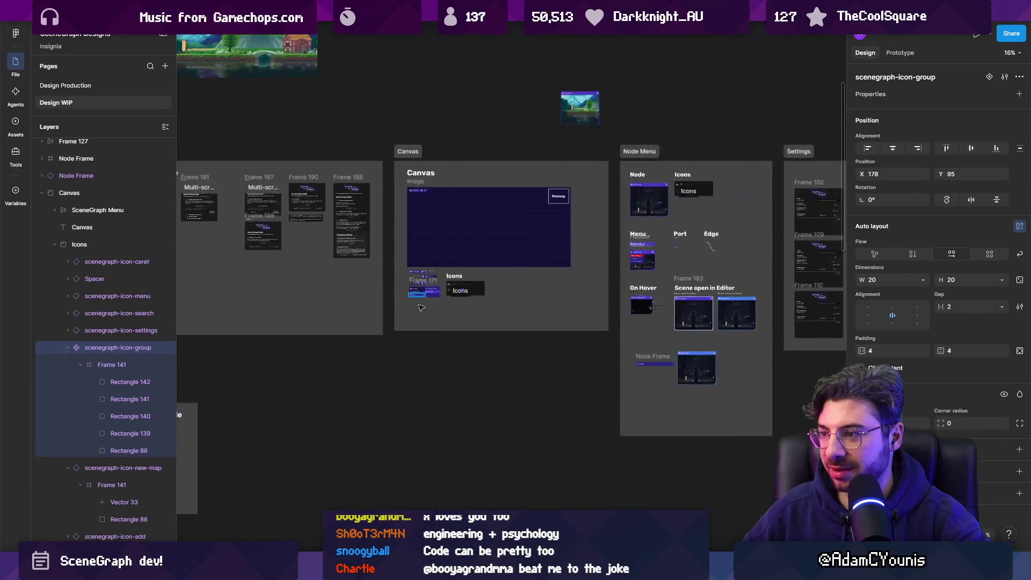
scroll(201, 276, "right", 10)
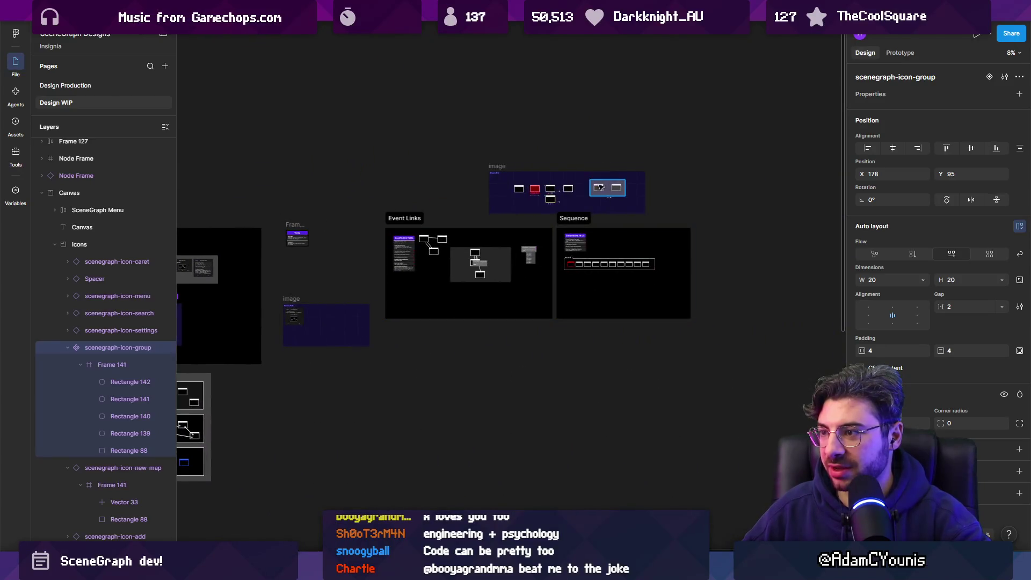
scroll(603, 189, "up", 20)
left_click(503, 226)
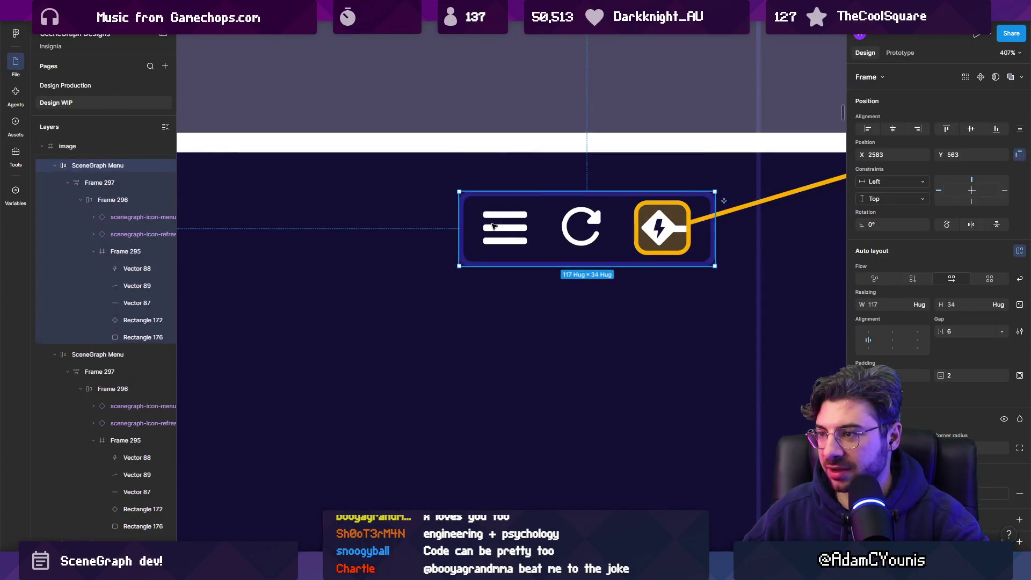
Paste the group icon after the menu icon and delete the refresh icon
double_click(492, 227)
left_click(506, 229)
key("ctrl+v")
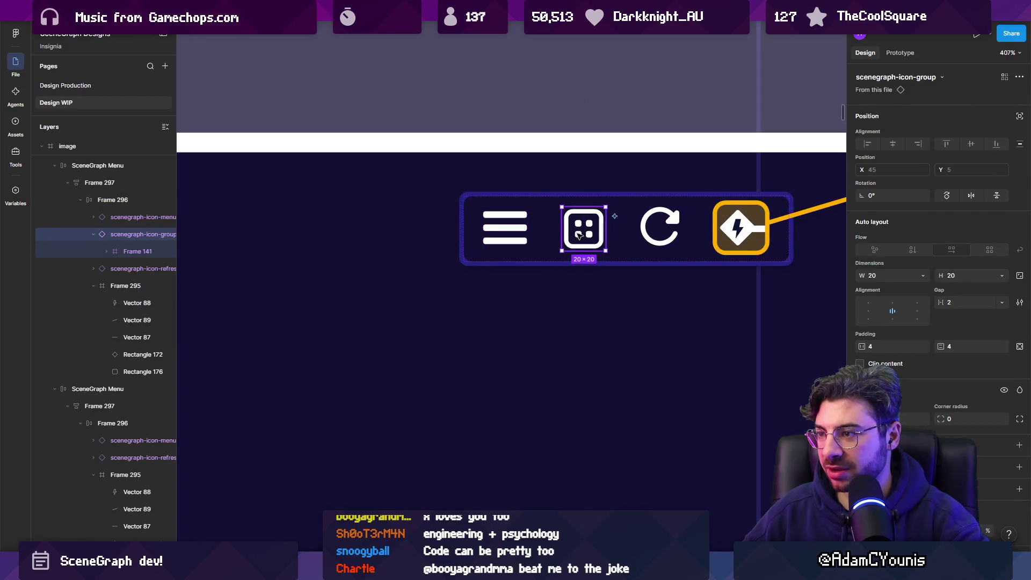
left_click(515, 229)
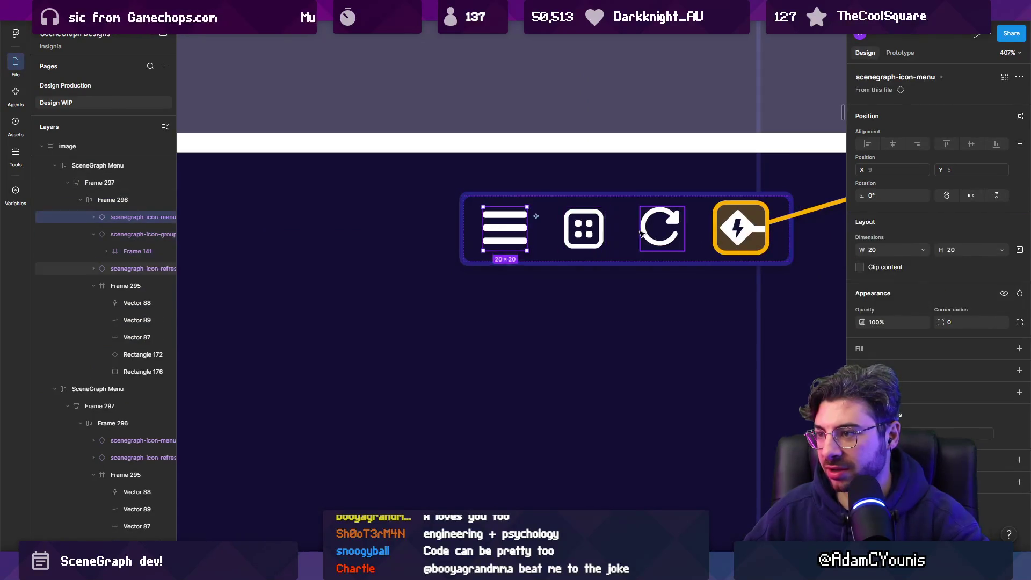
left_click(661, 228)
left_click(734, 228, "shift")
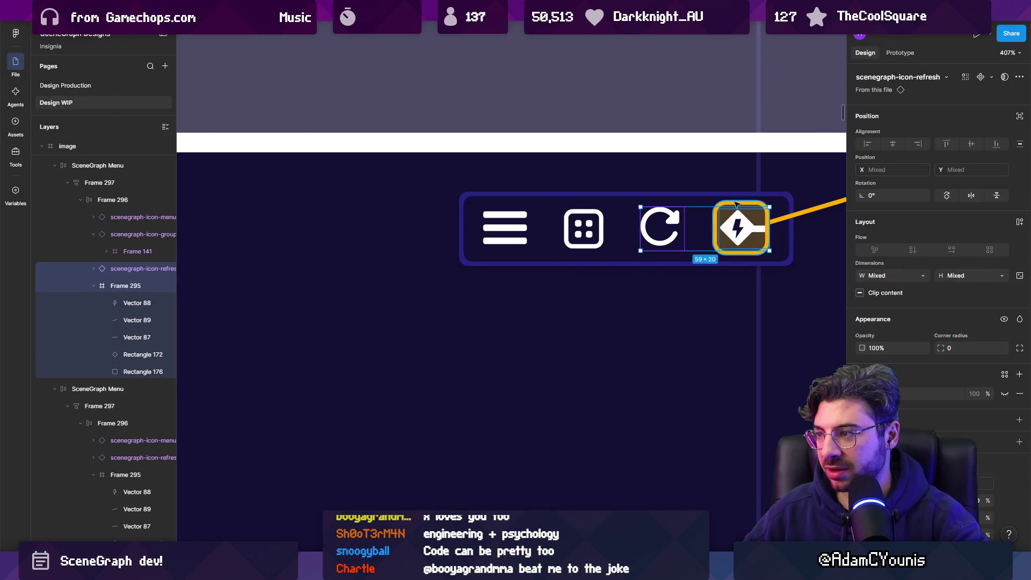
scroll(736, 204, "right", 4)
key("Delete")
Delete the orange connector line and the lightning icon from the menu bar
double_click(596, 234)
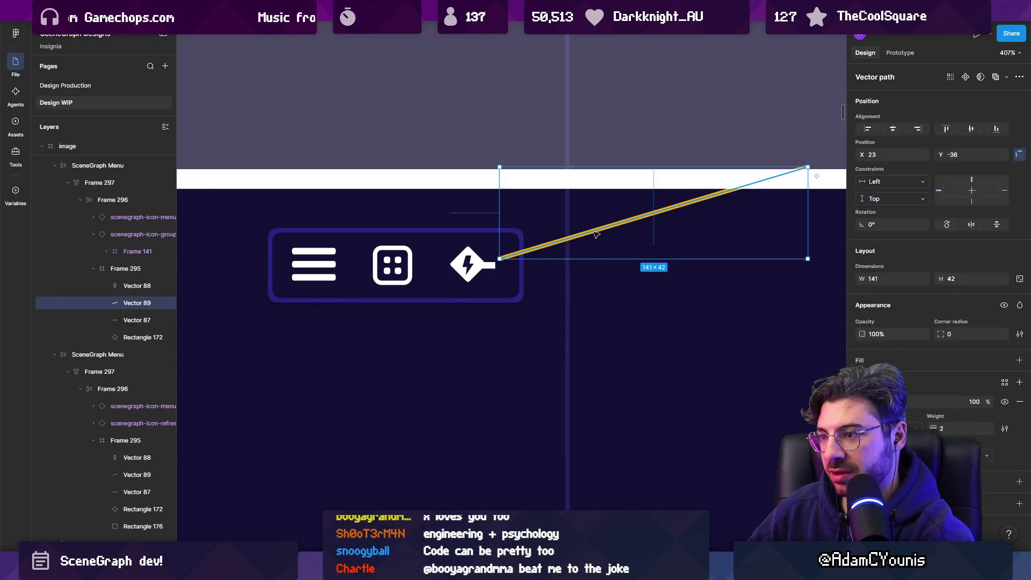
double_click(596, 234)
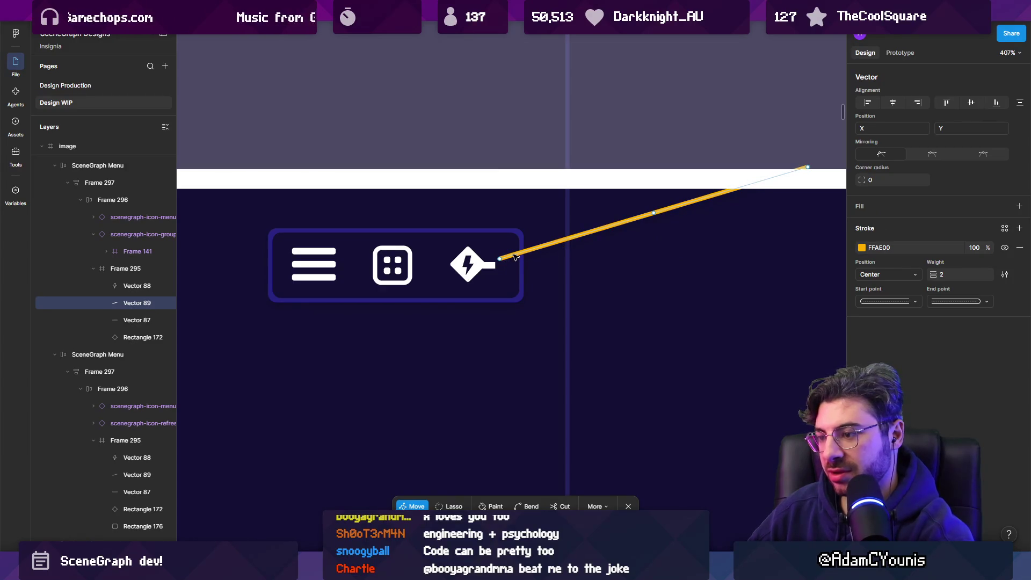
key("Escape")
key("Delete")
left_click(485, 267)
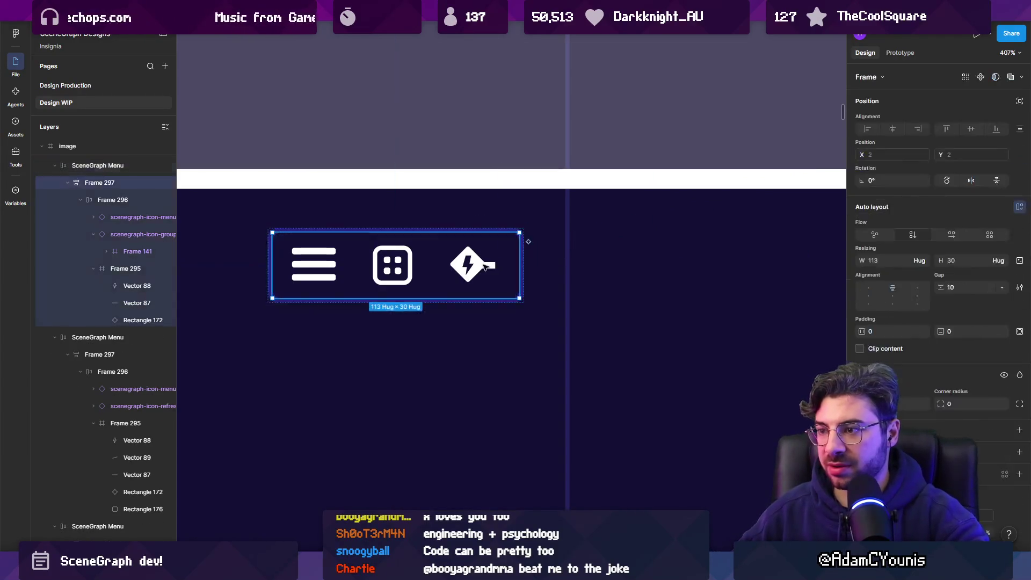
double_click(485, 267)
key("Delete")
scroll(486, 264, "down", 5)
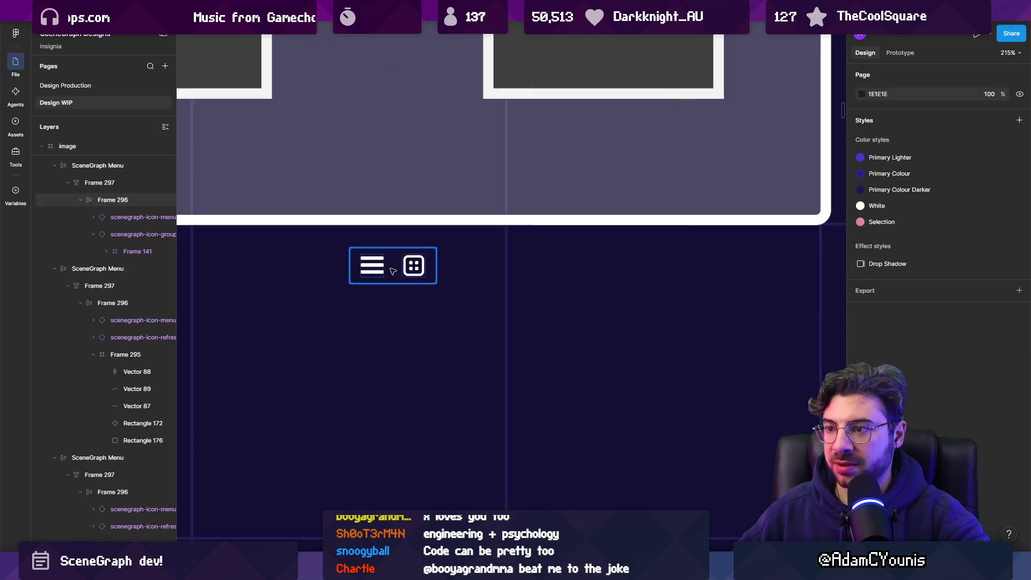
Duplicate the group icon into a third icon and shift the menu bar left under the nodes
left_click(420, 304)
double_click(420, 304)
key("ctrl+d")
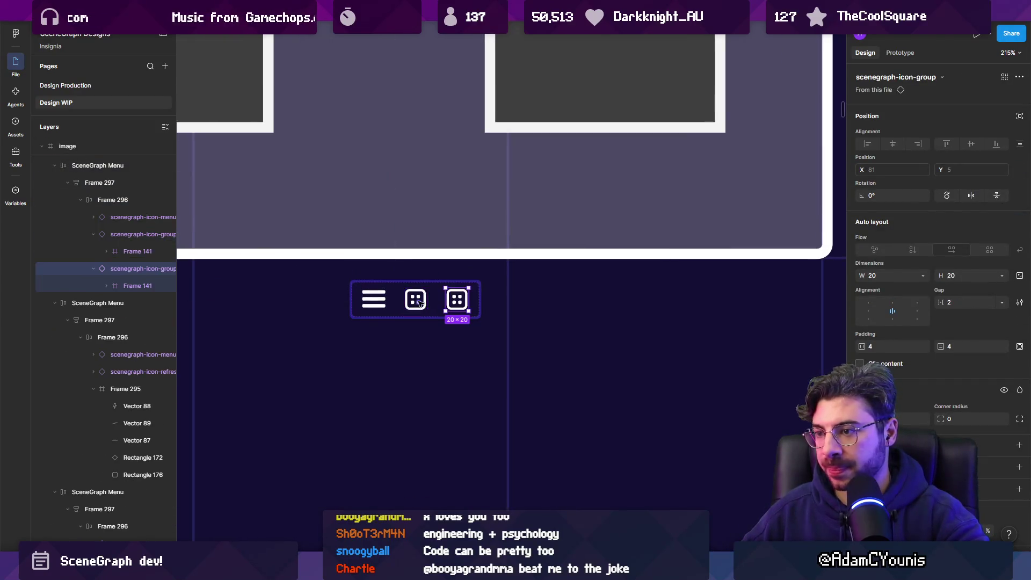
scroll(416, 302, "up", 5)
key("Escape")
key("Escape")
scroll(483, 268, "down", 10)
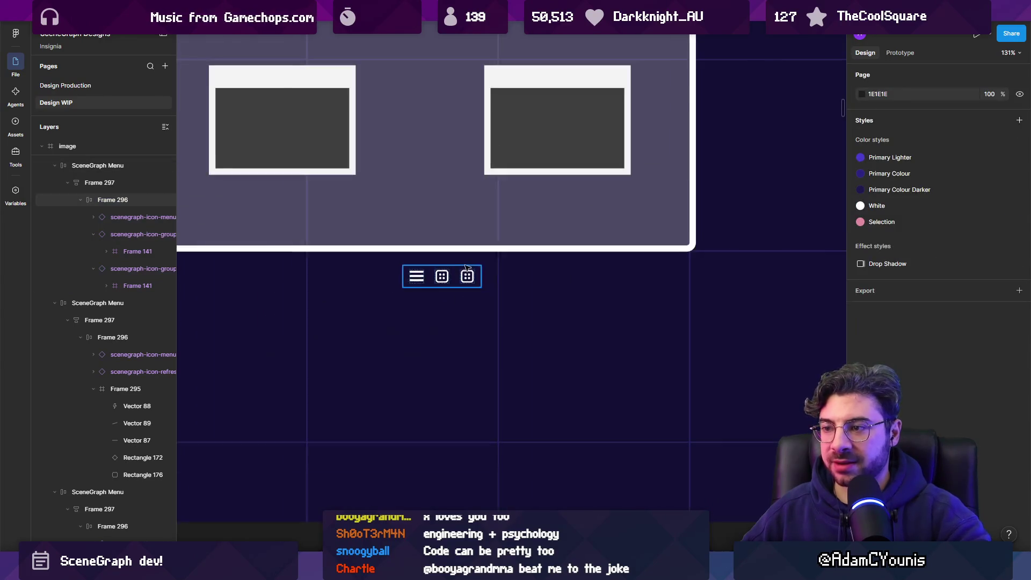
scroll(513, 244, "up", 3)
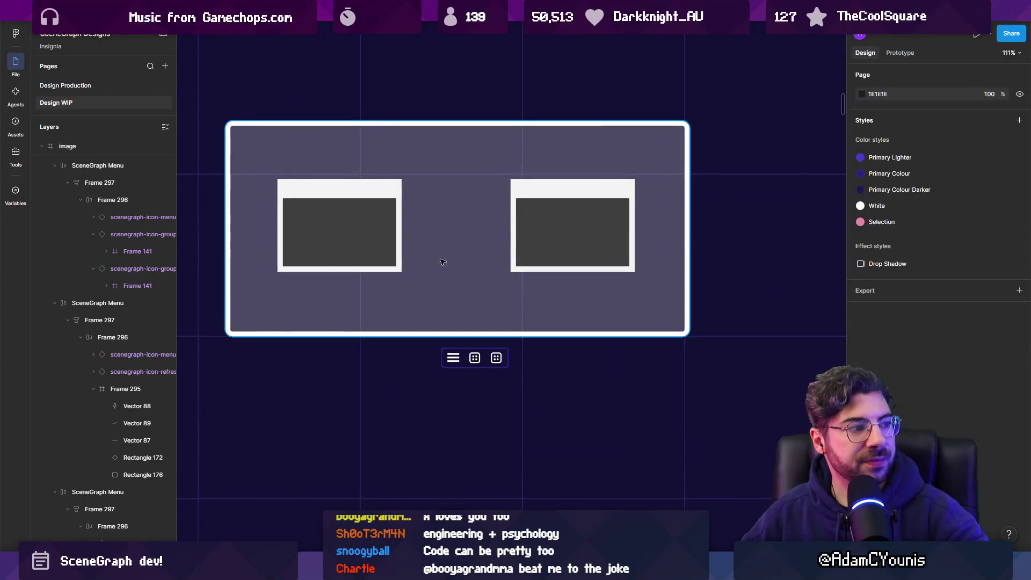
scroll(468, 360, "up", 2)
left_click_drag(469, 361, 441, 362)
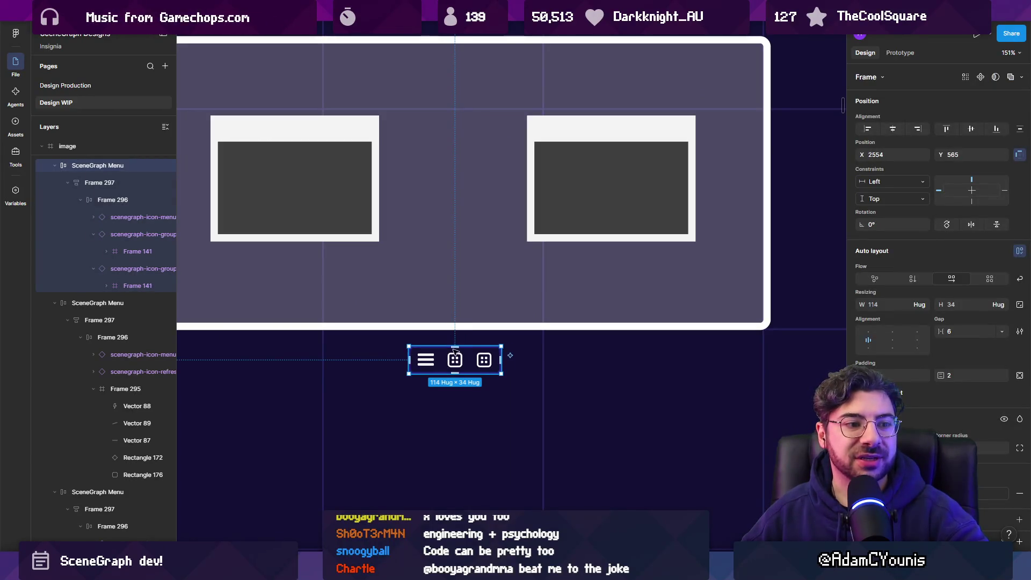
Delete the grey box around the two nodes and select both node rectangles
scroll(483, 323, "down", 1)
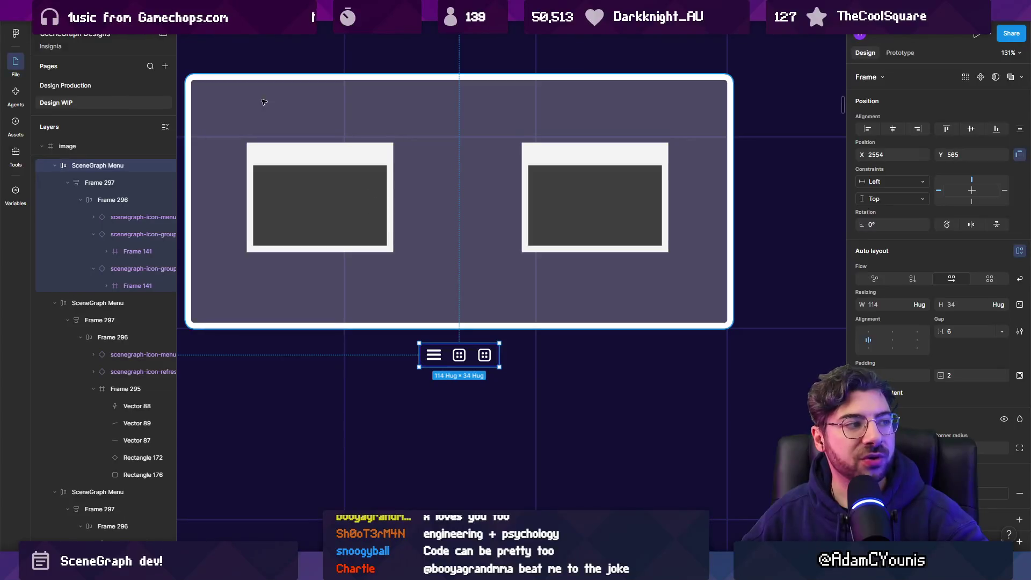
left_click(493, 321)
key("Delete")
left_click(386, 207)
left_click(625, 195, "shift")
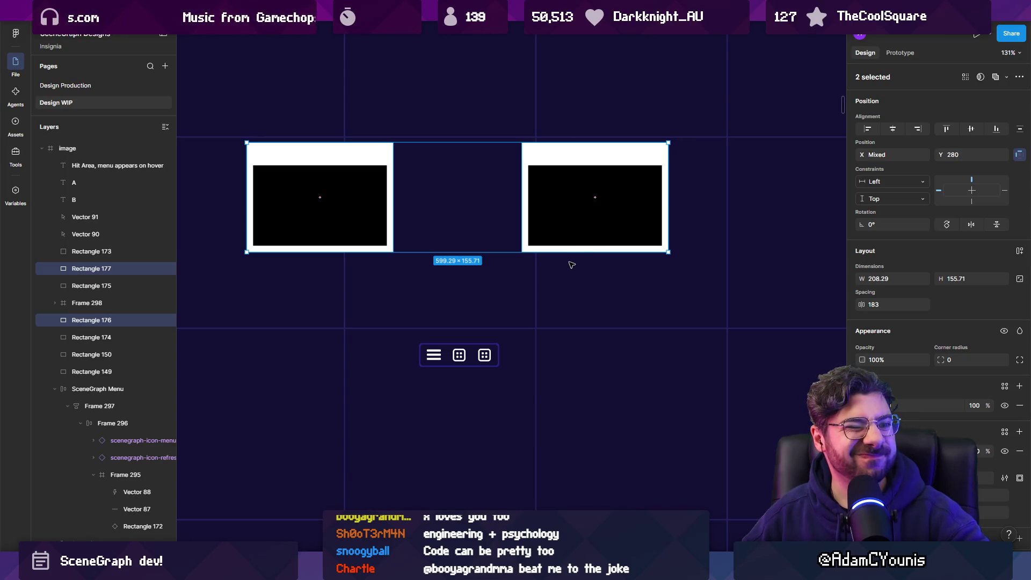
Undo to restore the translucent box (Rectangle 178), then select the menu bar's icon row
key("ctrl+z")
key("ctrl+z")
key("ctrl+z")
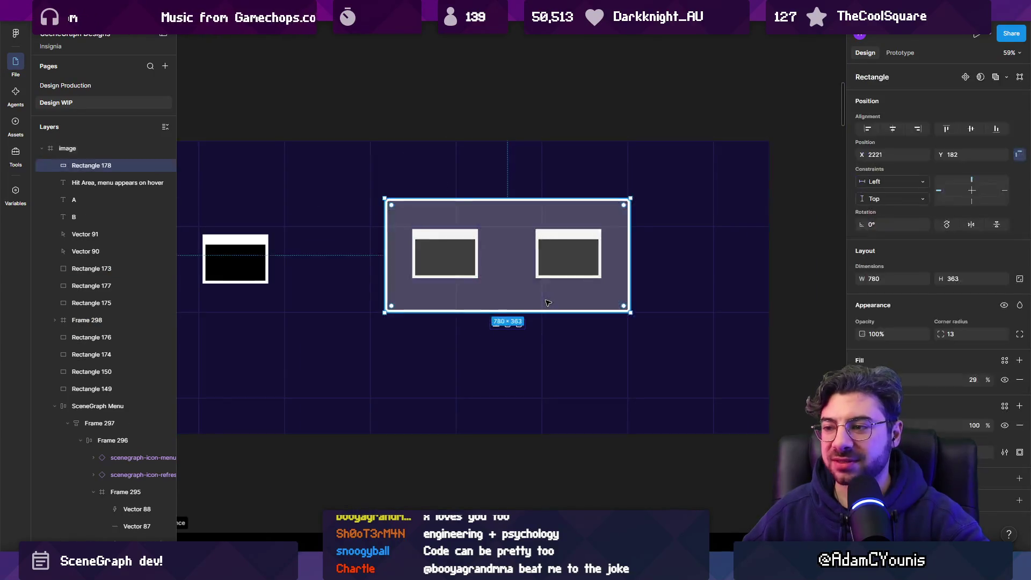
key("Escape")
scroll(548, 302, "left", 3)
scroll(188, 300, "up", 5)
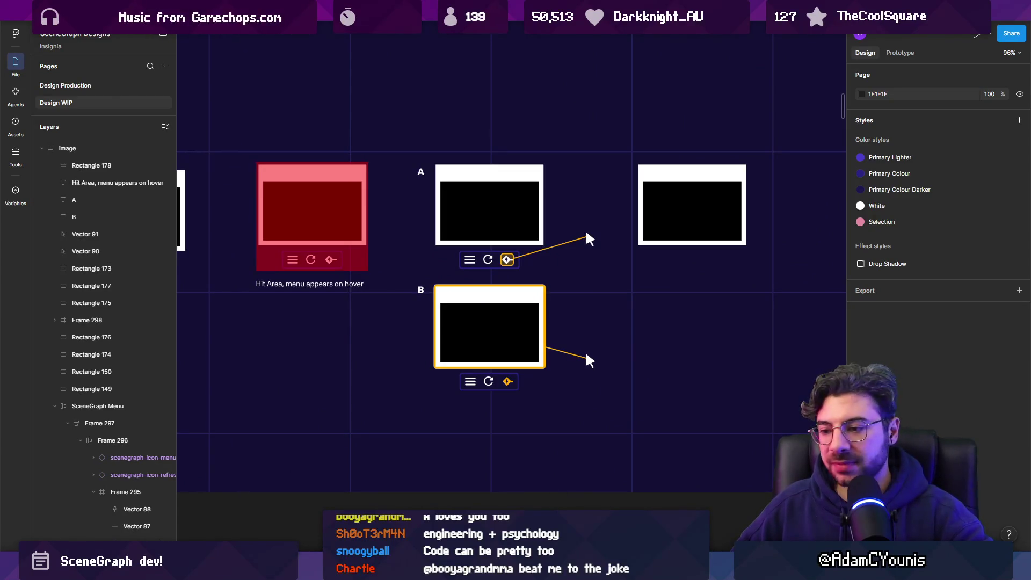
mouse_move(399, 569)
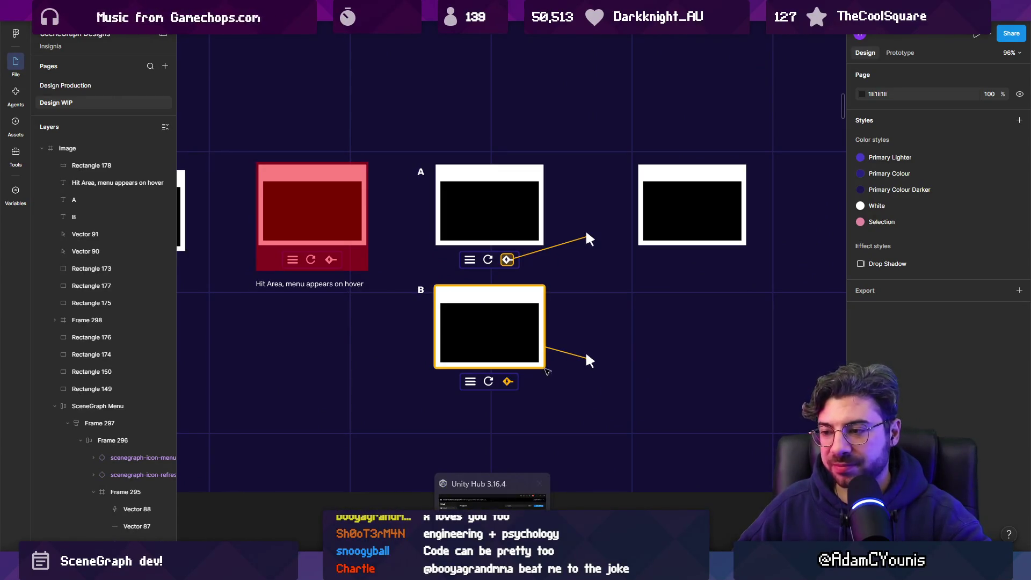
scroll(660, 267, "right", 5)
scroll(518, 270, "down", 3)
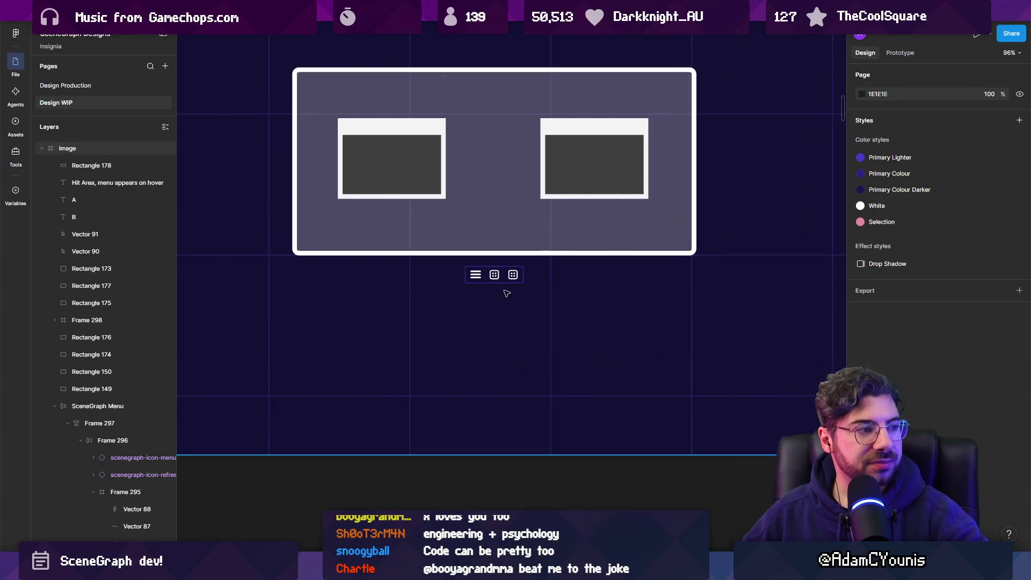
scroll(518, 269, "down", 3)
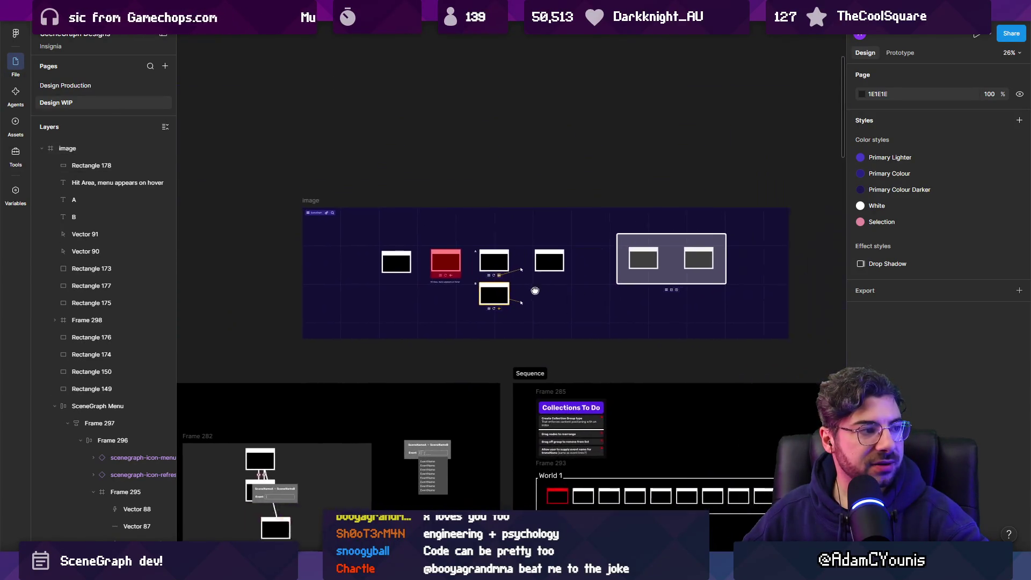
scroll(524, 284, "up", 6)
scroll(526, 301, "down", 2)
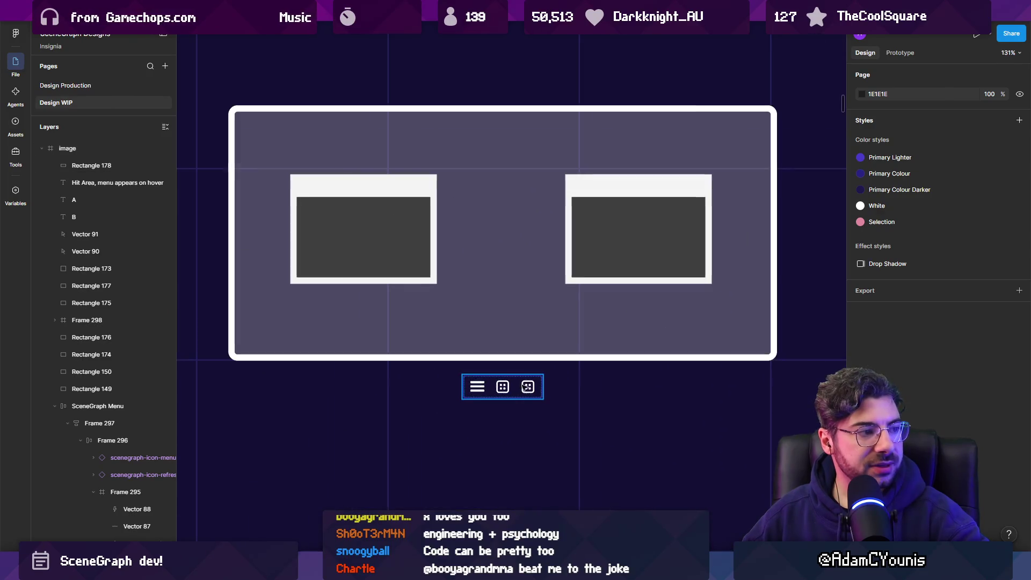
left_click(529, 388)
scroll(529, 387, "up", 5)
left_click(580, 384)
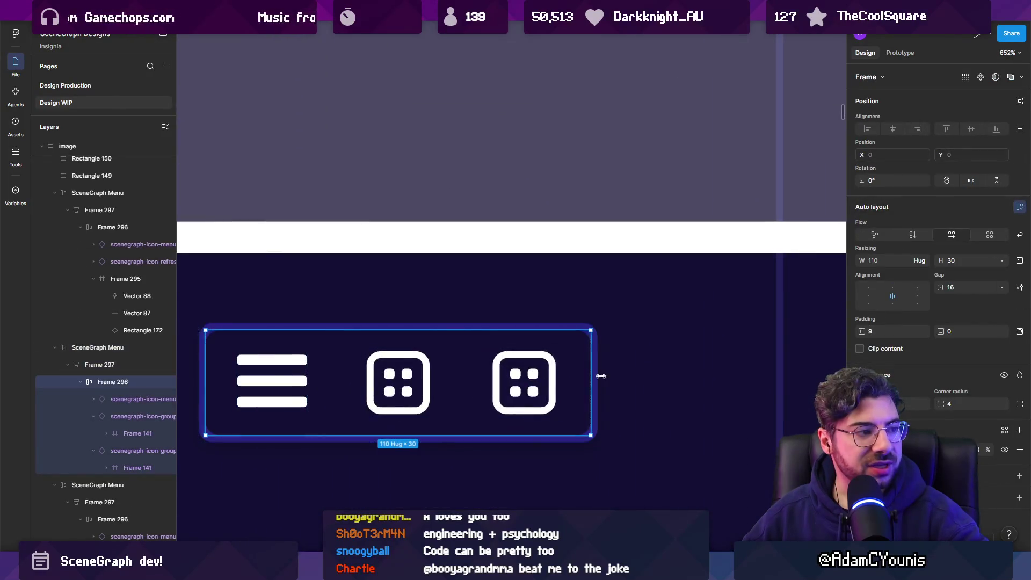
Detach the third icon group instance from its component
scroll(580, 384, "down", 8)
scroll(538, 257, "down", 5)
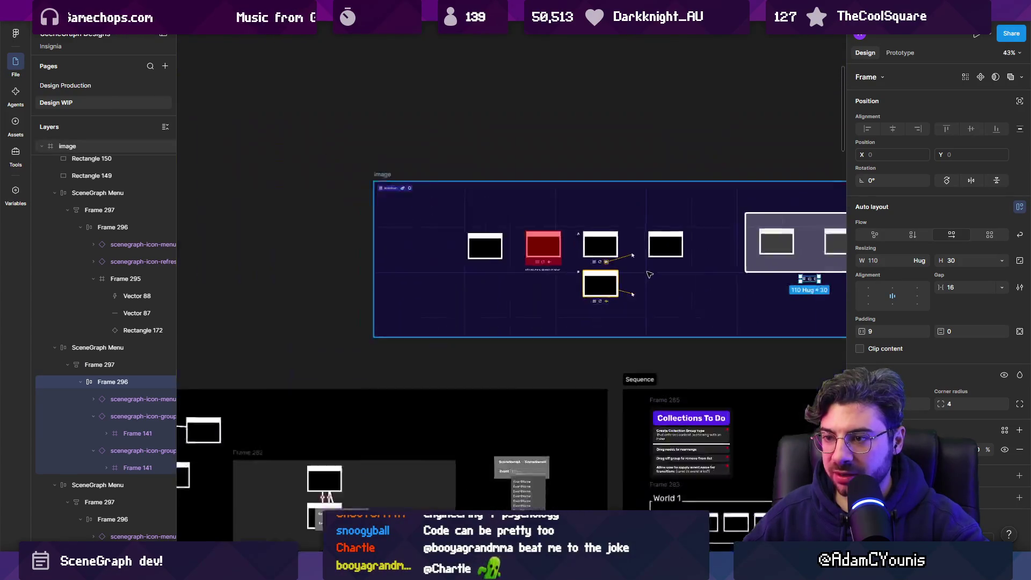
scroll(538, 257, "up", 10)
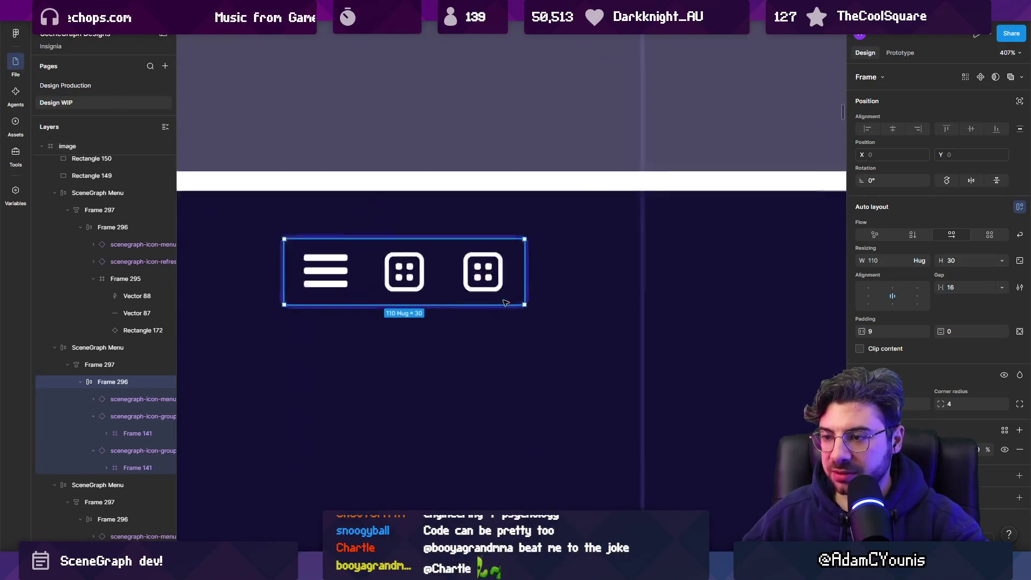
right_click(491, 270)
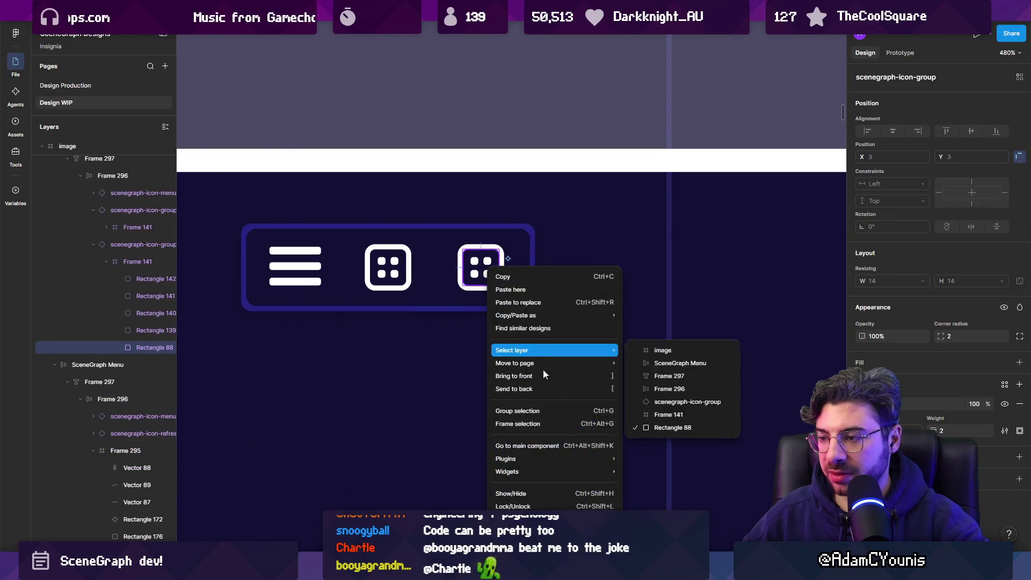
mouse_move(556, 458)
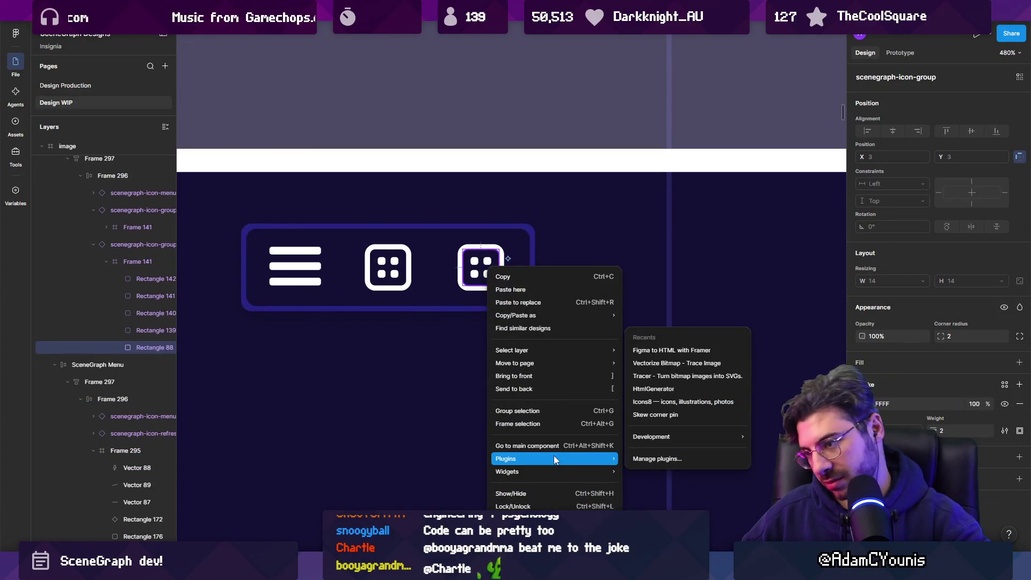
left_click(462, 277)
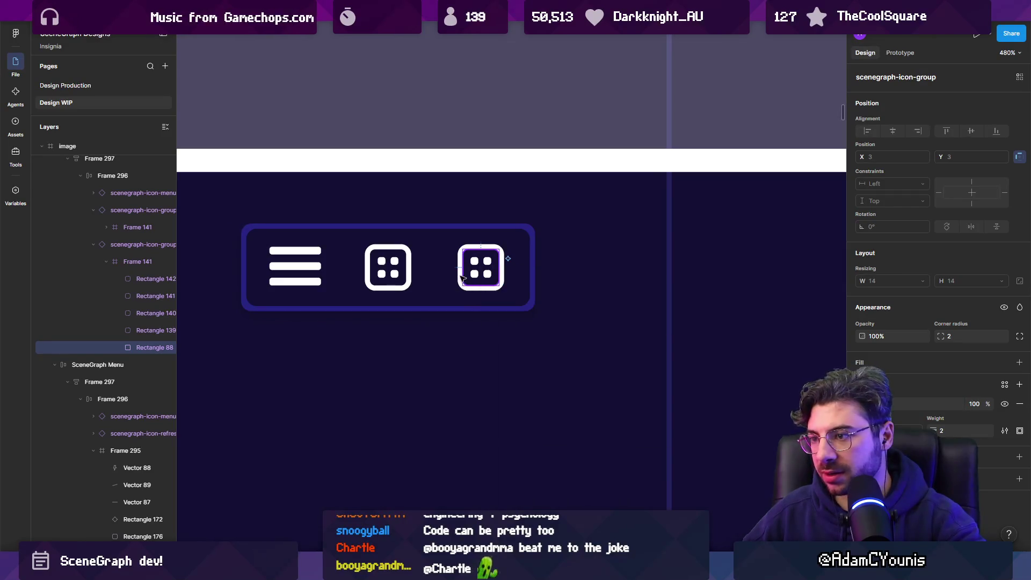
key("shift+Return")
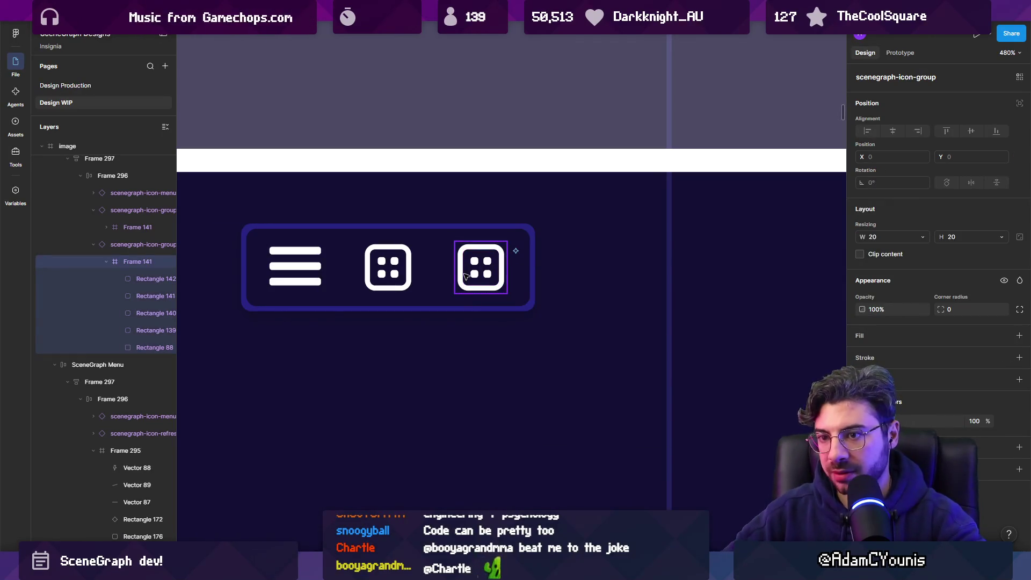
key("shift+Return")
right_click(465, 276)
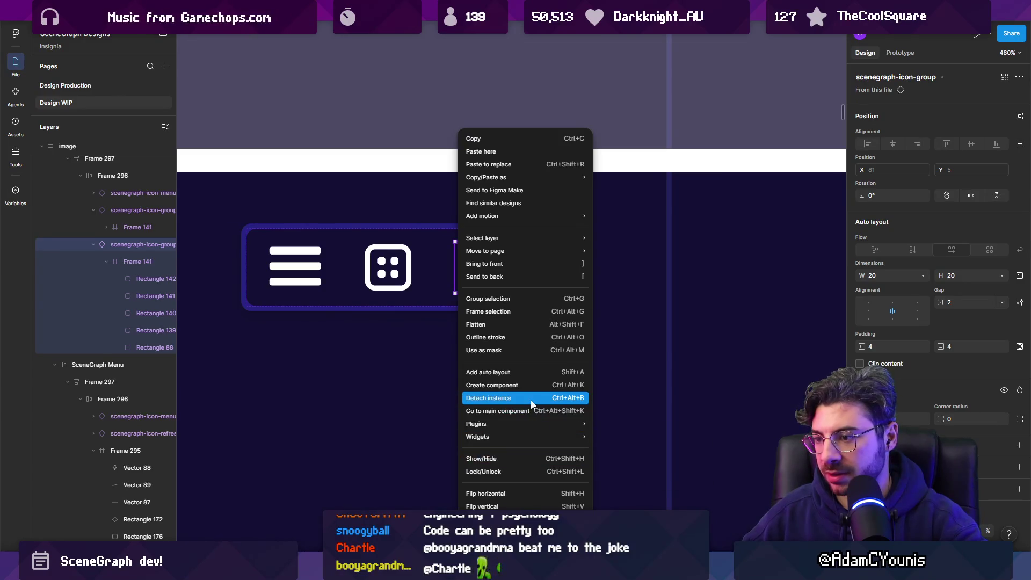
left_click(531, 400)
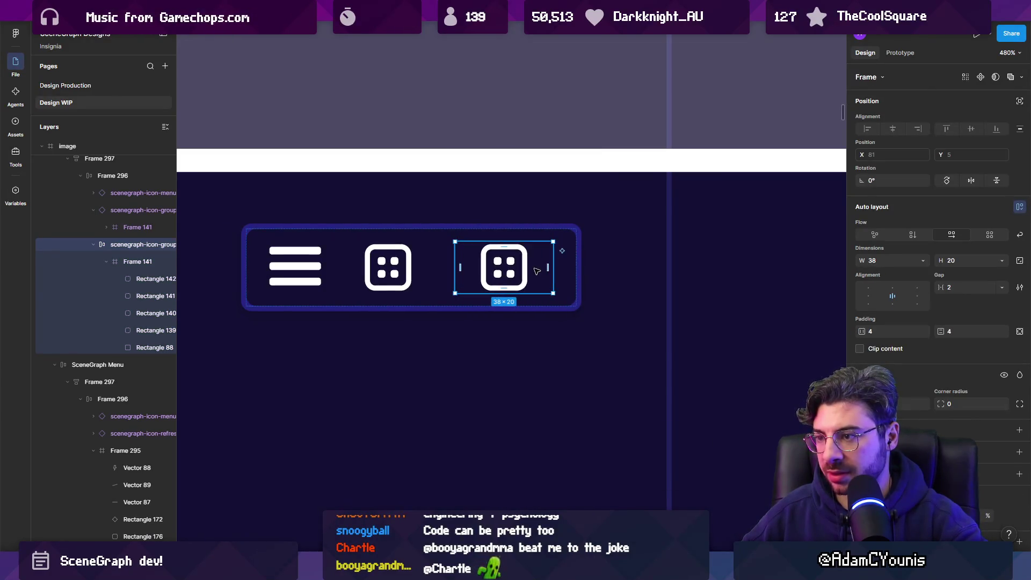
Delete the icon's four dots, leaving only its rounded outline
left_click(546, 267)
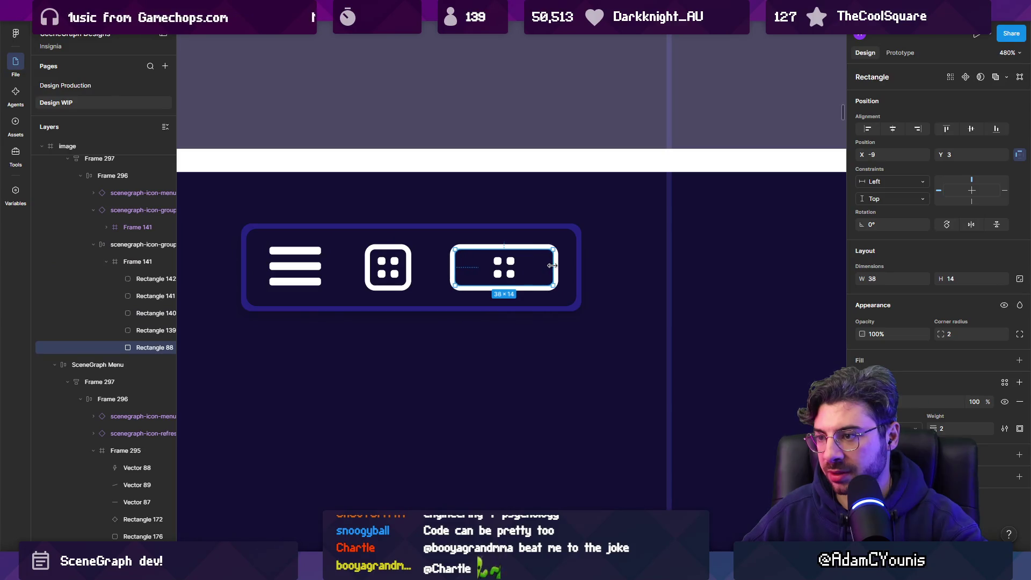
scroll(498, 263, "up", 3)
left_click(500, 258)
left_click(521, 260, "shift")
left_click(521, 278, "shift")
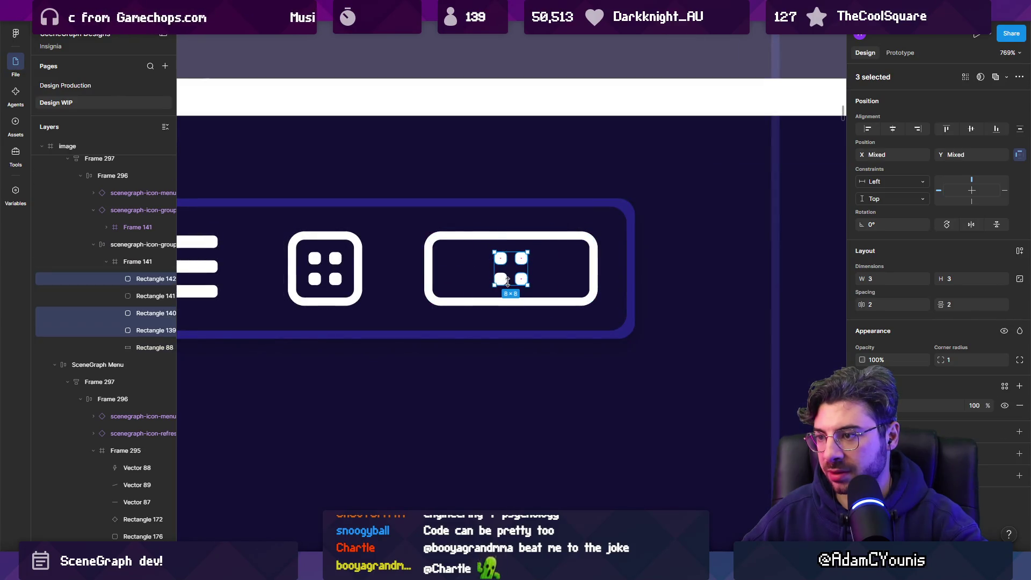
left_click(501, 280, "shift")
key("Delete")
Add a '1, 2, 3' text label and drag it into the rounded button
key("t")
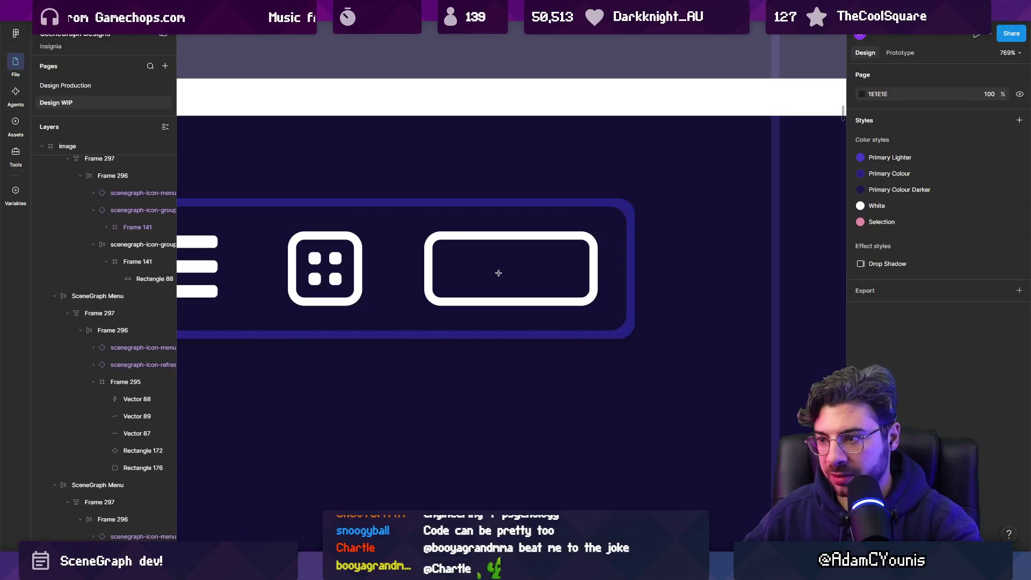
left_click(517, 267)
type("1, 2, 3")
key("Escape")
left_click_drag(574, 319, 495, 265)
Scale the '1, 2, 3' label and nudge it into place inside the button
key("k")
mouse_move(632, 212)
left_mouse_down()
mouse_move(561, 245)
mouse_move(585, 229)
left_mouse_up()
mouse_move(569, 270)
left_mouse_down()
mouse_move(541, 270)
mouse_move(574, 268)
left_mouse_up()
key("v")
Fit the button outline, Rectangle 88, around the '1, 2, 3' label
left_click(590, 271)
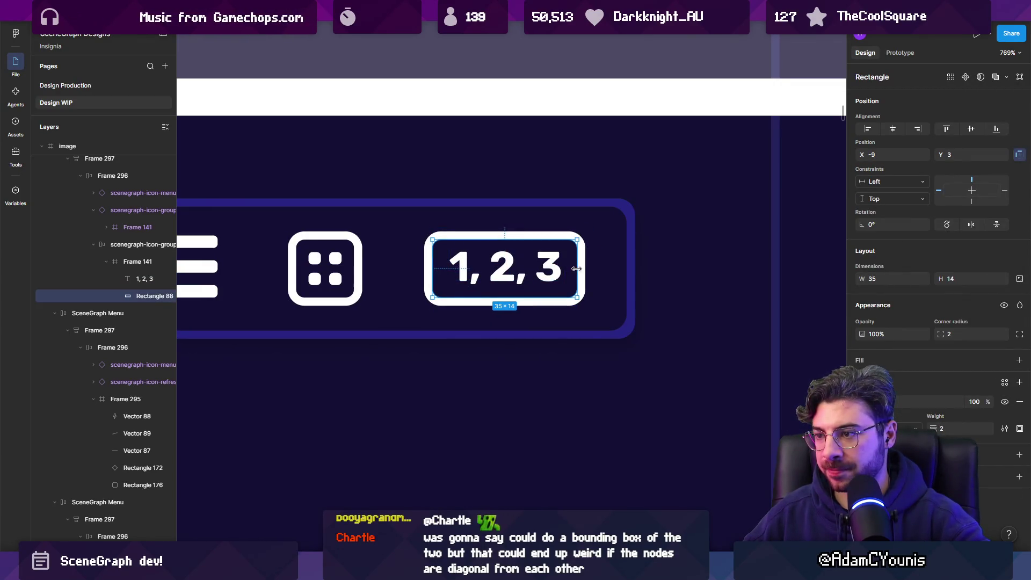
scroll(512, 282, "down", 10)
left_click(654, 324)
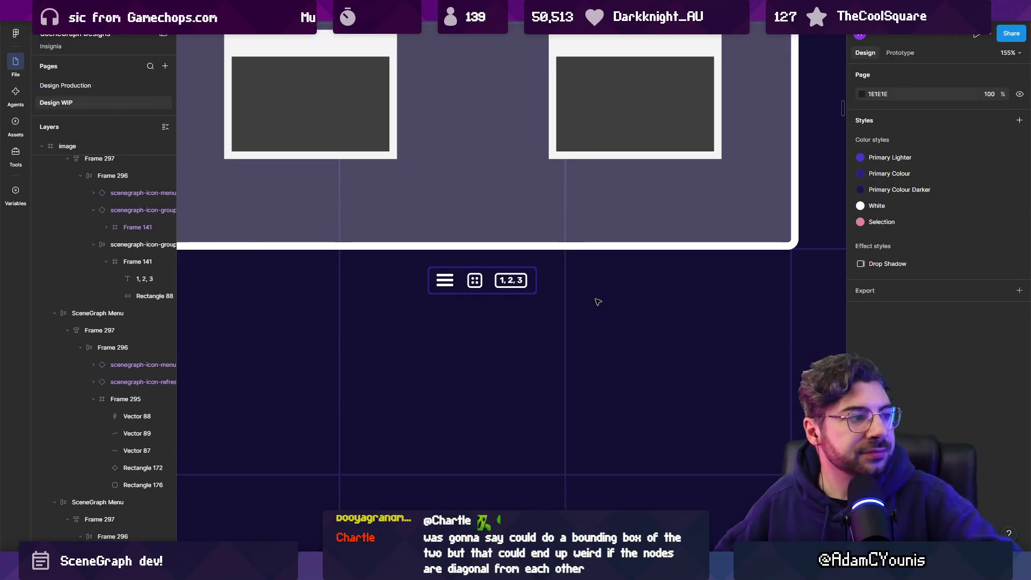
Zoom out over the mockup and select the image frame and the selection-box rectangle
scroll(597, 301, "down", 3)
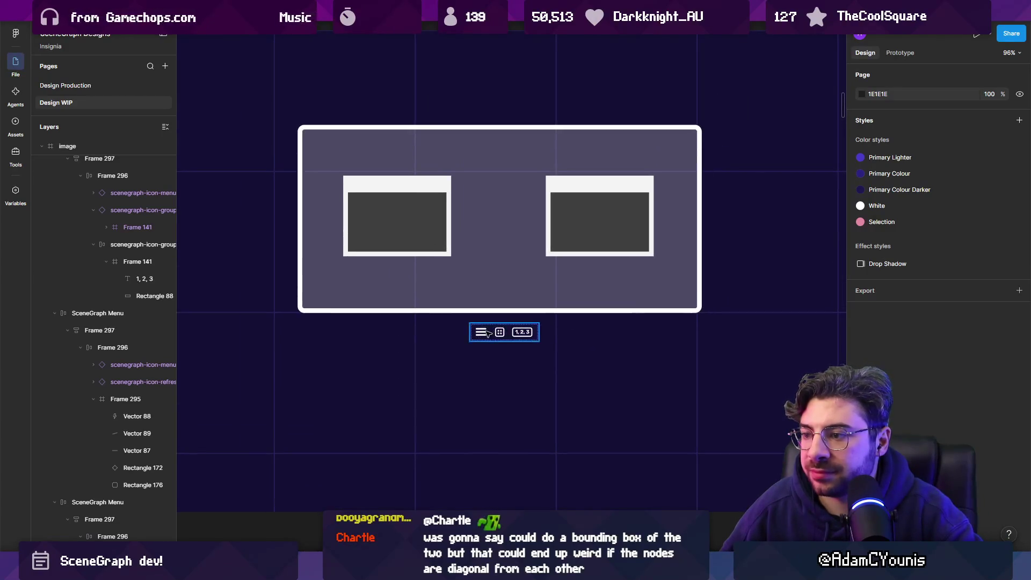
scroll(487, 333, "up", 5)
scroll(480, 335, "down", 3)
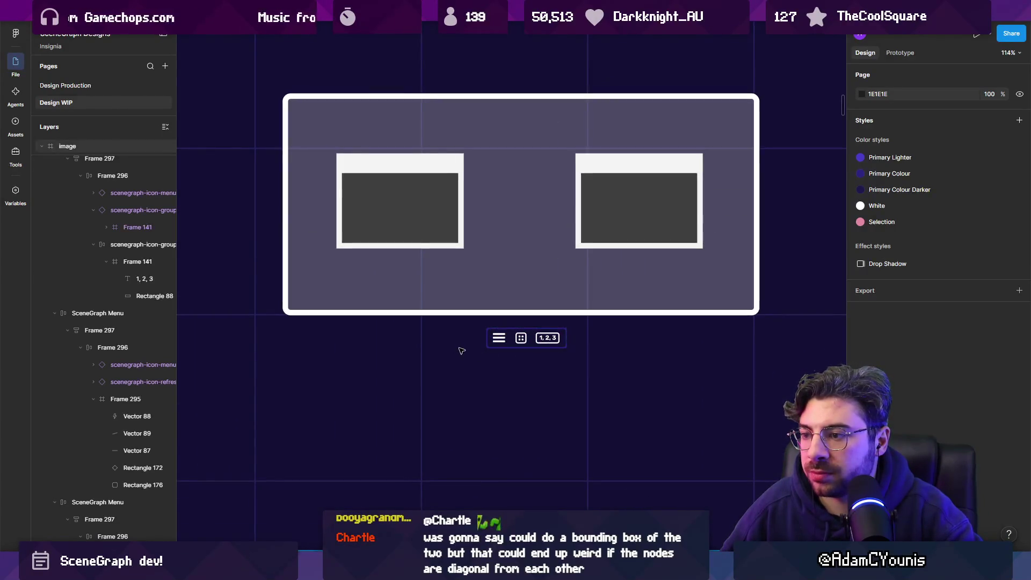
left_click(476, 336)
left_click(481, 317)
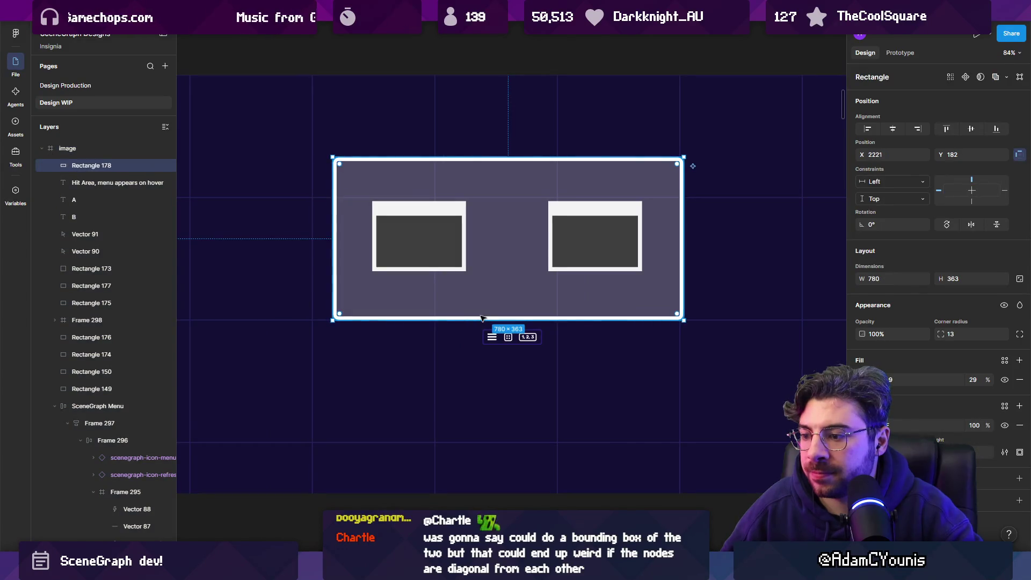
Switch to the Unity editor's SceneGraph window
scroll(533, 350, "up", 3)
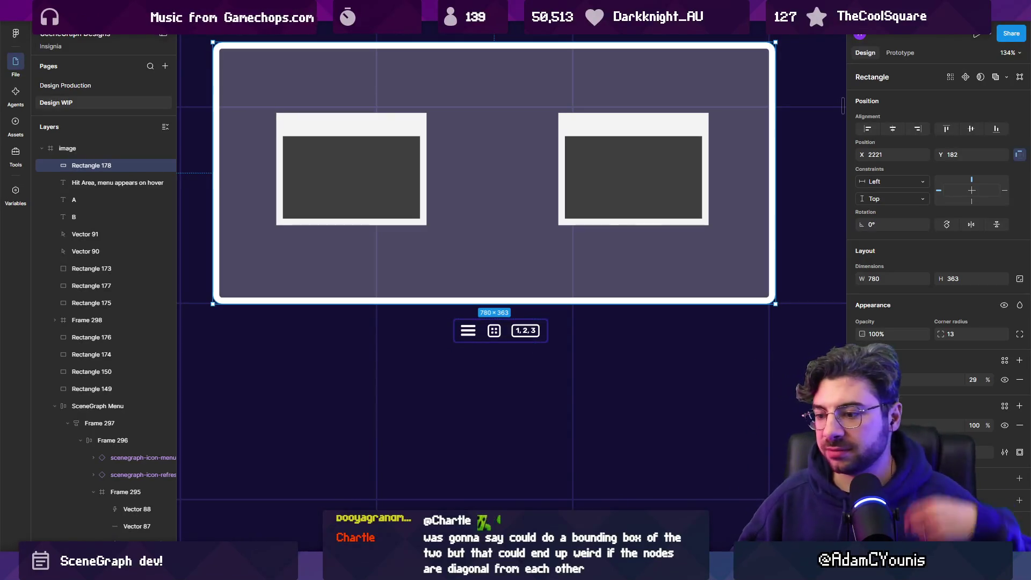
left_click(411, 499)
scroll(494, 262, "down", 5)
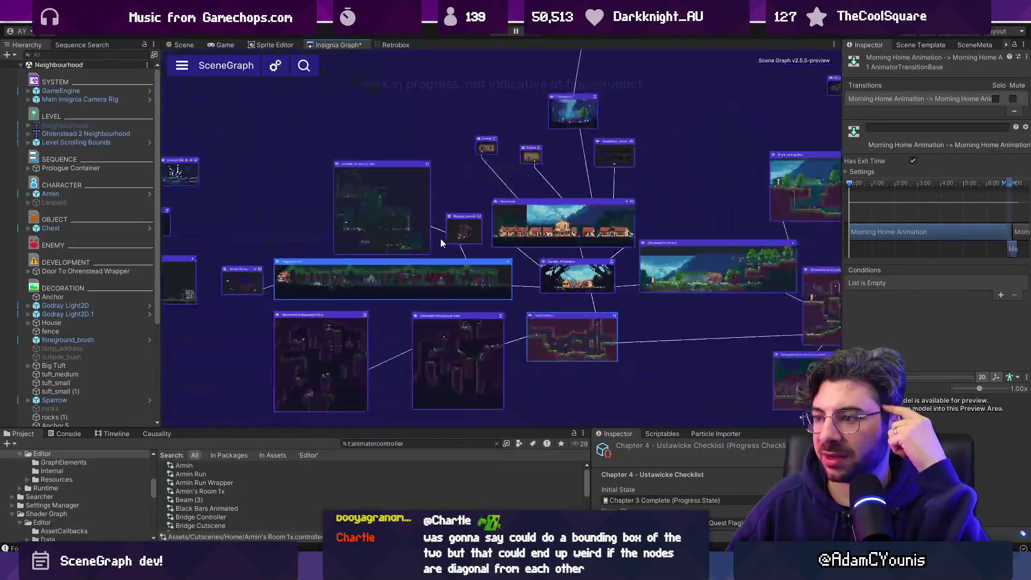
Maximize the SceneGraph window and zoom in and out across the node graph
double_click(341, 45)
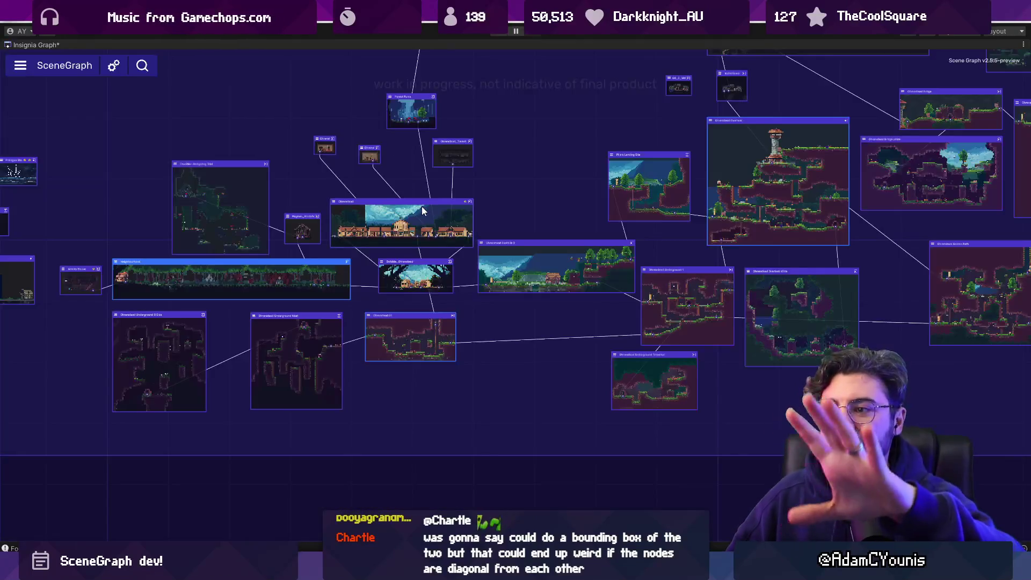
scroll(437, 231, "up", 5)
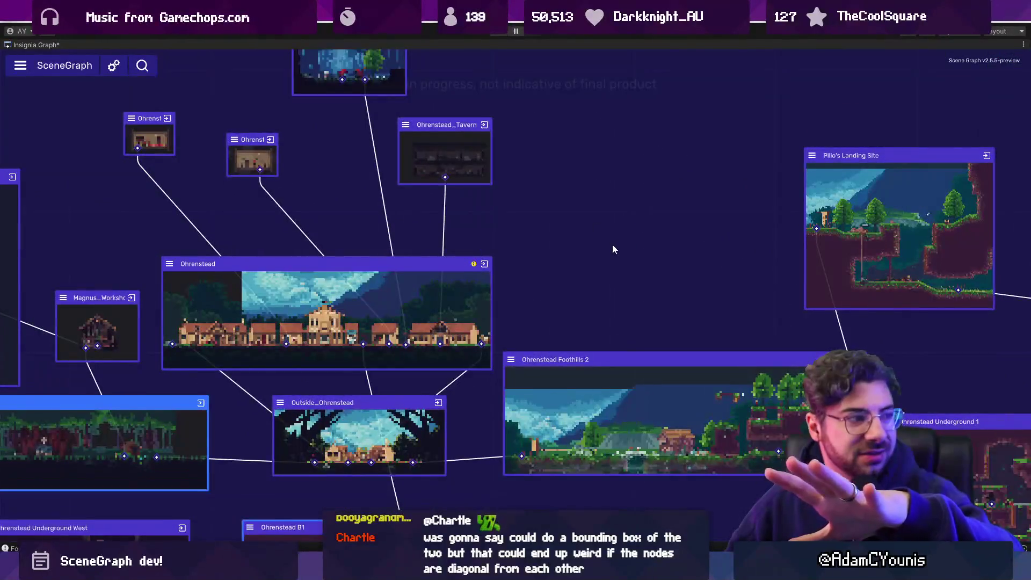
scroll(613, 244, "down", 1)
scroll(604, 261, "down", 5)
scroll(537, 301, "up", 8)
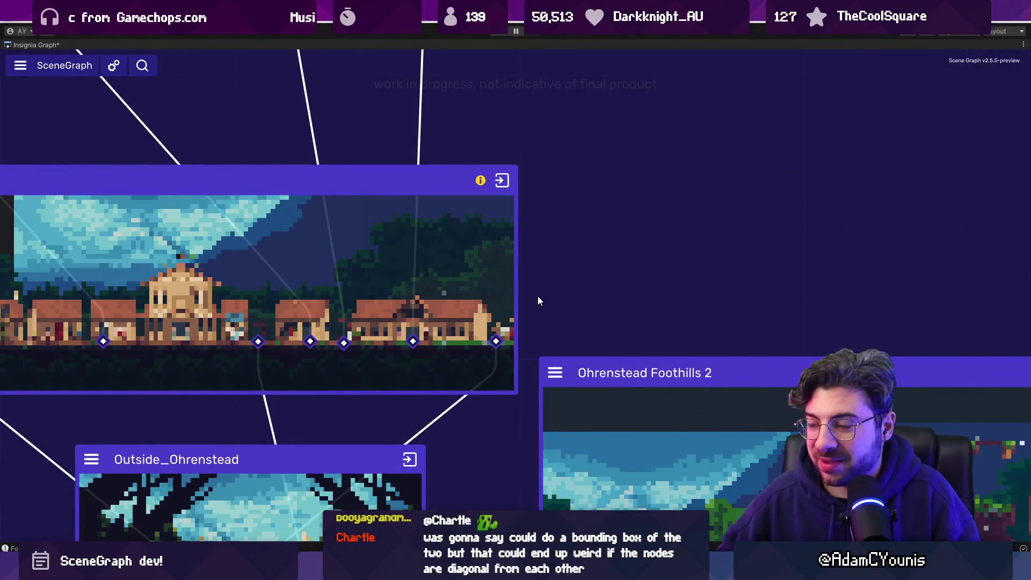
scroll(537, 301, "down", 6)
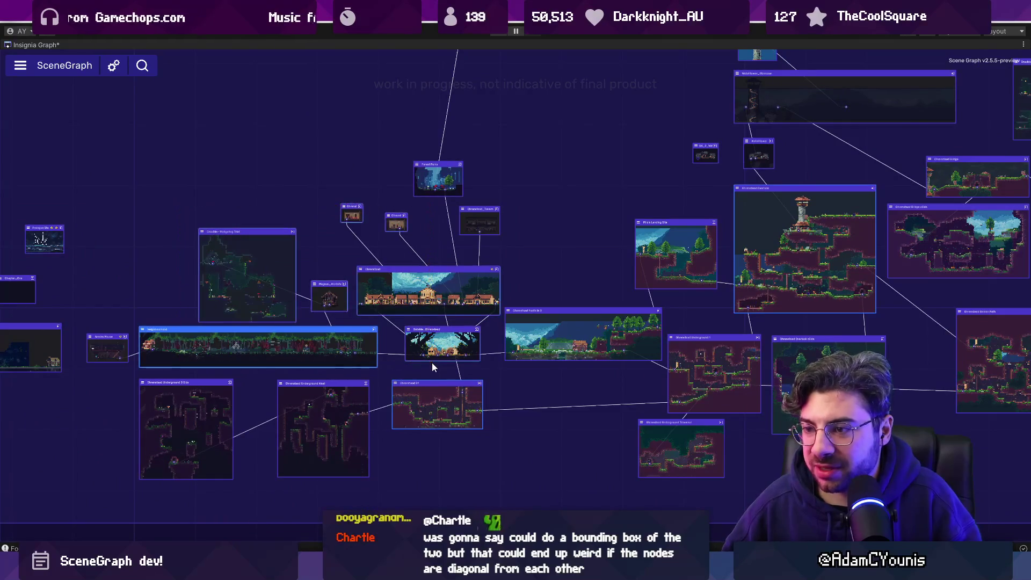
scroll(335, 328, "up", 3)
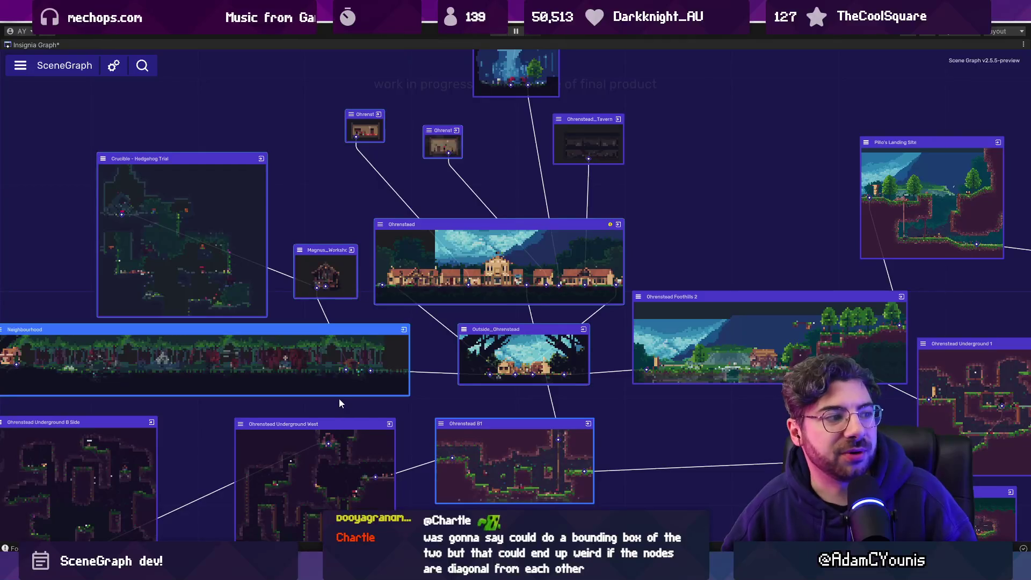
scroll(340, 398, "down", 5)
scroll(323, 282, "up", 6)
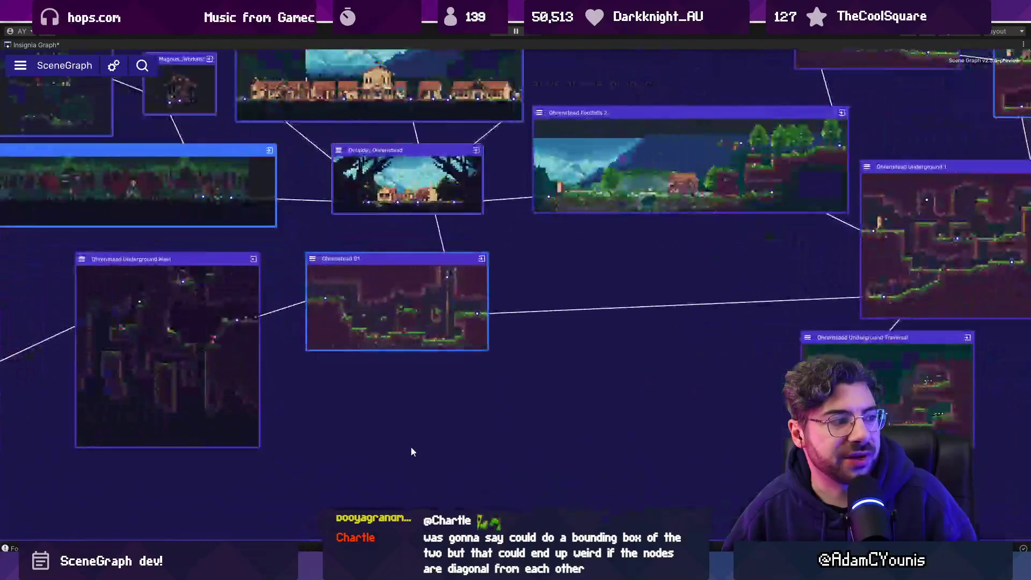
scroll(361, 293, "down", 5)
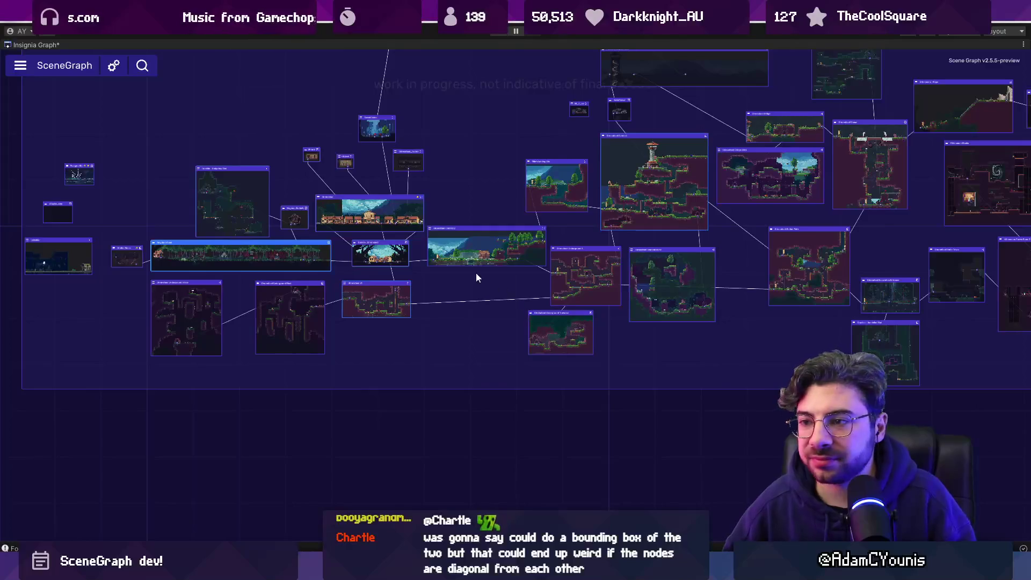
scroll(268, 266, "up", 3)
scroll(227, 321, "down", 3)
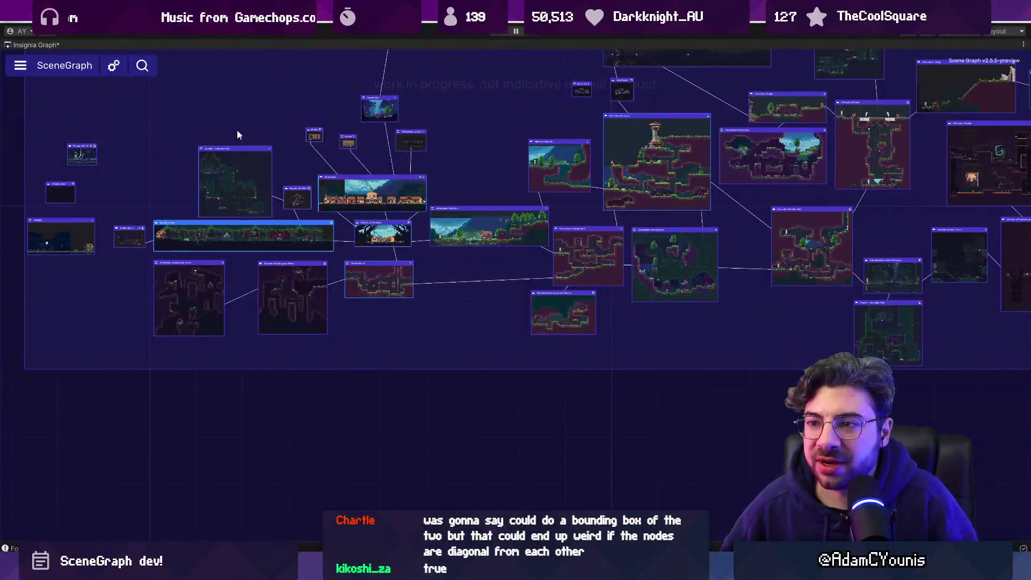
scroll(252, 137, "up", 2)
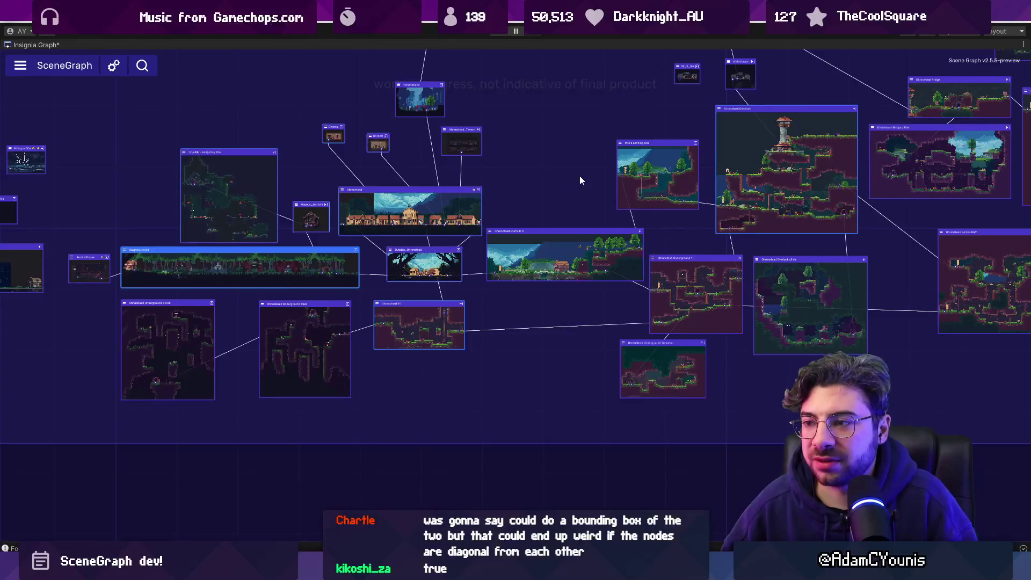
scroll(553, 142, "up", 1)
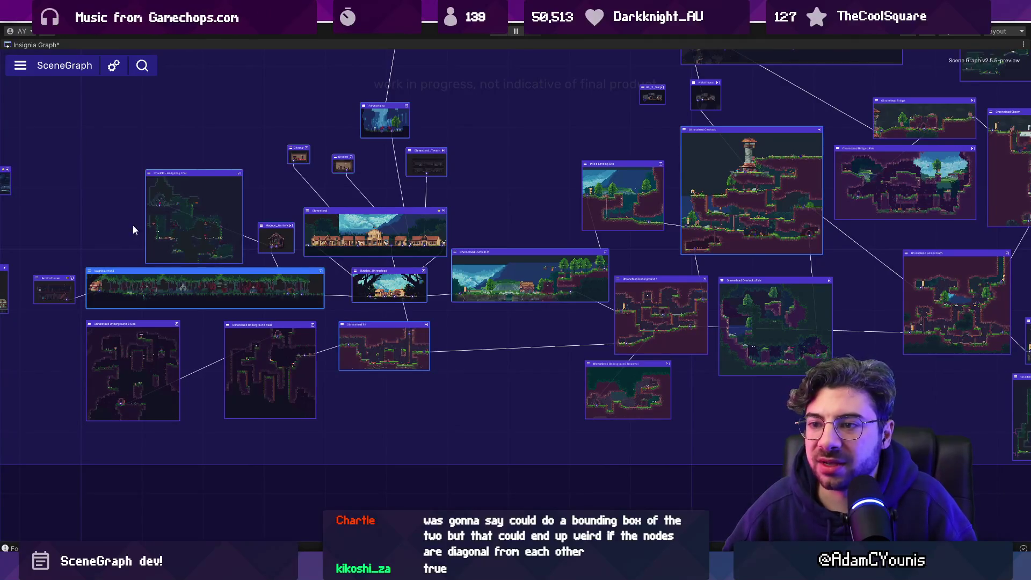
Box-select a group of scene nodes, then pan and zoom toward the Neighbourhood node
left_click_drag(187, 115, 397, 291)
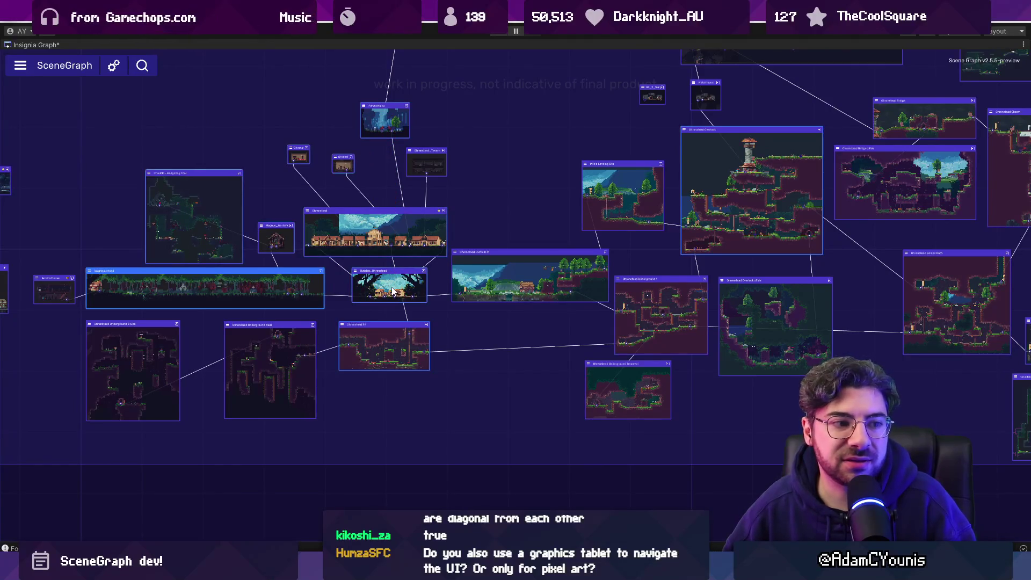
scroll(326, 291, "up", 4)
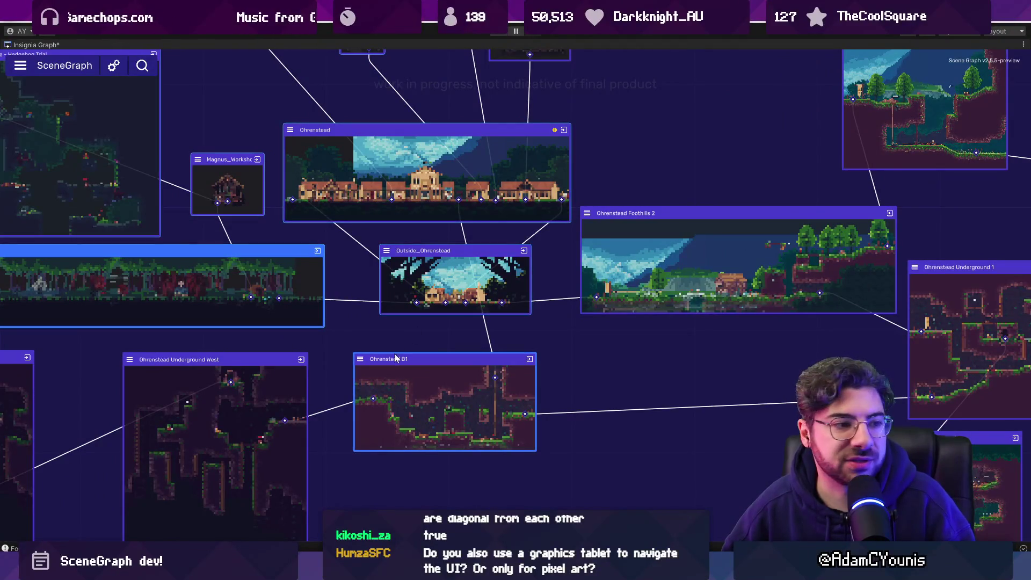
left_click_drag(333, 447, 306, 292)
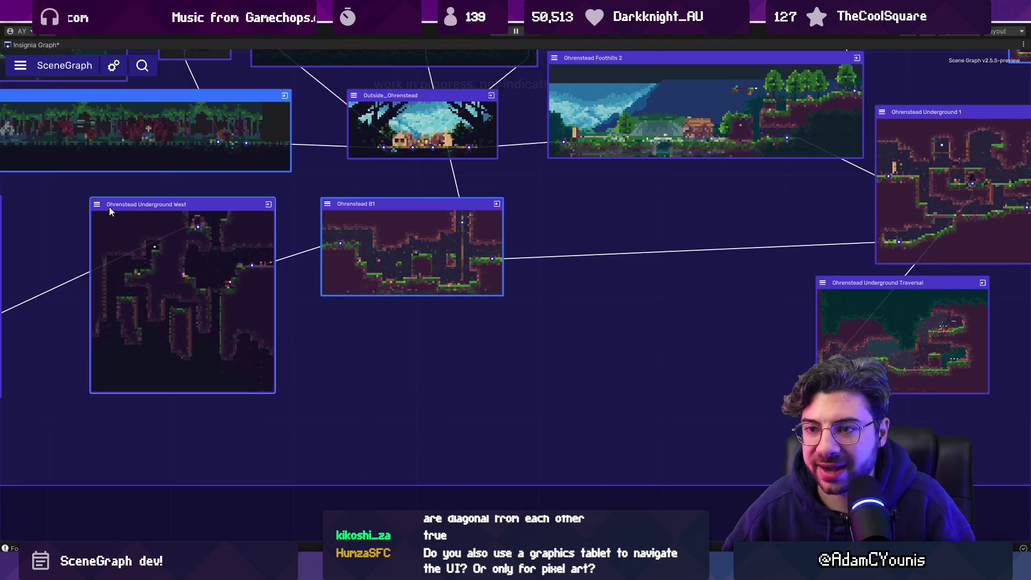
scroll(56, 178, "up", 5)
scroll(90, 195, "down", 5)
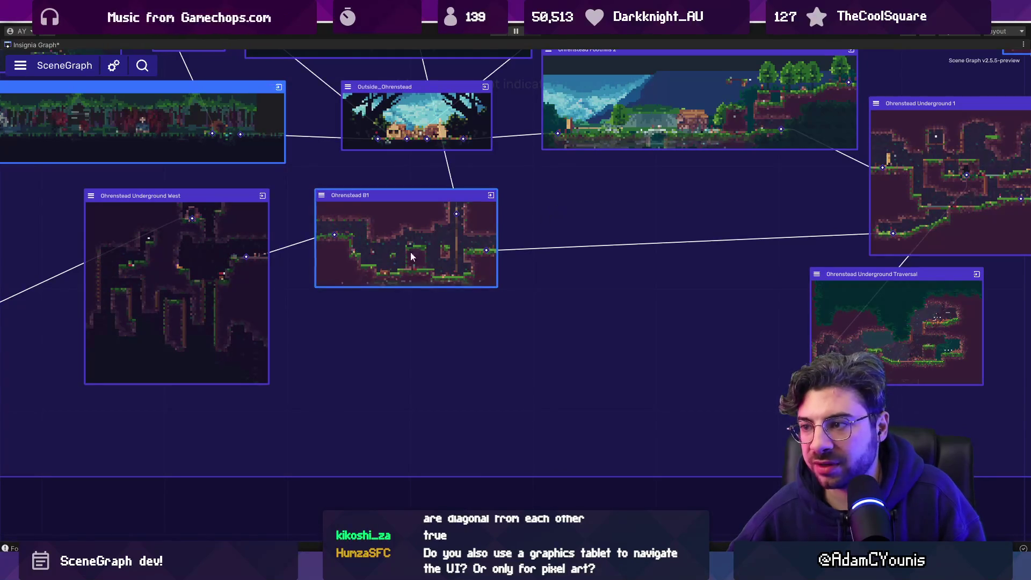
scroll(357, 278, "down", 5)
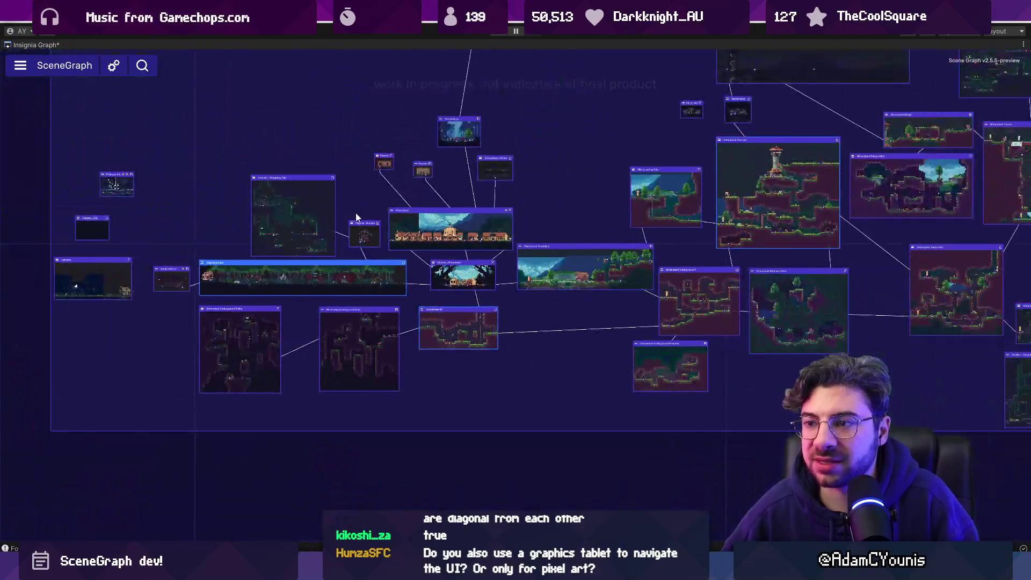
left_click_drag(472, 339, 472, 343)
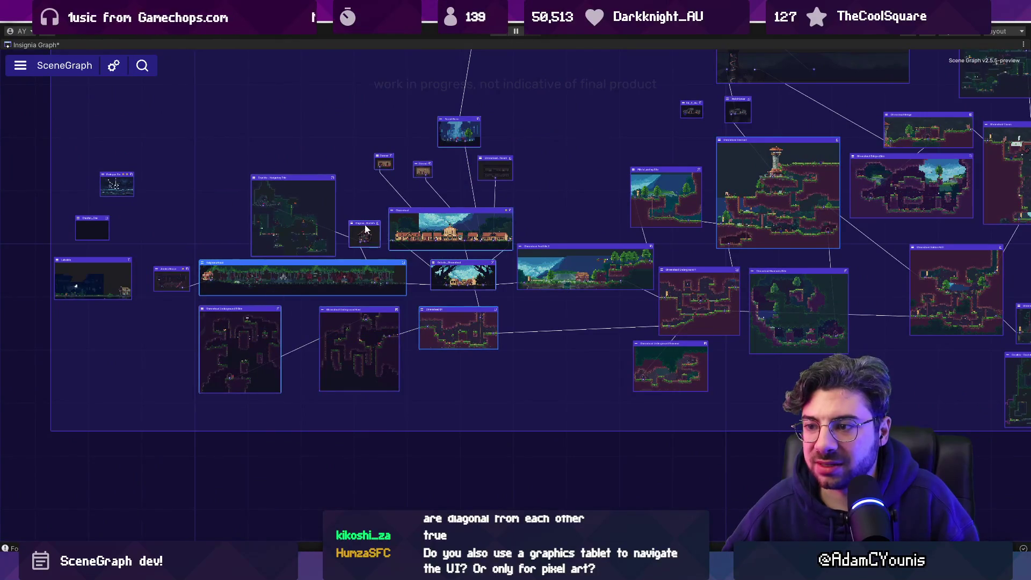
scroll(360, 281, "up", 3)
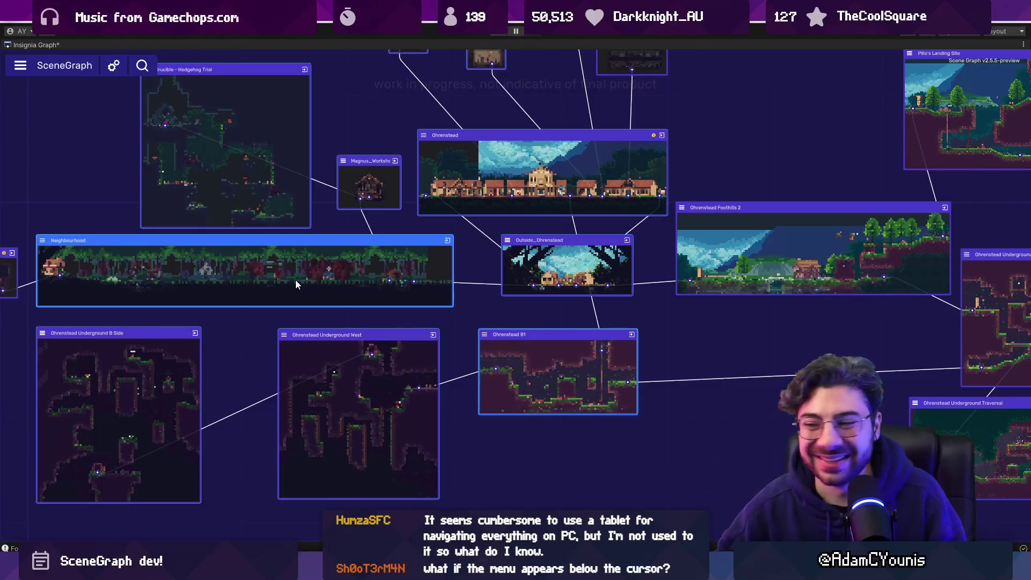
Pan the graph, try three marquee selections around Neighbourhood, then return to Figma
left_click_drag(334, 148, 394, 173)
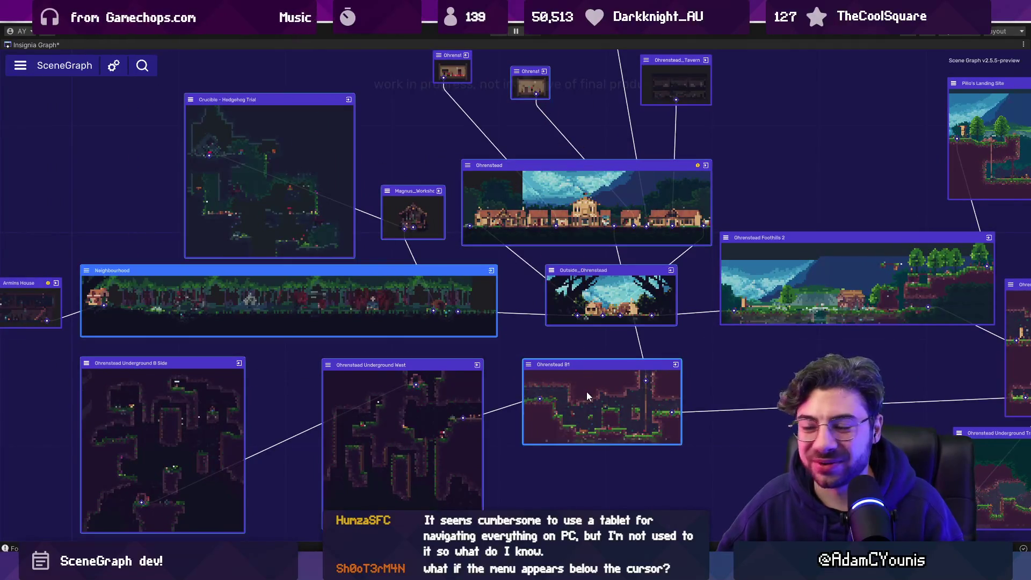
left_click_drag(113, 165, 561, 418)
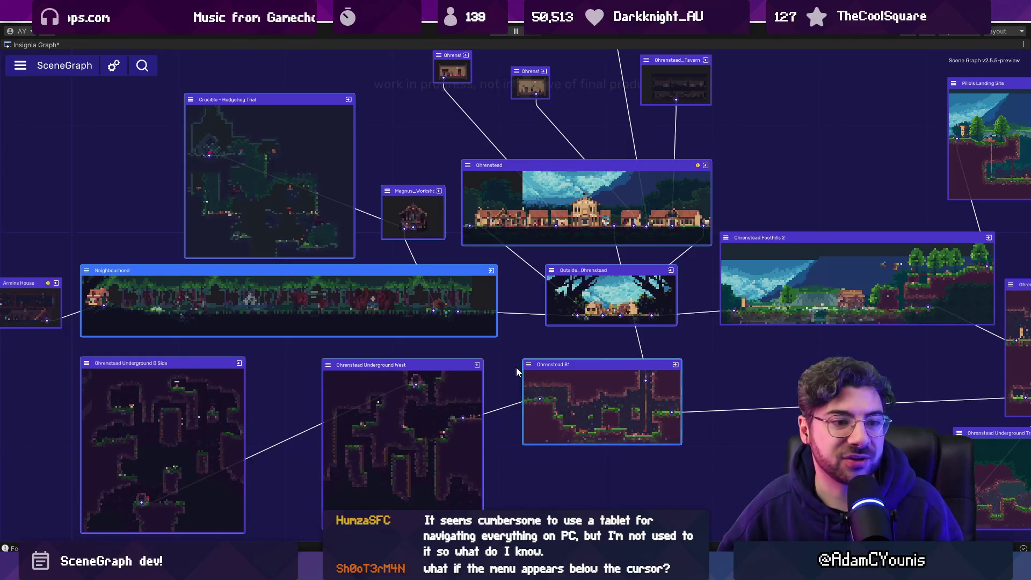
left_click_drag(108, 116, 592, 419)
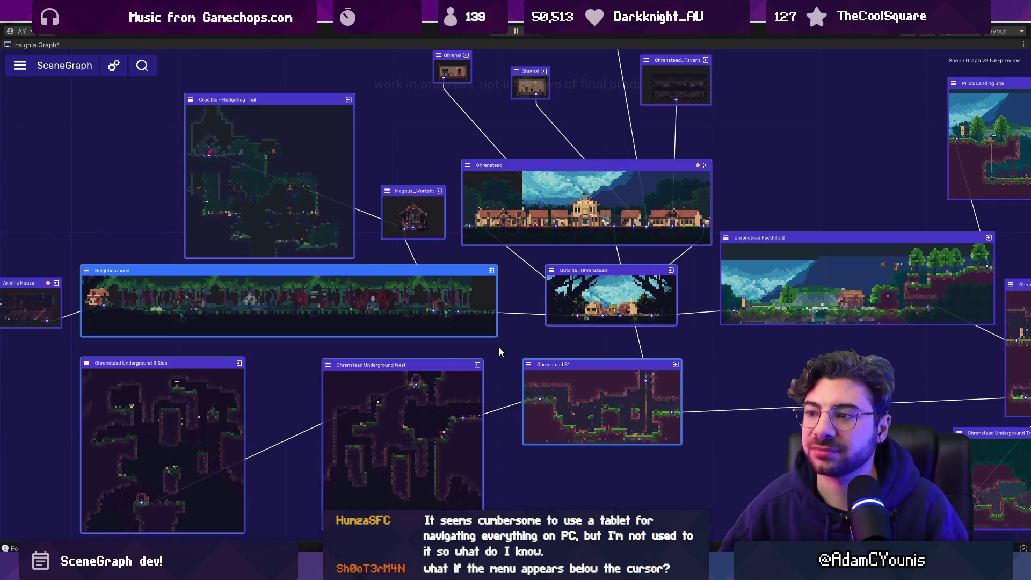
mouse_move(134, 137)
left_mouse_down()
mouse_move(613, 397)
mouse_move(604, 410)
left_mouse_up()
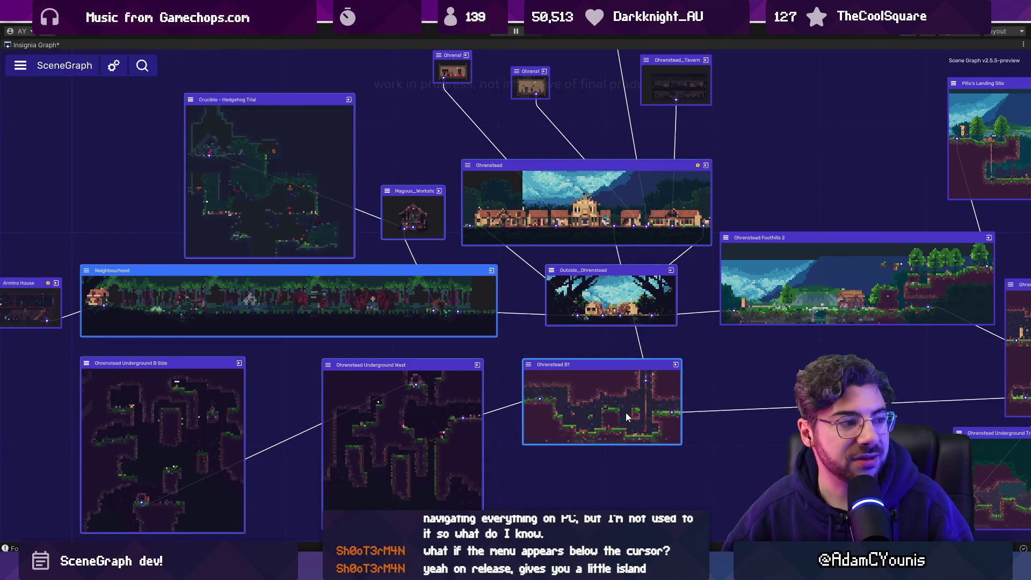
key("alt+Tab")
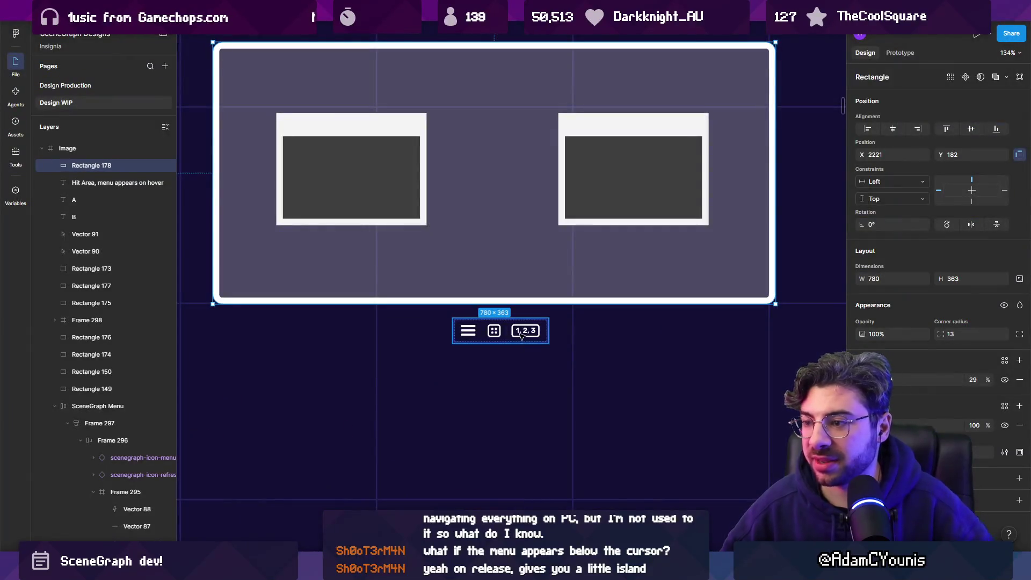
Duplicate the A label and place the copy above the selection box
scroll(505, 322, "down", 5)
scroll(503, 320, "up", 5)
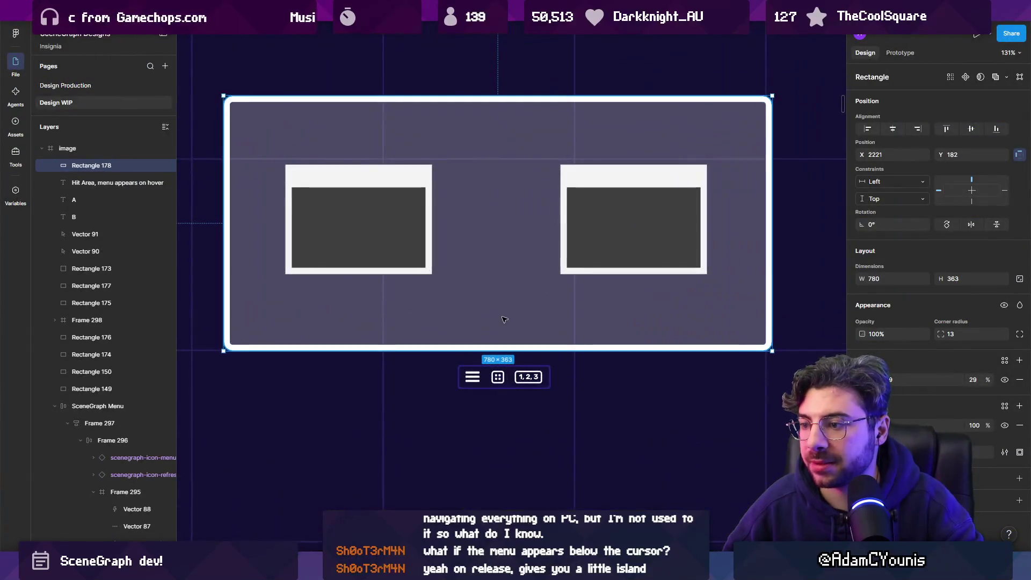
scroll(571, 316, "down", 3)
left_click_drag(614, 283, 907, 346)
left_click_drag(342, 245, 804, 188)
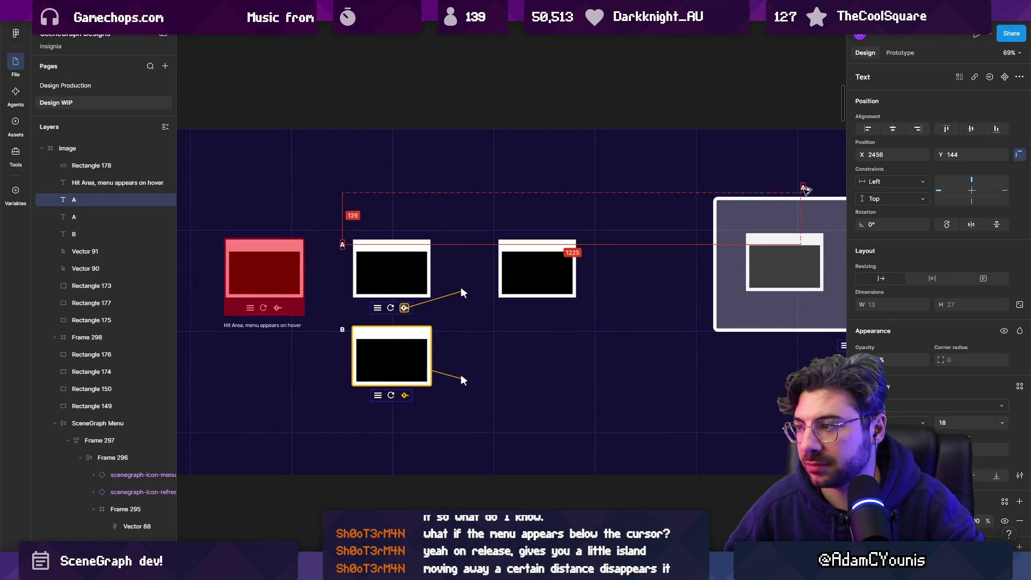
left_click(461, 293)
Move the SceneGraph menu bar to just below the selection box
scroll(590, 322, "right", 5)
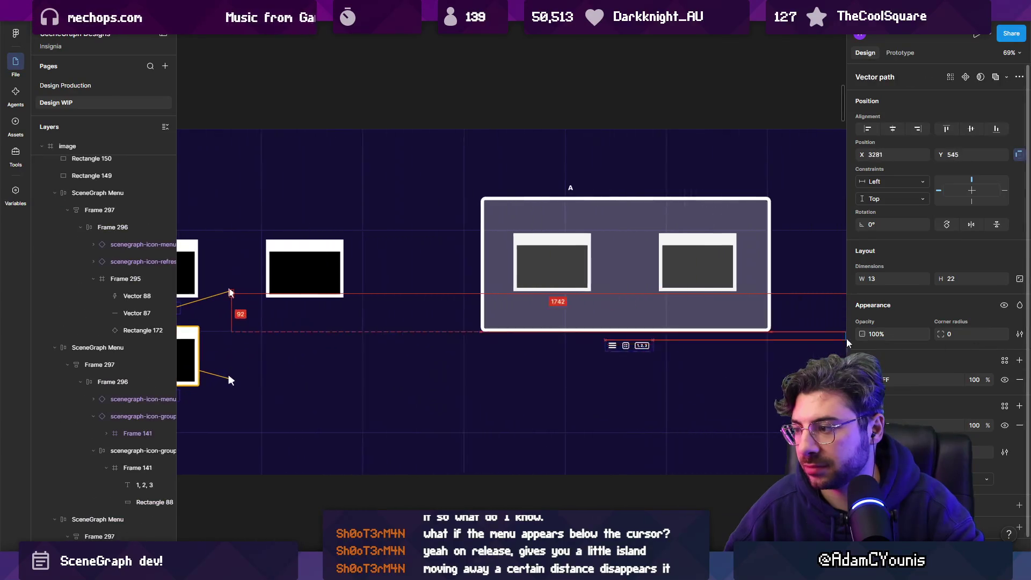
left_click_drag(633, 345, 764, 357)
scroll(662, 264, "up", 5)
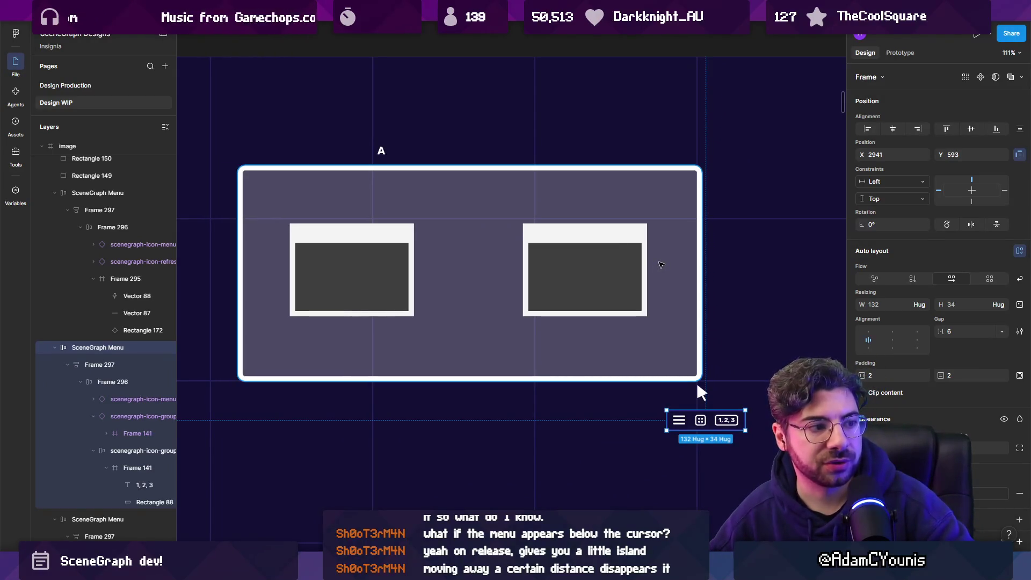
Lower Rectangle 178's fill opacity so the selection box looks fainter
left_click(697, 382)
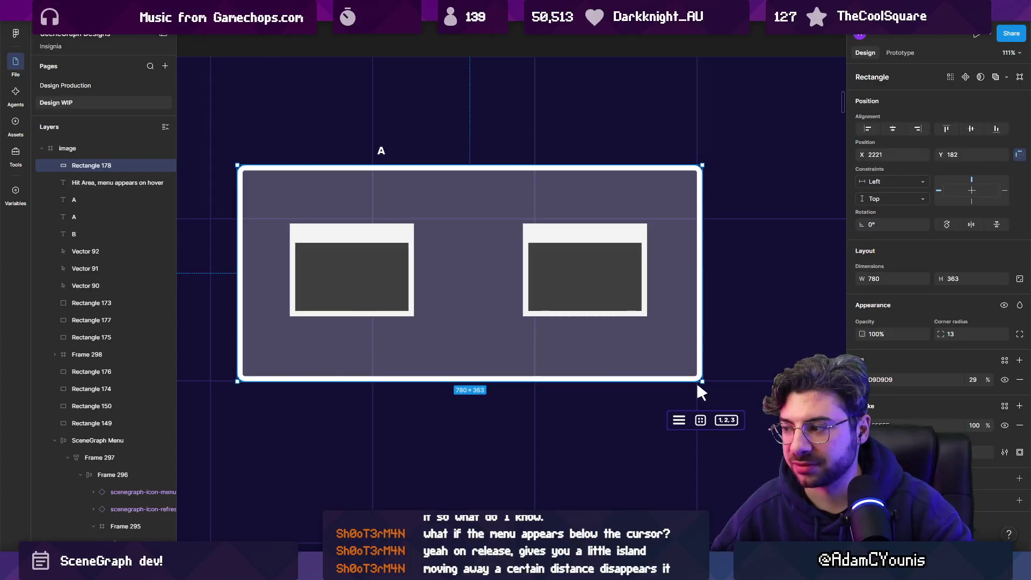
key("Tab")
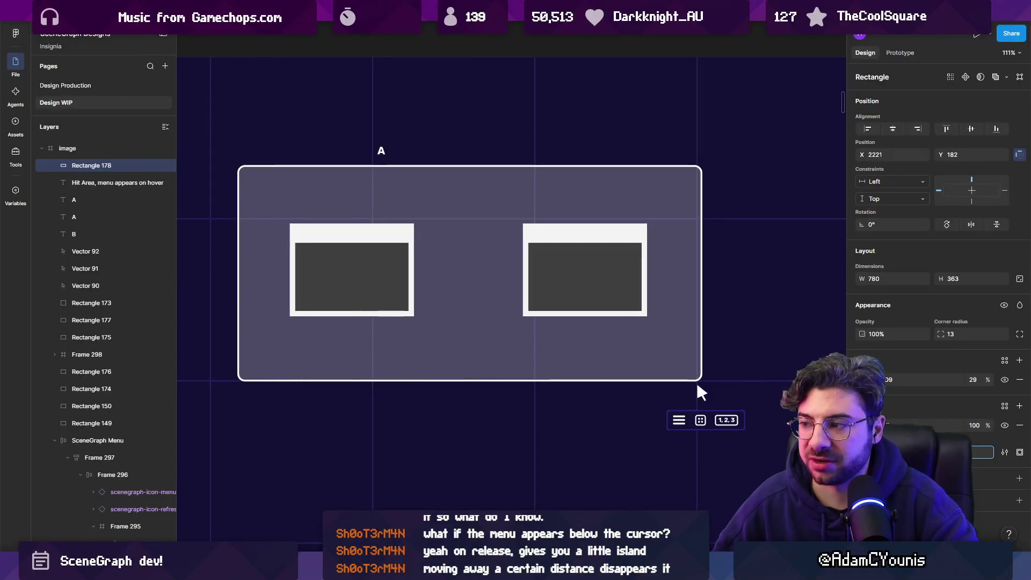
left_click_drag(973, 380, 968, 379)
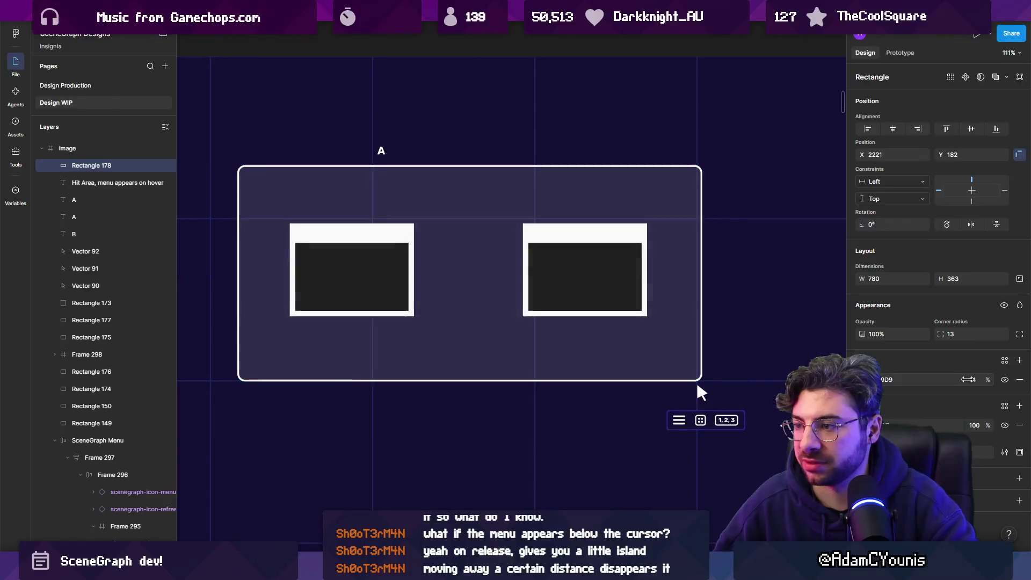
Change the A label's text to 'Show selection, and menu?'
key("Escape")
left_click(427, 152)
double_click(428, 153)
type("Sgi")
key("BackSpace")
key("BackSpace")
type("how selection")
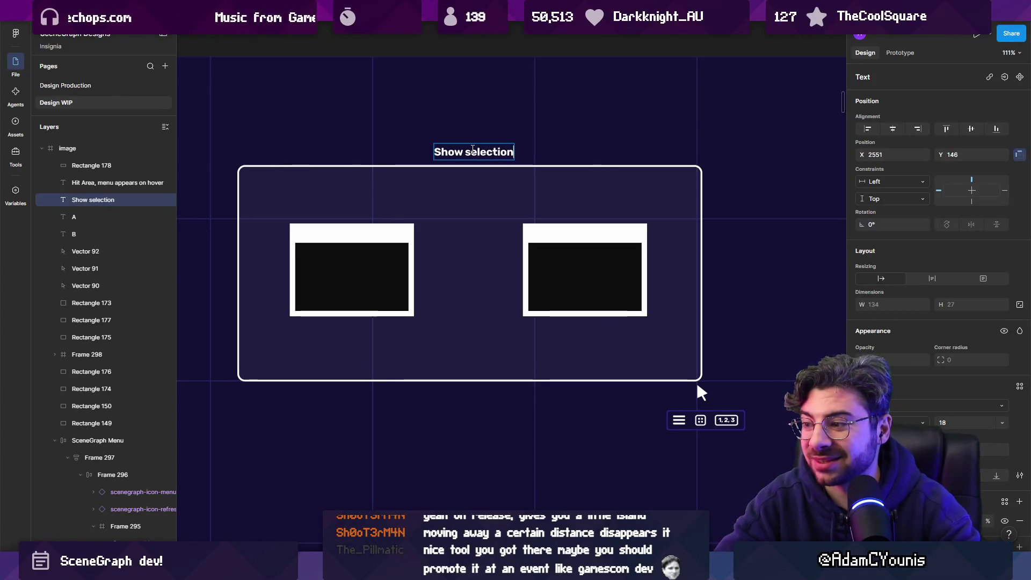
key("ctrl+a")
key("Right")
type(", and menu?")
key("Escape")
Centre the caption above the selection box and compare against the Unity SceneGraph
mouse_move(473, 152)
left_mouse_down()
mouse_move(457, 154)
mouse_move(465, 157)
left_mouse_up()
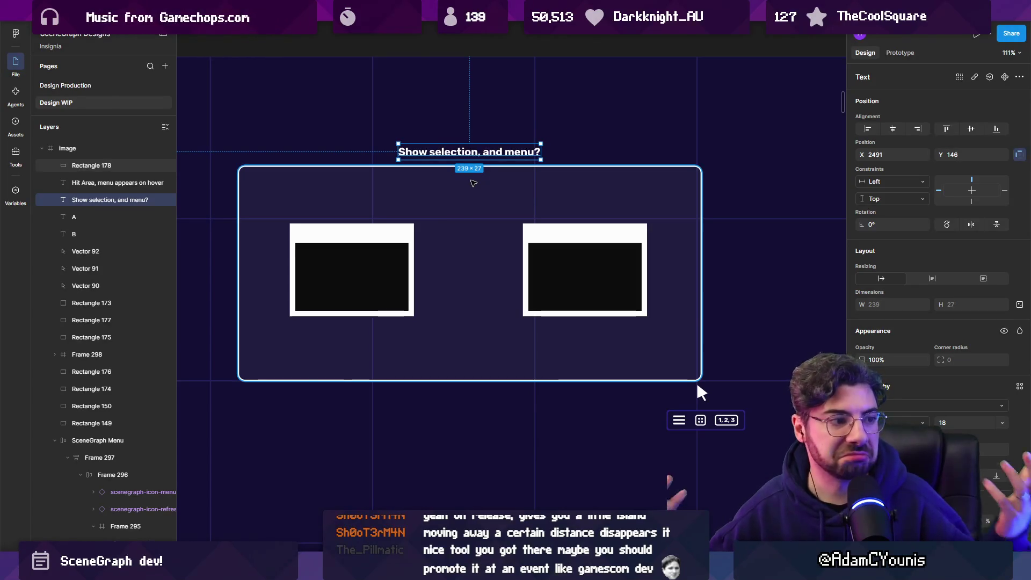
key("alt+Tab")
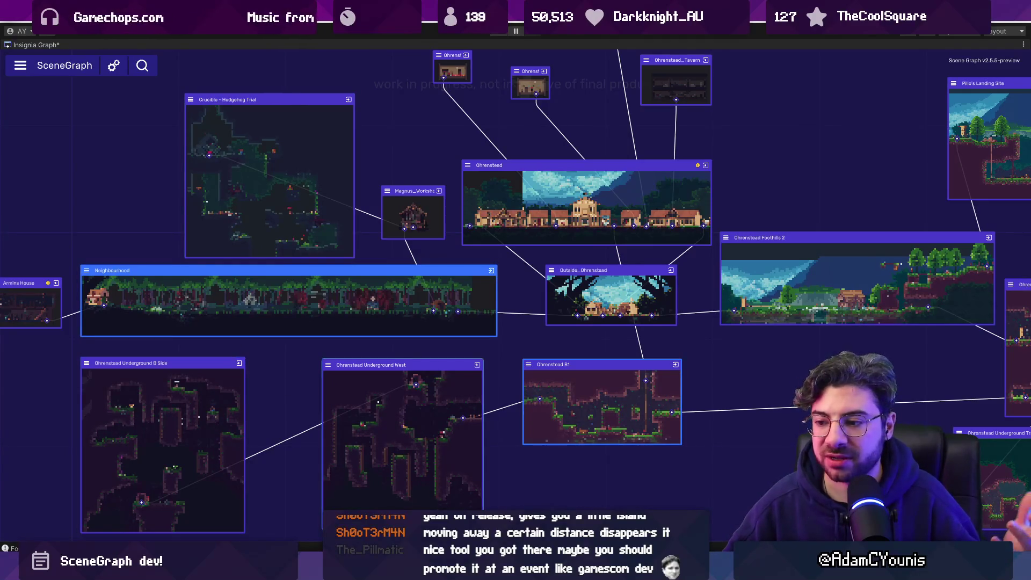
key("alt+Tab")
left_click(698, 383)
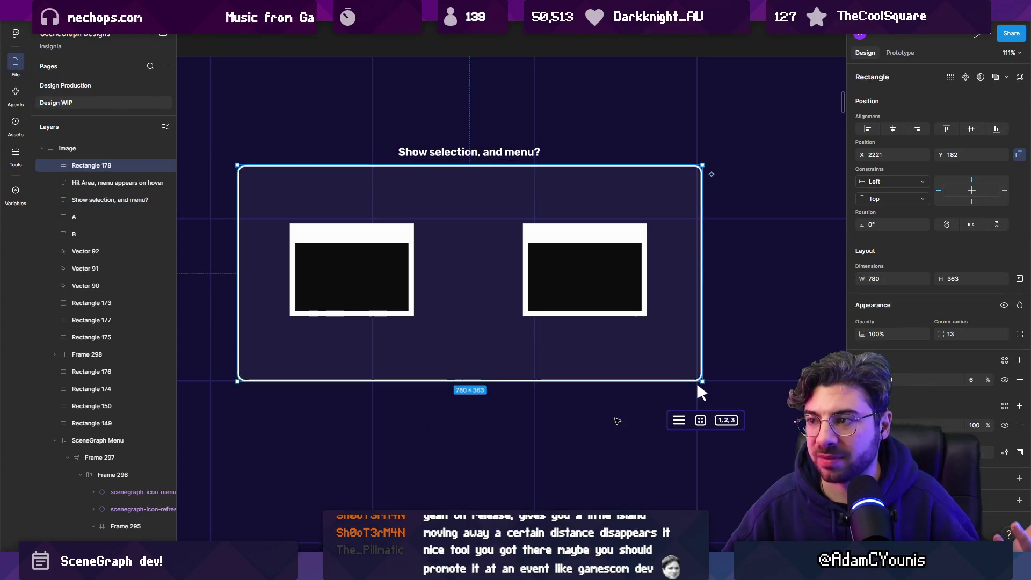
Deselect the finished mockup, minimize Figma, and bring up the Twitch browser window
left_click(697, 383)
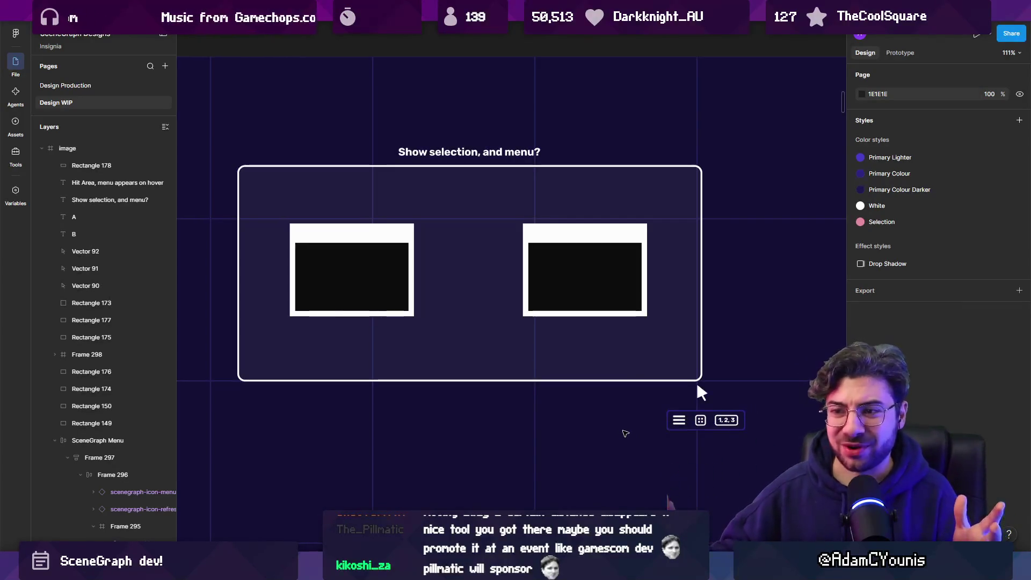
scroll(614, 327, "down", 5)
scroll(500, 270, "up", 5)
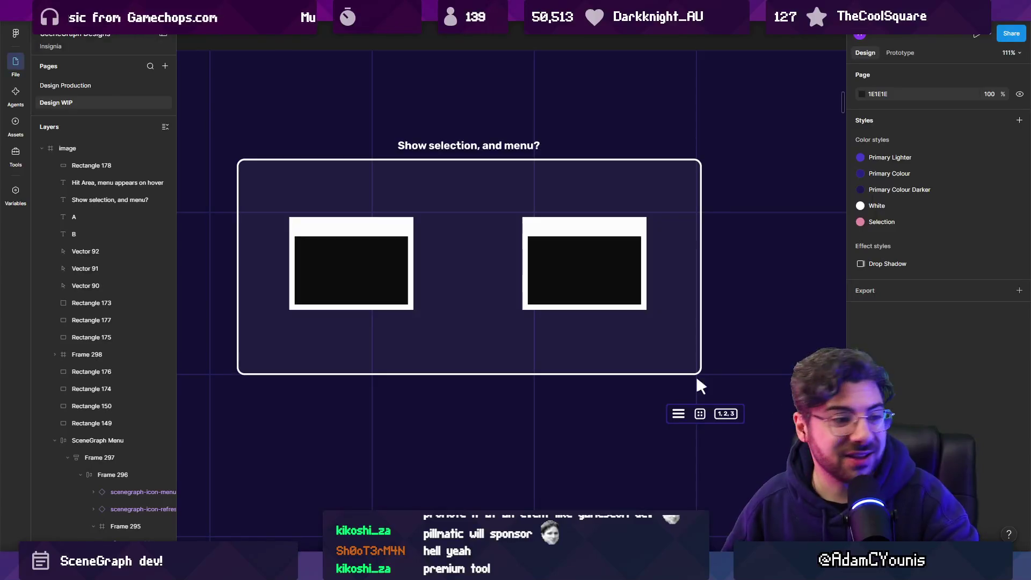
key("super+d")
key("super+d")
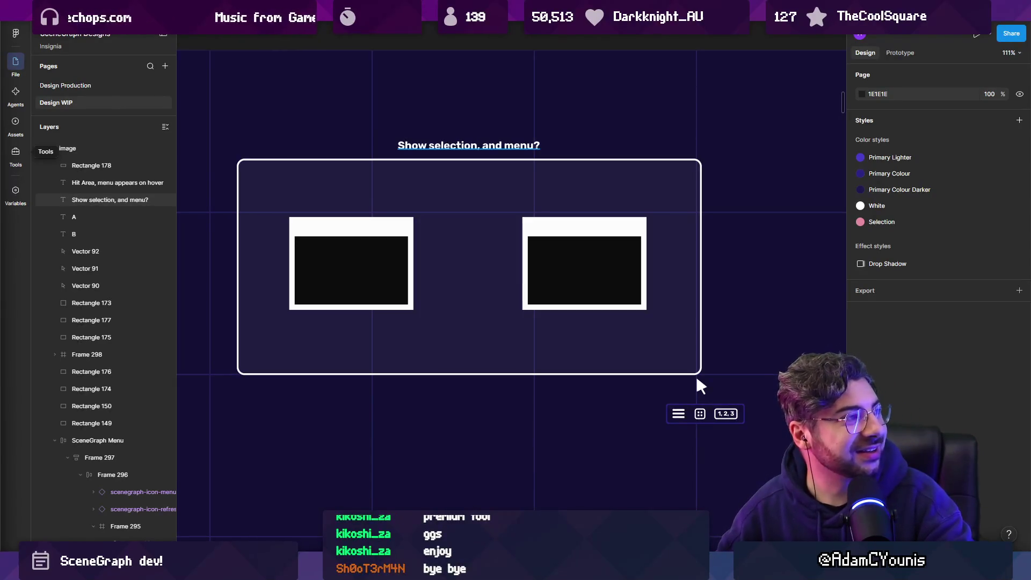
key("alt+Tab")
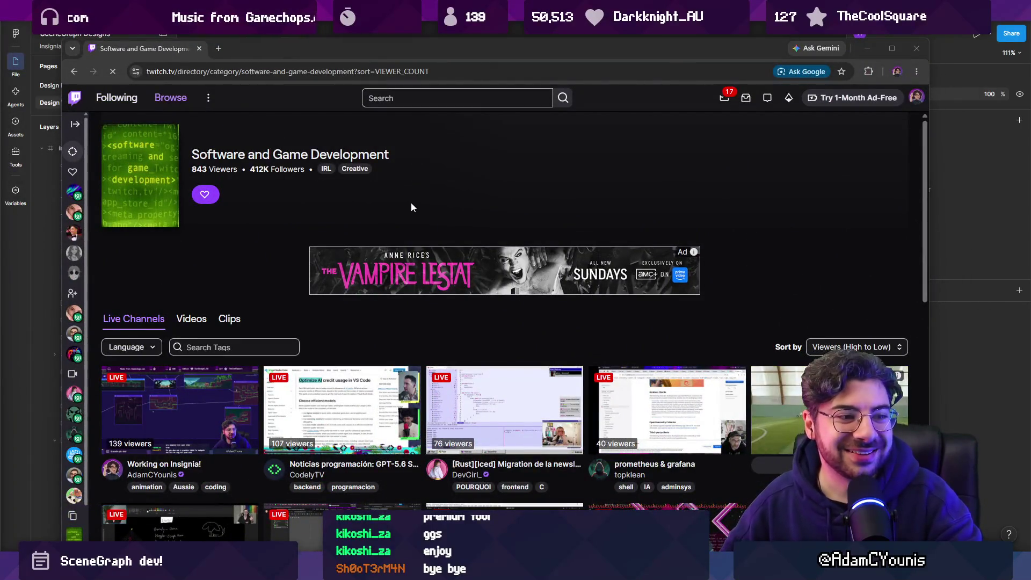
Maximize the browser and scroll the live Software and Game Development channels down and back
scroll(382, 218, "down", 3)
key("super+Up")
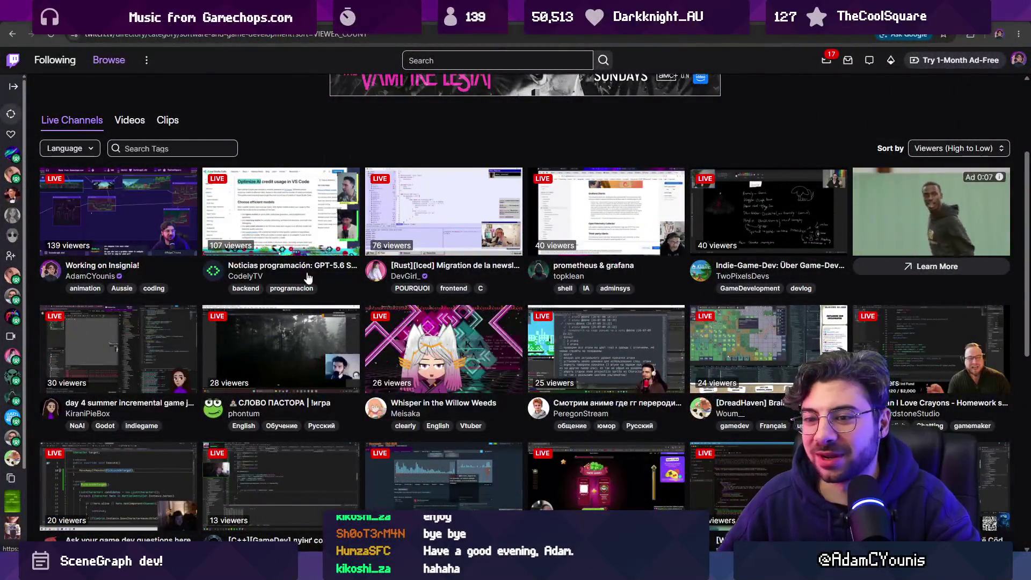
scroll(309, 275, "down", 2)
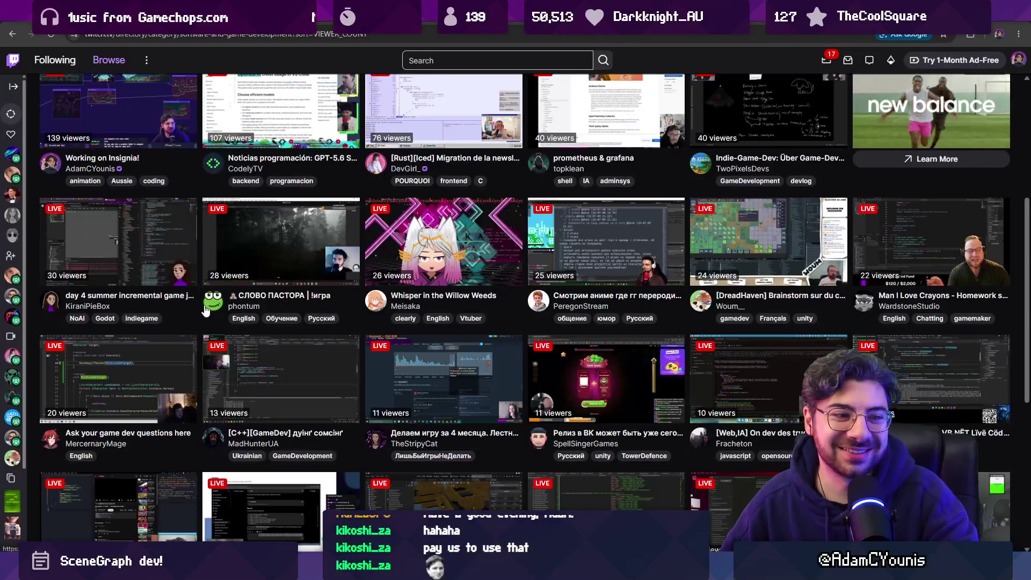
scroll(206, 310, "down", 2)
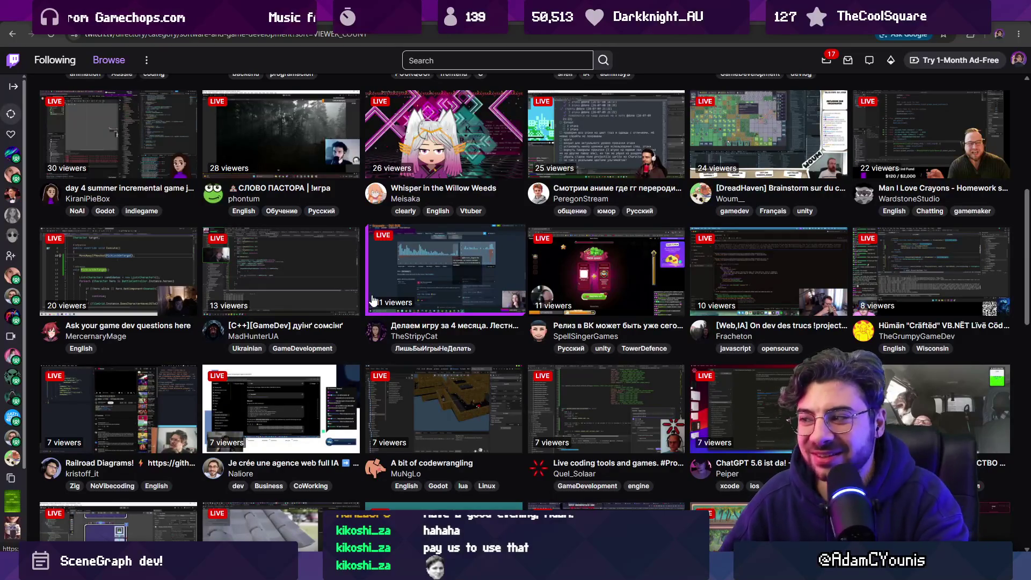
scroll(373, 299, "up", 4)
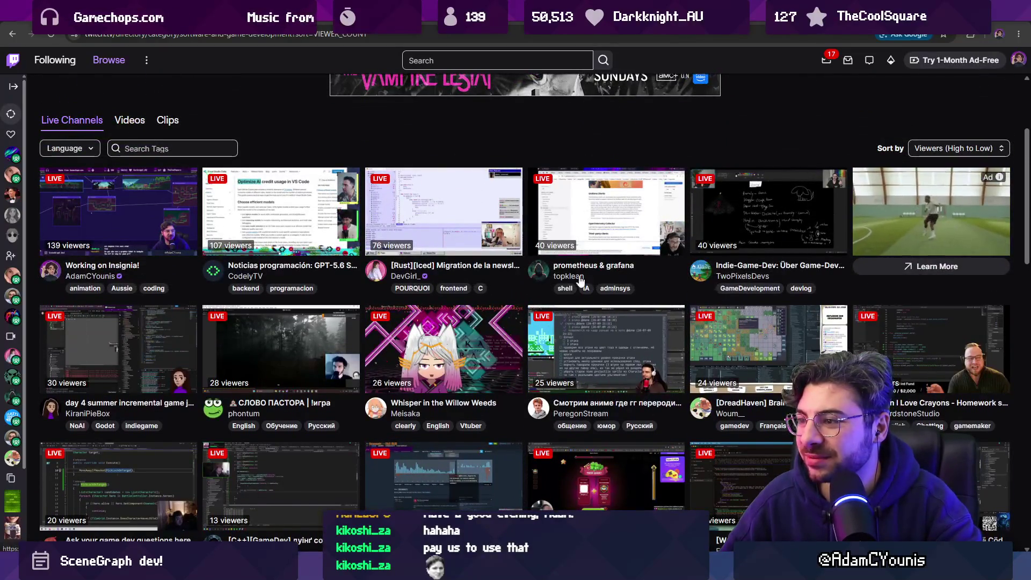